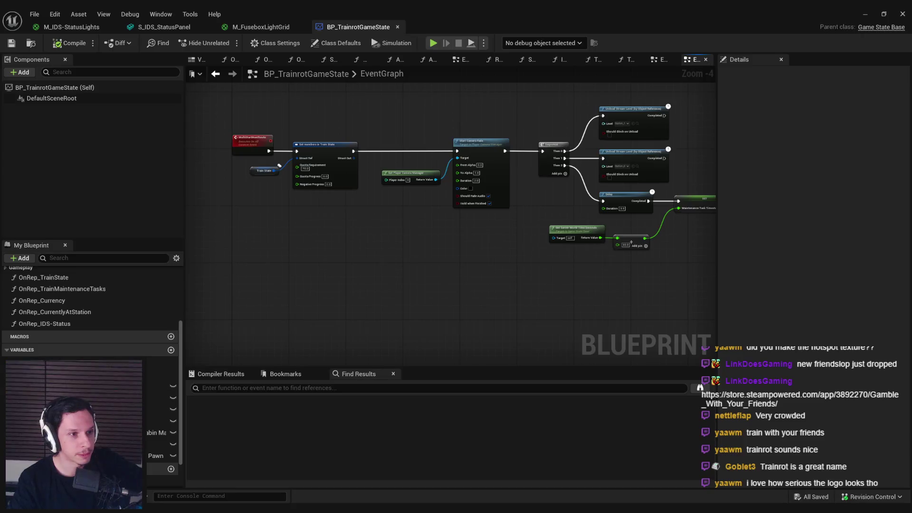
- Open the shared Steam store link, close the Gamble With Your Friends page, and minimise Chrome
left_click(700, 388)
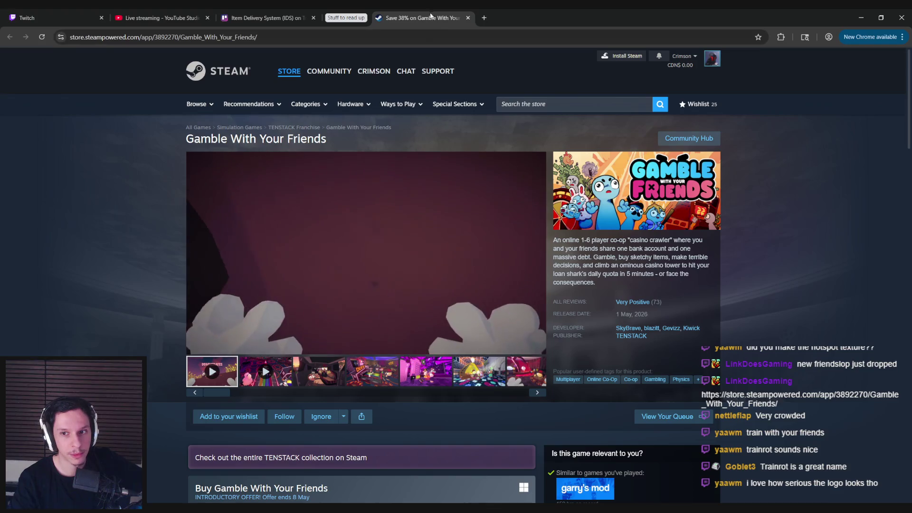
left_click(468, 18)
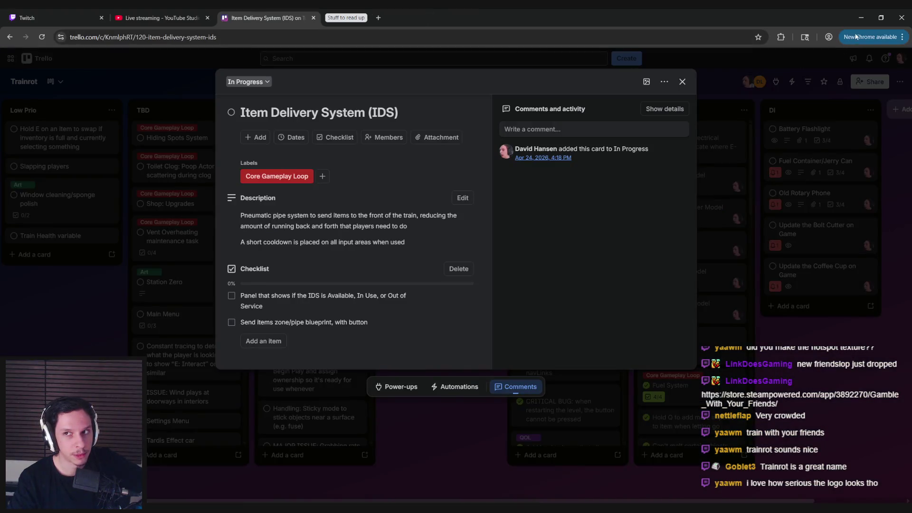
left_click(861, 18)
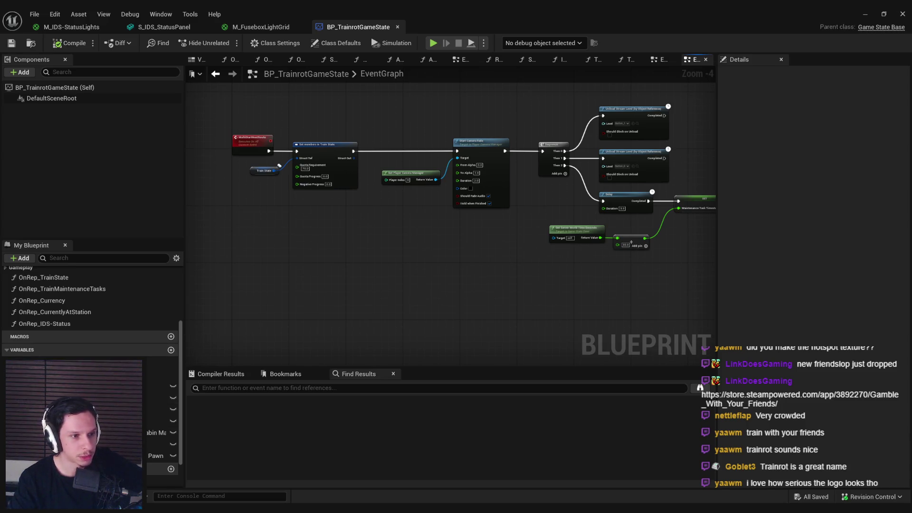
- Bring Chrome back to the Trello card for the Item Delivery System (IDS) task
key("alt+Tab")
key("ctrl+t")
key("ctrl+w")
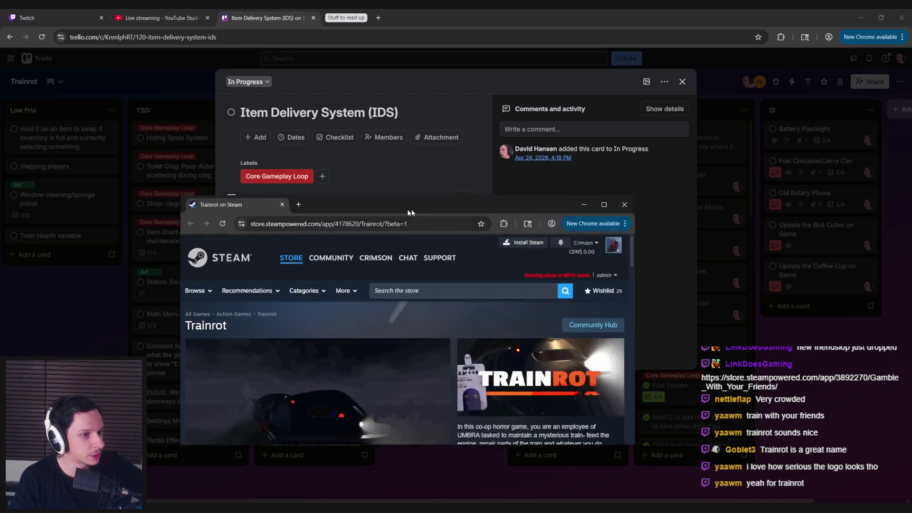
- Maximise the Trainrot store page and browse through its screenshot thumbnails
double_click(540, 203)
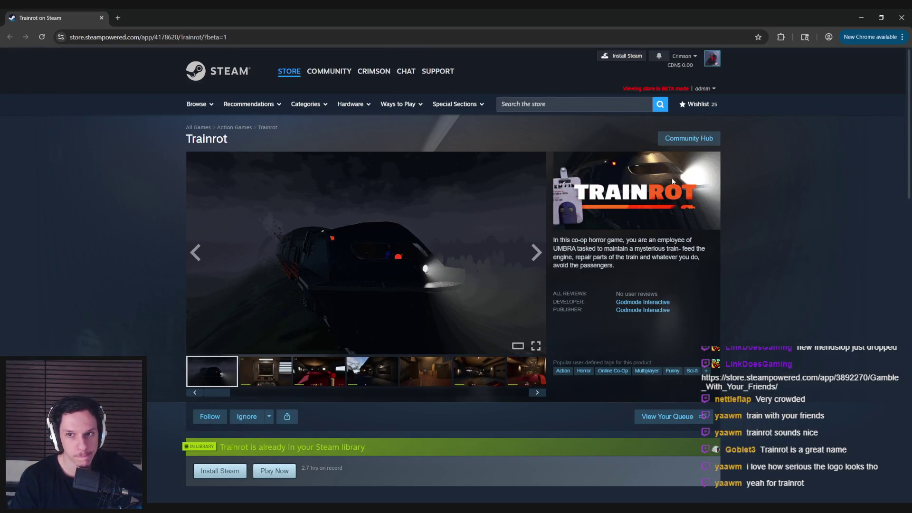
scroll(310, 298, "down", 8)
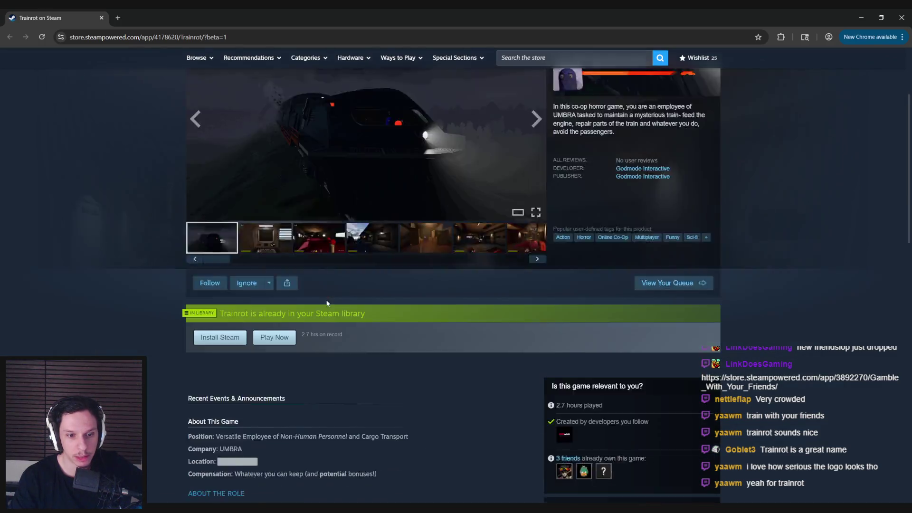
scroll(178, 307, "down", 2)
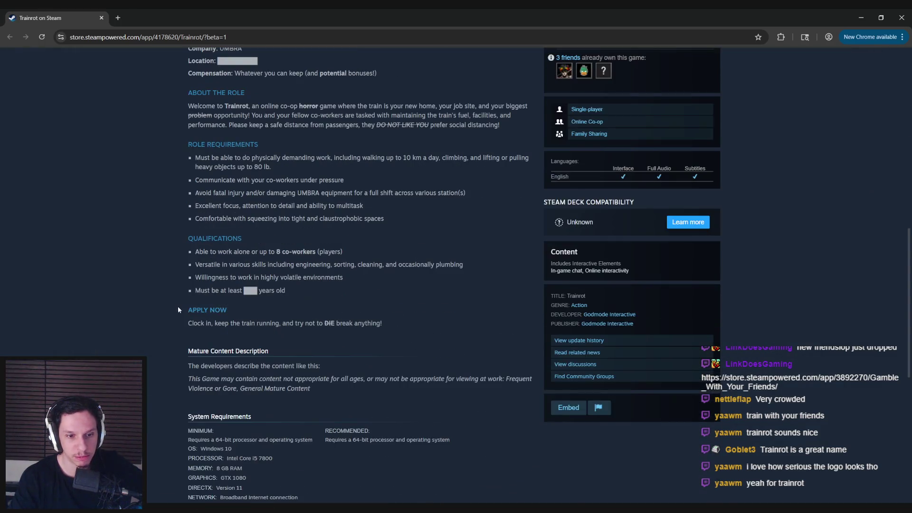
scroll(185, 189, "up", 6)
scroll(184, 189, "up", 5)
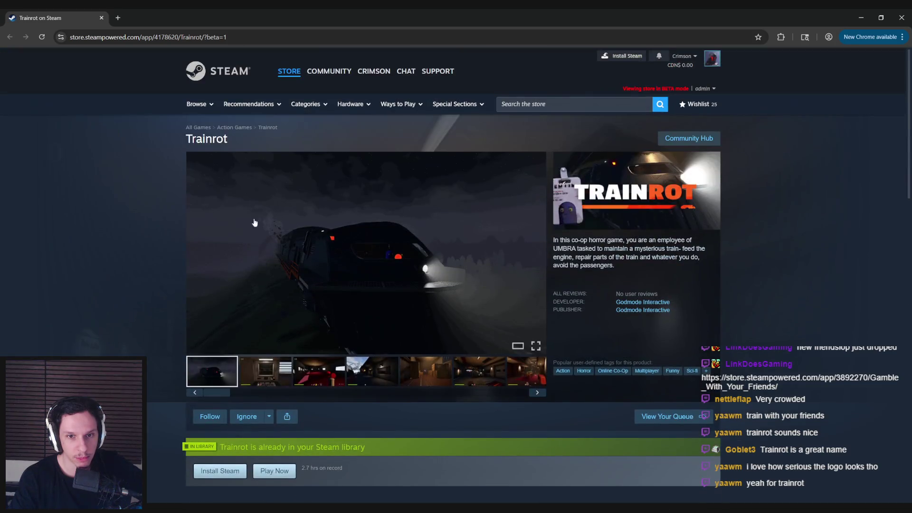
left_click(331, 375)
left_click(376, 376)
left_click(431, 376)
left_click(465, 378)
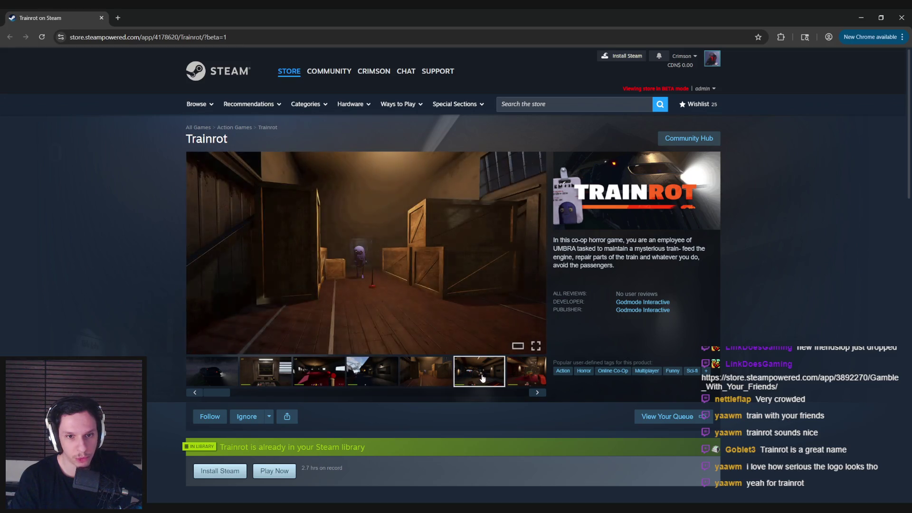
left_click(525, 376)
- Step through the Trainrot screenshots full-size, then close the viewer and the Steam store window
left_click(499, 285)
left_click(793, 278)
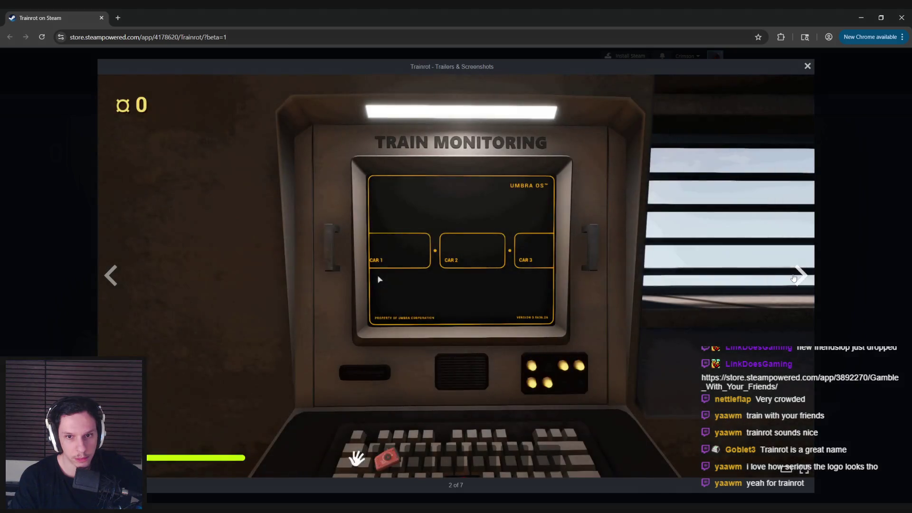
left_click(793, 278)
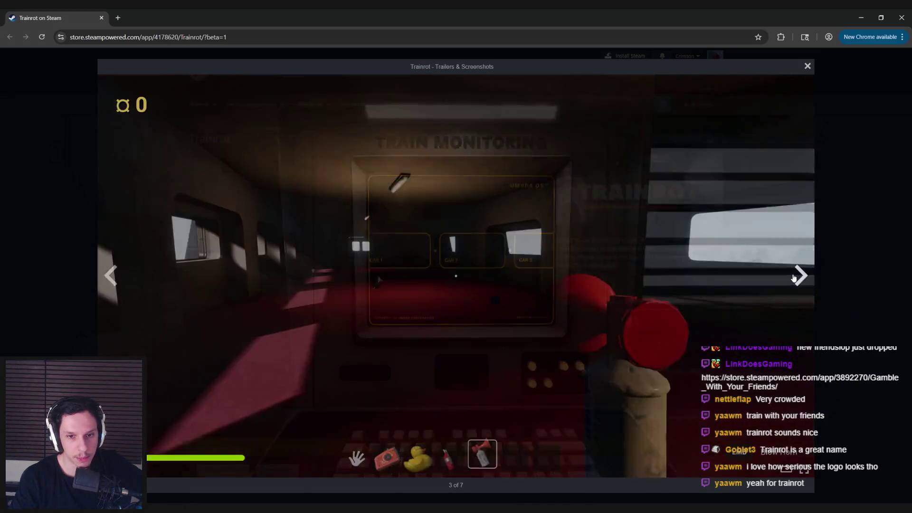
left_click(793, 278)
left_click(794, 277)
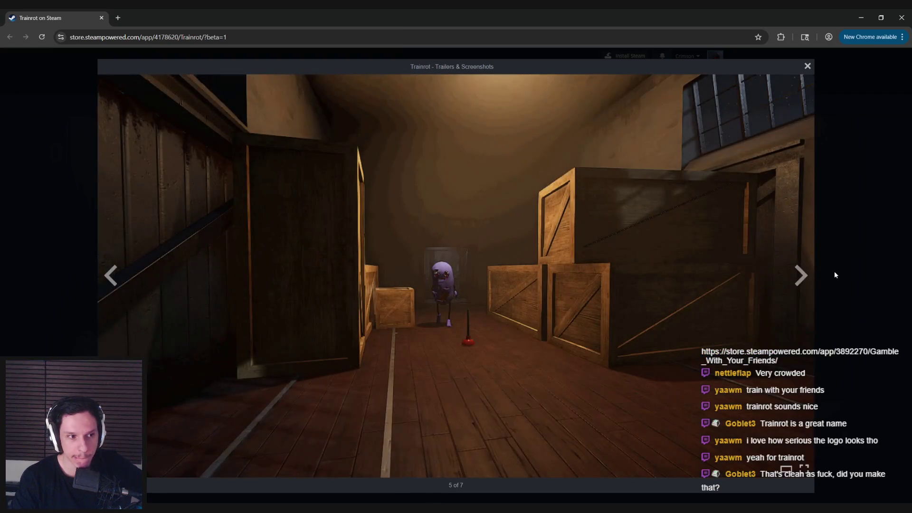
left_click(837, 275)
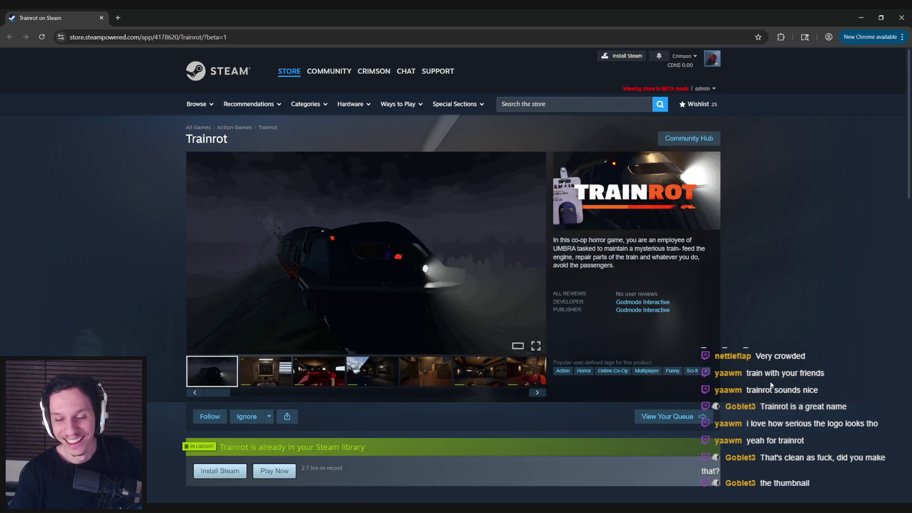
middle_click(72, 16)
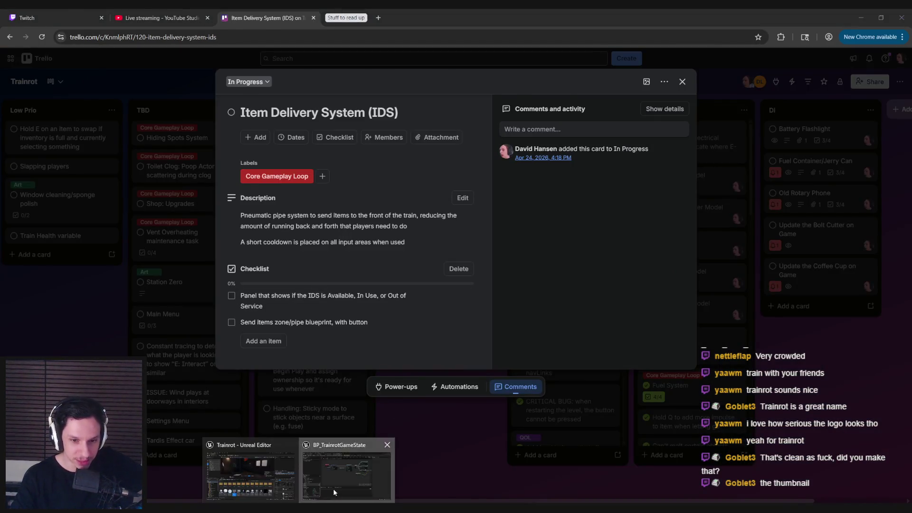
- Bring BP_TrainrotGameState forward and pan its EventGraph across the MultiStartNextRoute and Call New Route Started nodes
left_click(334, 492)
mouse_move(388, 286)
left_mouse_down()
mouse_move(371, 229)
mouse_move(366, 241)
mouse_move(295, 224)
mouse_move(350, 243)
left_mouse_up()
scroll(439, 244, "up", 1)
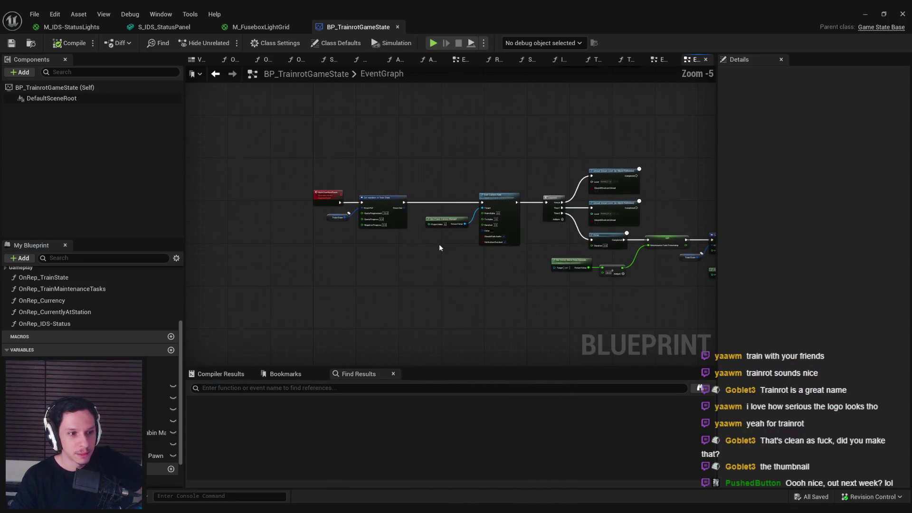
left_click_drag(449, 189, 497, 211)
mouse_move(692, 302)
left_mouse_down()
mouse_move(304, 266)
mouse_move(333, 285)
mouse_move(254, 282)
left_mouse_up()
mouse_move(339, 291)
left_mouse_down()
mouse_move(287, 291)
mouse_move(421, 297)
left_mouse_up()
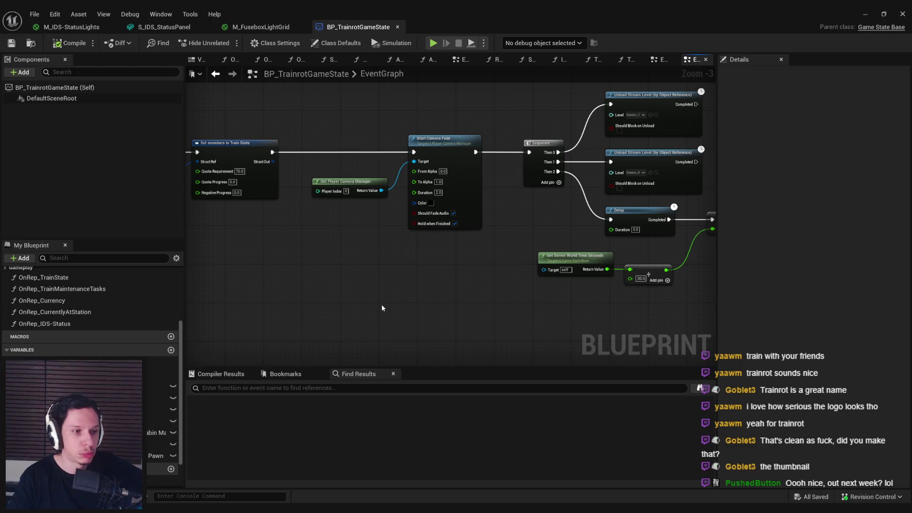
- Select the IDS-Status variable: a replicated Byte in ItemDeliverySystem, default 0
scroll(366, 260, "down", 1)
scroll(333, 268, "up", 1)
scroll(456, 247, "down", 2)
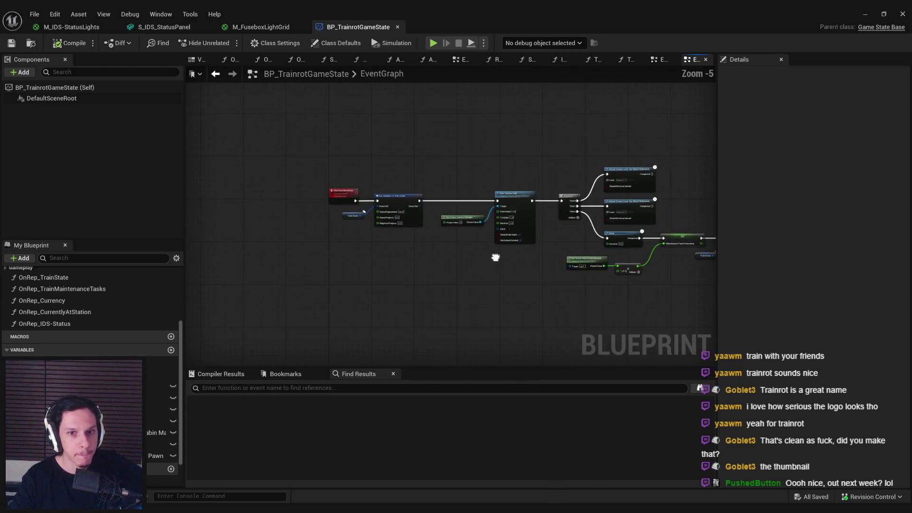
scroll(455, 236, "up", 2)
left_click(156, 386)
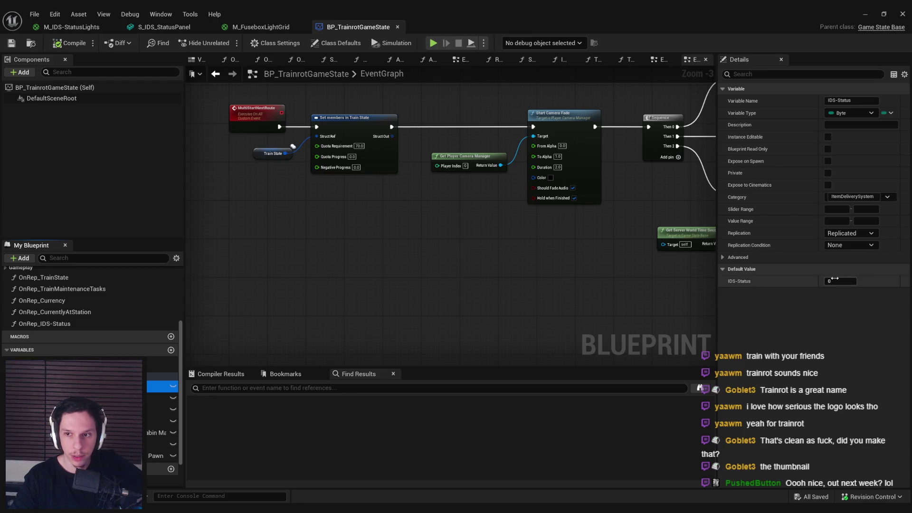
- Look over the IDS-Status replication options and glance at the S_IDS_StatusPanel mesh tab
left_click(470, 266)
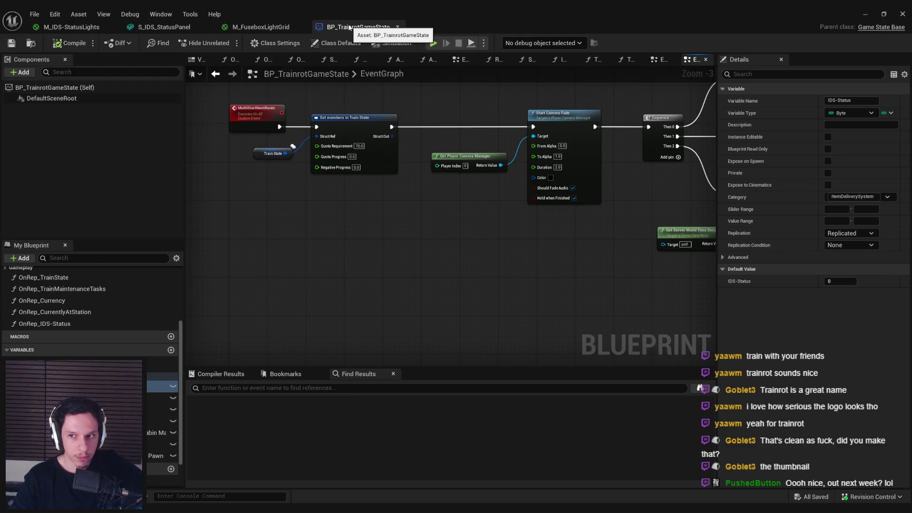
left_click(850, 234)
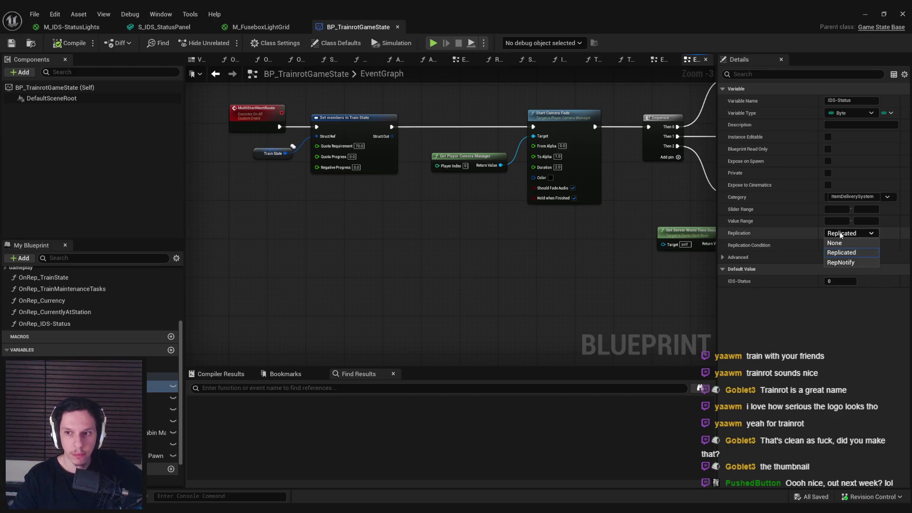
left_click(842, 234)
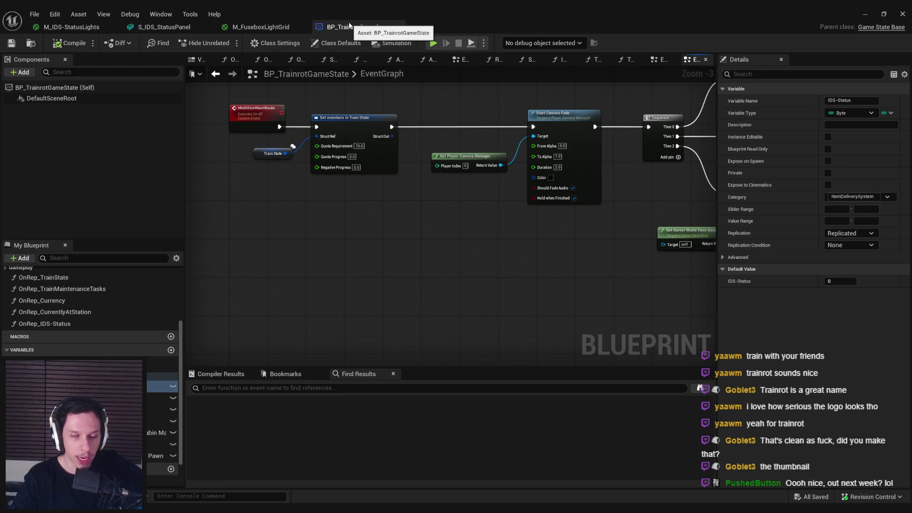
left_click(176, 27)
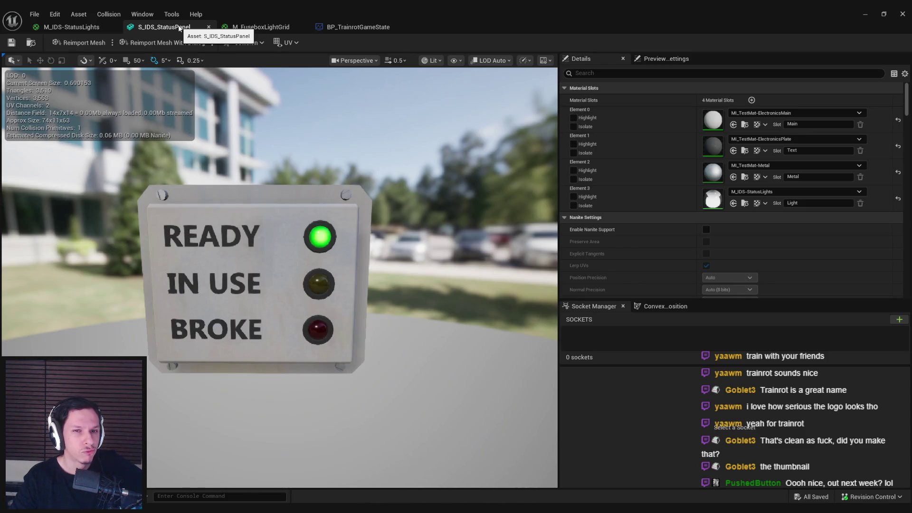
left_click(359, 27)
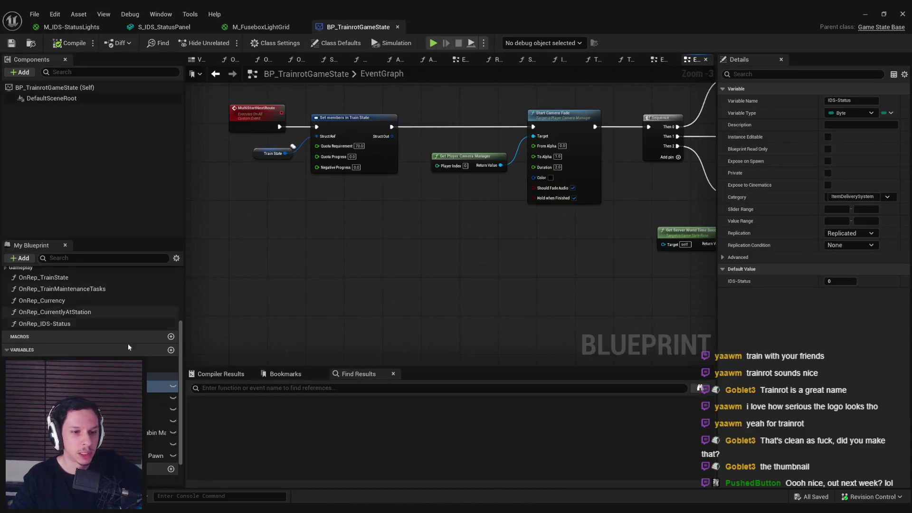
- Set IDS-Status replication to RepNotify, generating the OnRep_IDS-Status function
scroll(90, 308, "down", 3)
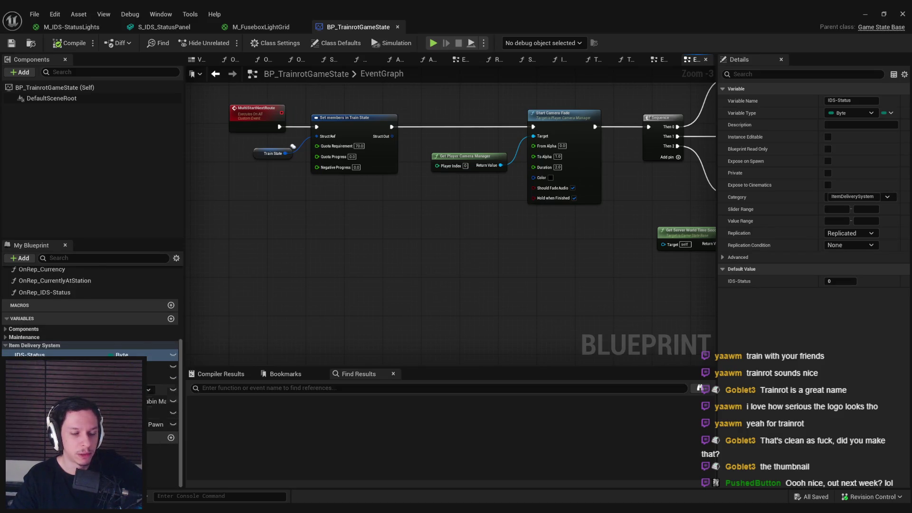
scroll(91, 309, "up", 2)
scroll(90, 309, "up", 3)
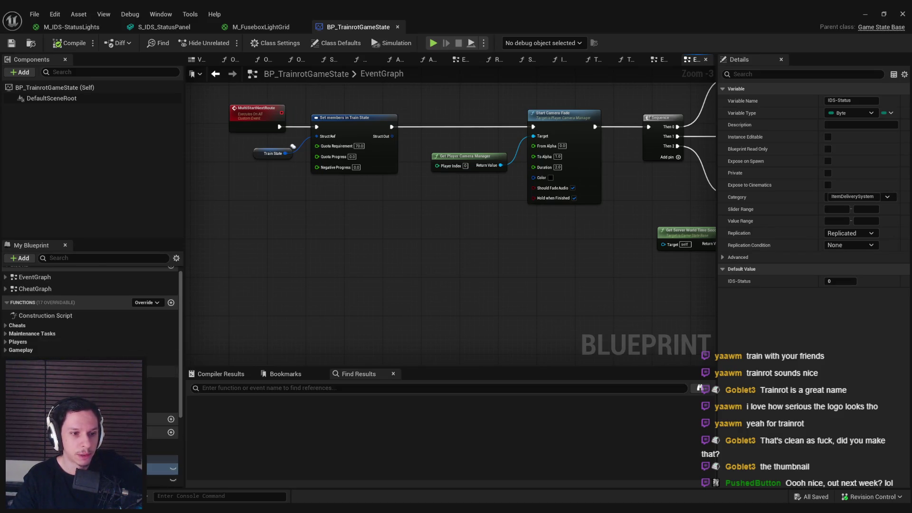
scroll(90, 309, "up", 2)
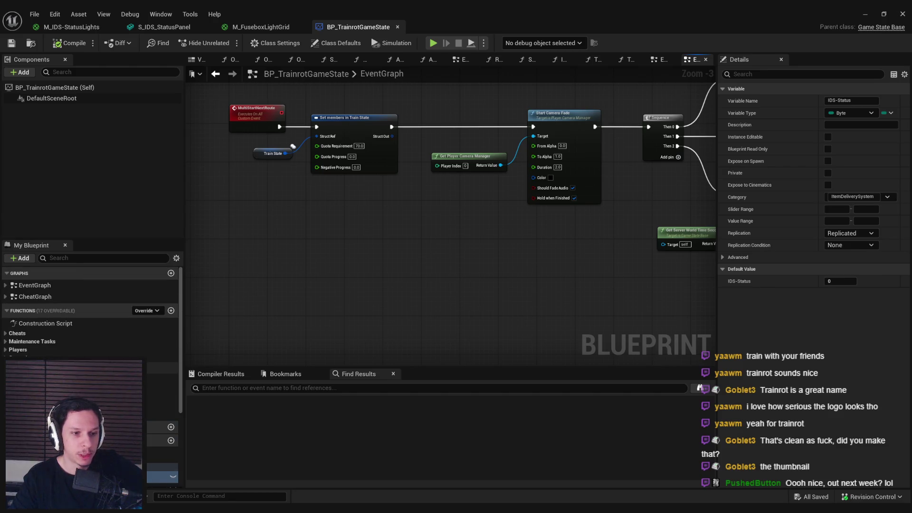
scroll(90, 309, "down", 2)
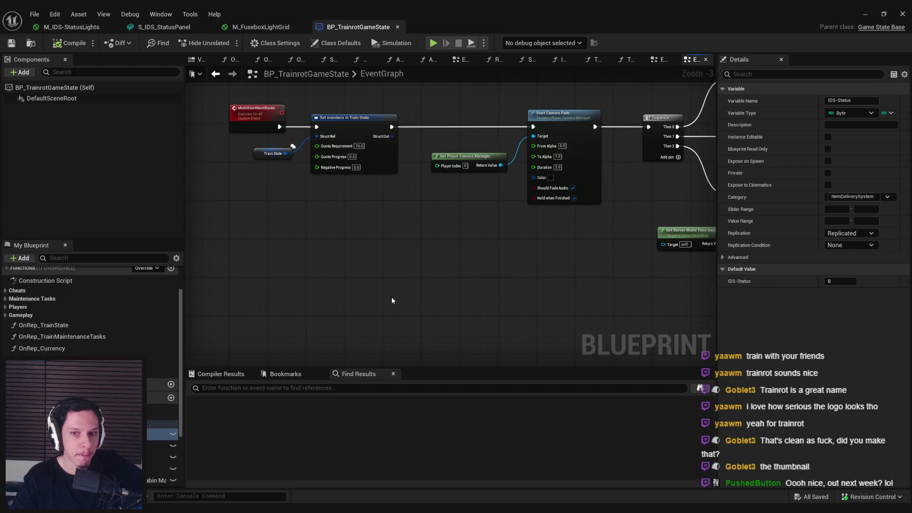
left_click(851, 245)
left_click(845, 233)
left_click(845, 233)
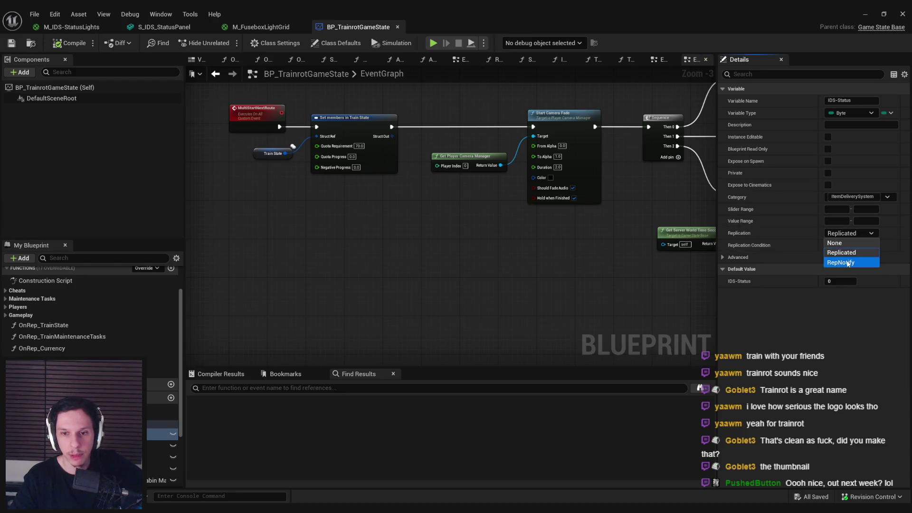
left_click(847, 263)
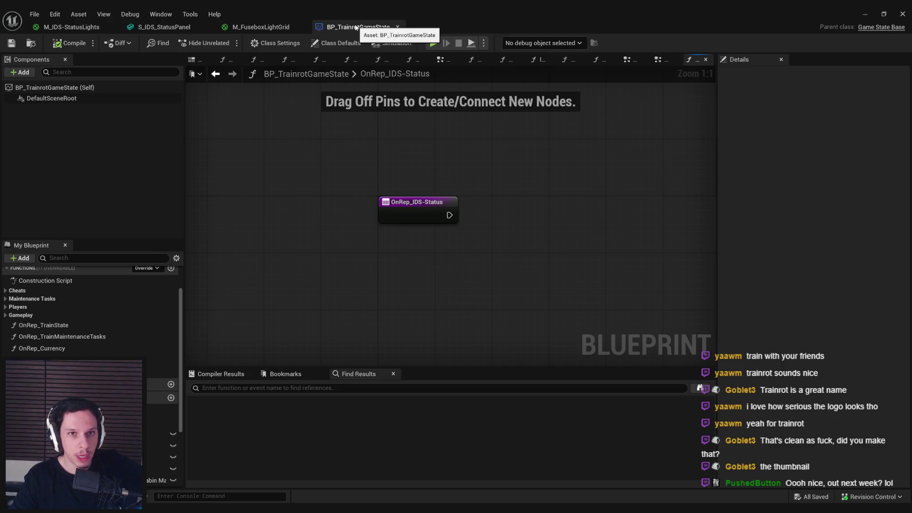
- Add an IDS-StateUpdated event dispatcher with a Byte input named Status
scroll(182, 471, "down", 5)
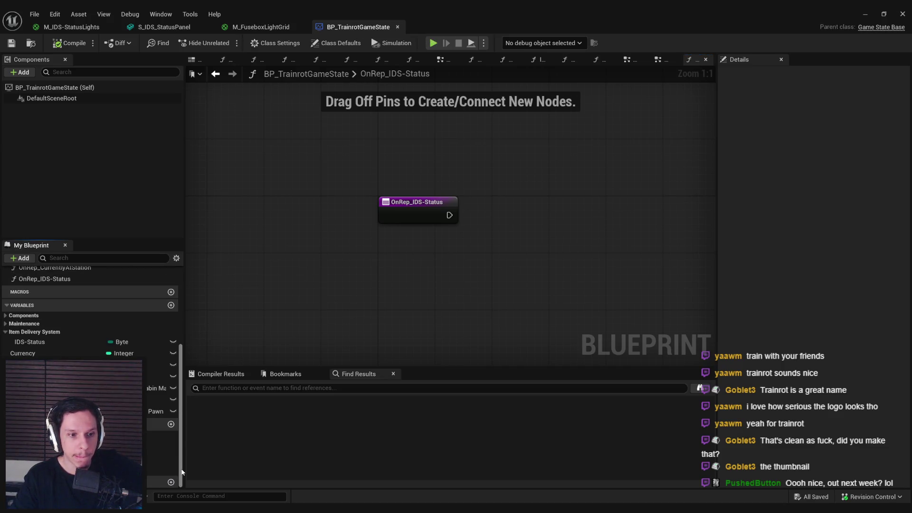
left_click(171, 424)
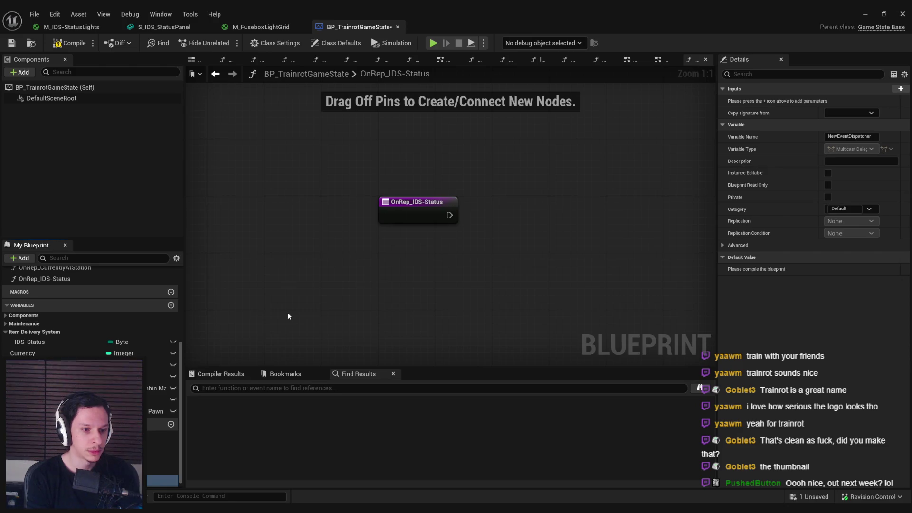
key("Return")
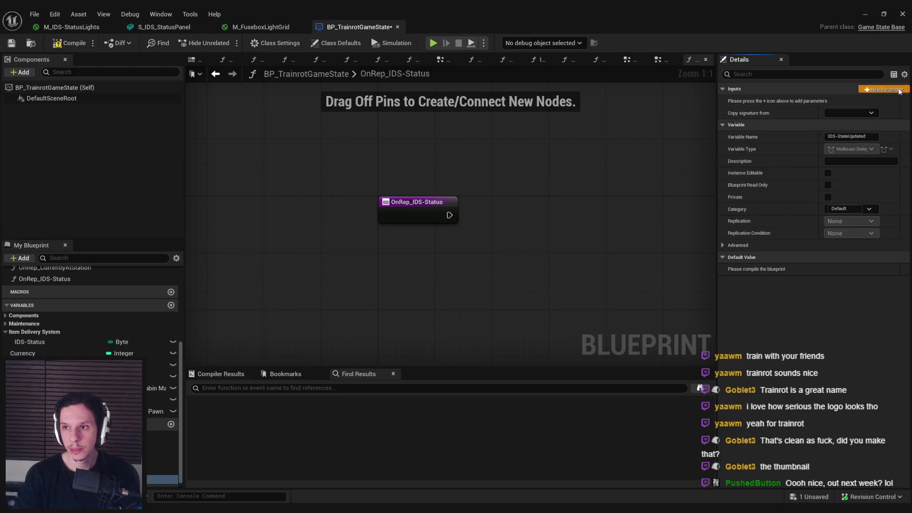
left_click(900, 91)
left_click(849, 102)
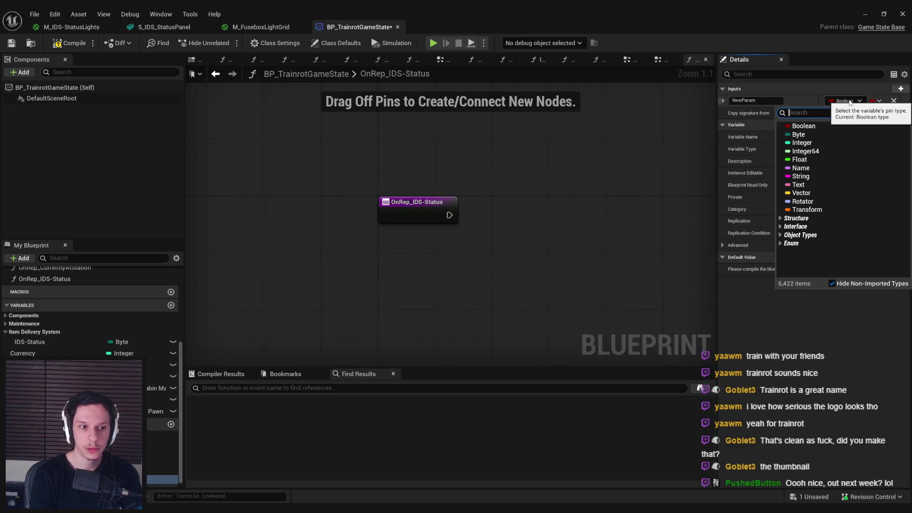
type("string")
key("Return")
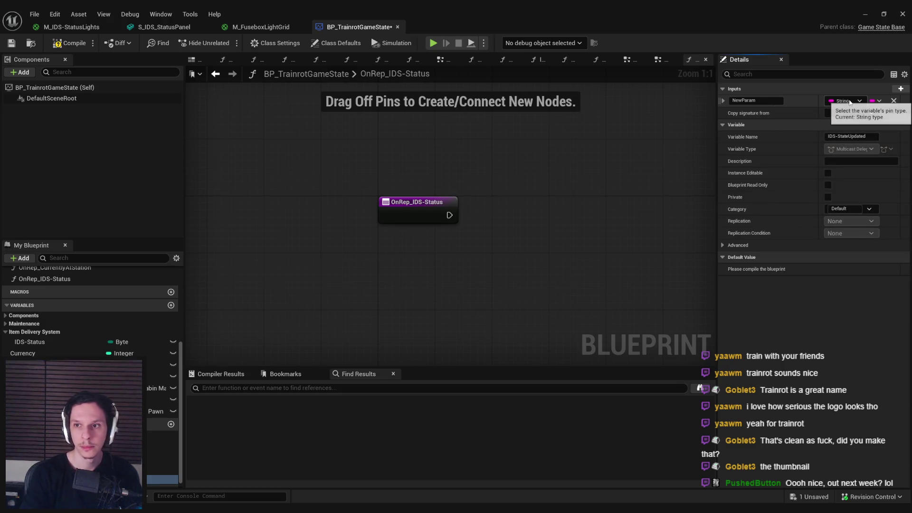
left_click(850, 102)
type("byte")
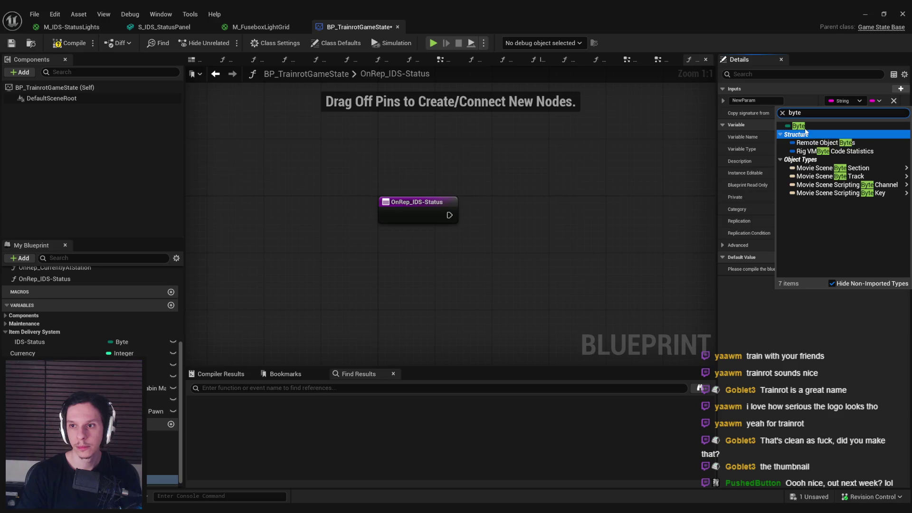
key("Return")
double_click(758, 101)
type("Status")
key("Return")
- Call IDS-StateUpdated from OnRep_IDS-Status with IDS-Status wired into Status, then compile and save
left_click(68, 43)
left_click(12, 43)
mouse_move(162, 480)
left_mouse_down()
mouse_move(490, 214)
mouse_move(480, 219)
mouse_move(531, 223)
left_mouse_up()
left_click(505, 230)
left_click_drag(30, 342, 508, 252)
left_click_drag(527, 209, 521, 202)
left_click(69, 43)
left_click(14, 45)
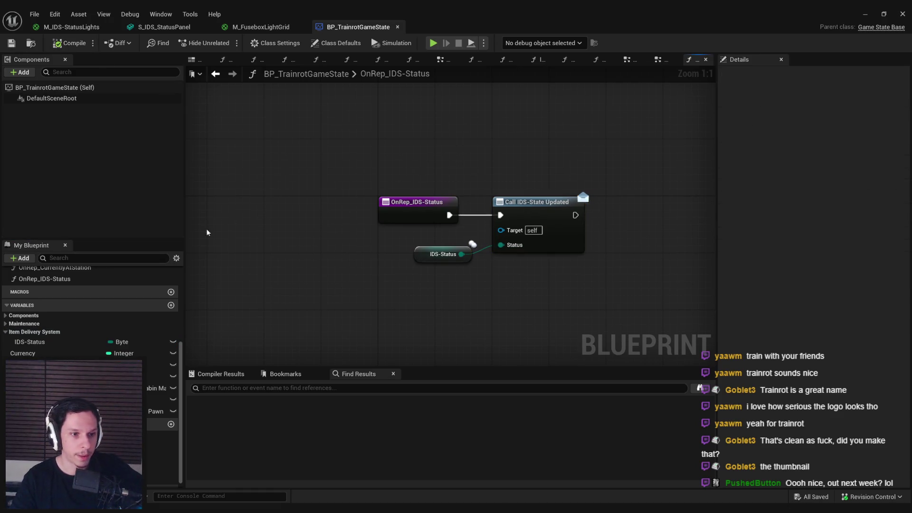
- Shift the IDS-Status getter slightly left, save BP_TrainrotGameState, and bring up S_IDS_StatusPanel
left_click_drag(441, 254, 427, 254)
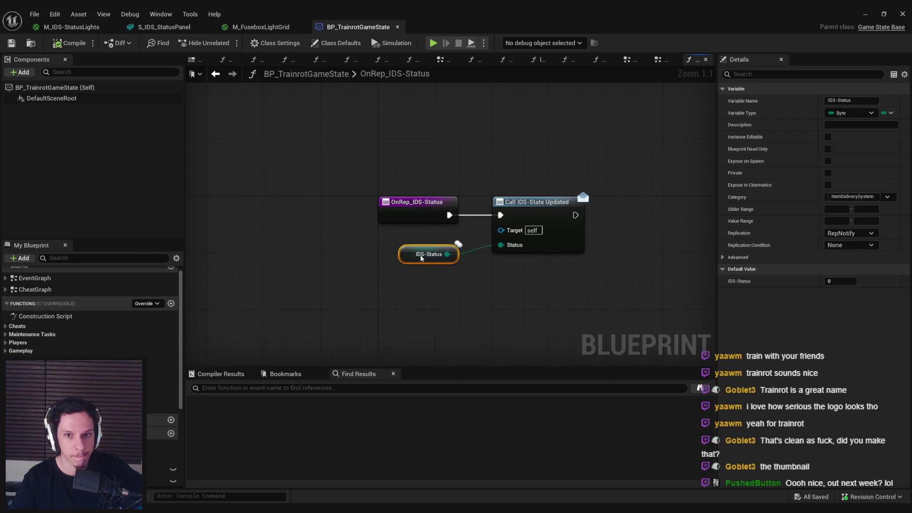
left_click(451, 305)
left_click(11, 42)
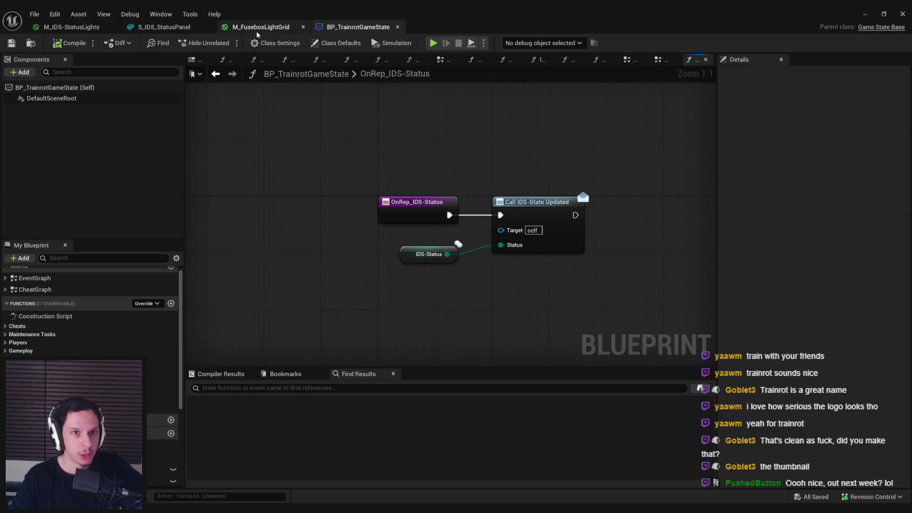
left_click(178, 28)
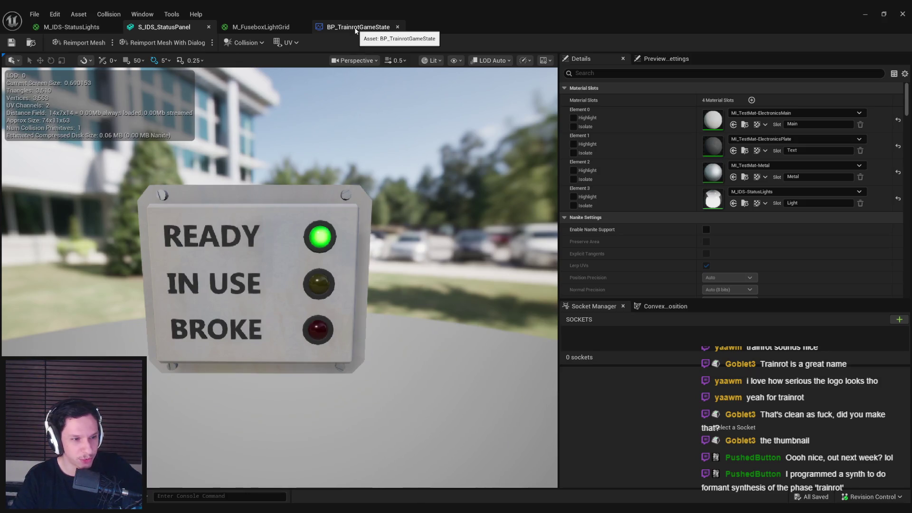
- Cycle through the open editor tabs and settle on the M_IDS-StatusLights material graph
left_click(355, 28)
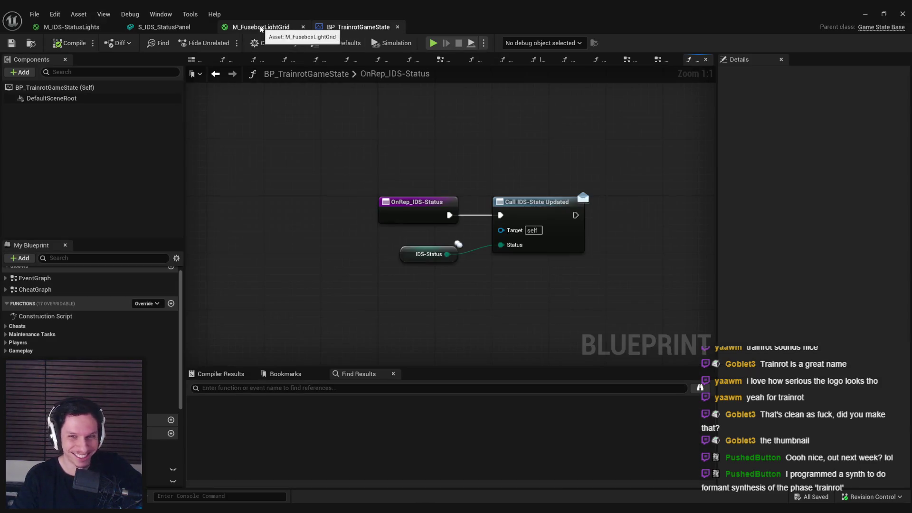
left_click(233, 29)
left_click(164, 28)
left_click(257, 27)
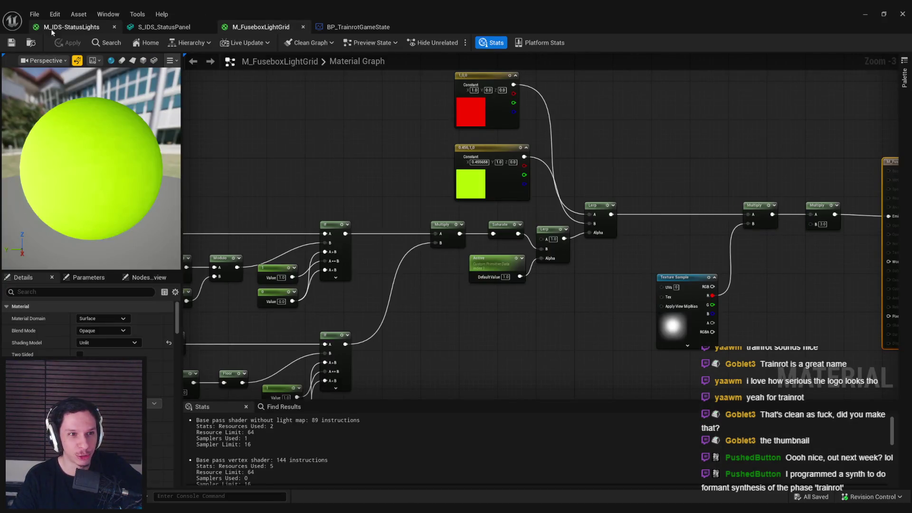
left_click(86, 27)
left_click(157, 28)
left_click(72, 27)
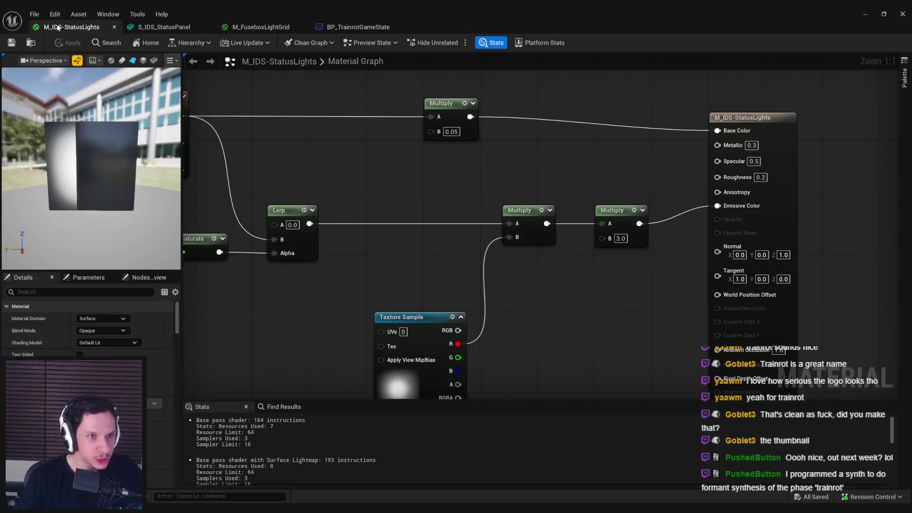
- Lower the top Multiply and Vertex Color nodes to level their wires, then apply the material
scroll(284, 165, "down", 1)
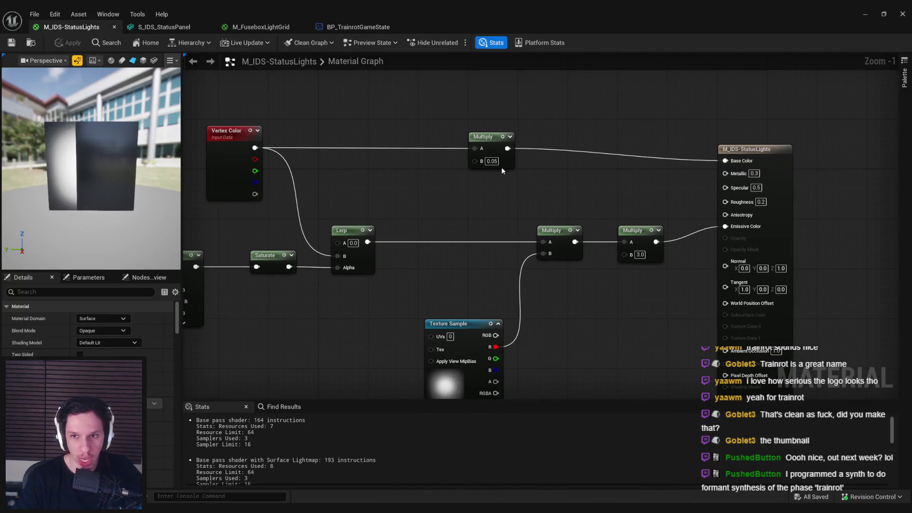
left_click(502, 175)
left_click_drag(503, 180, 502, 186)
left_click_drag(218, 188, 221, 202)
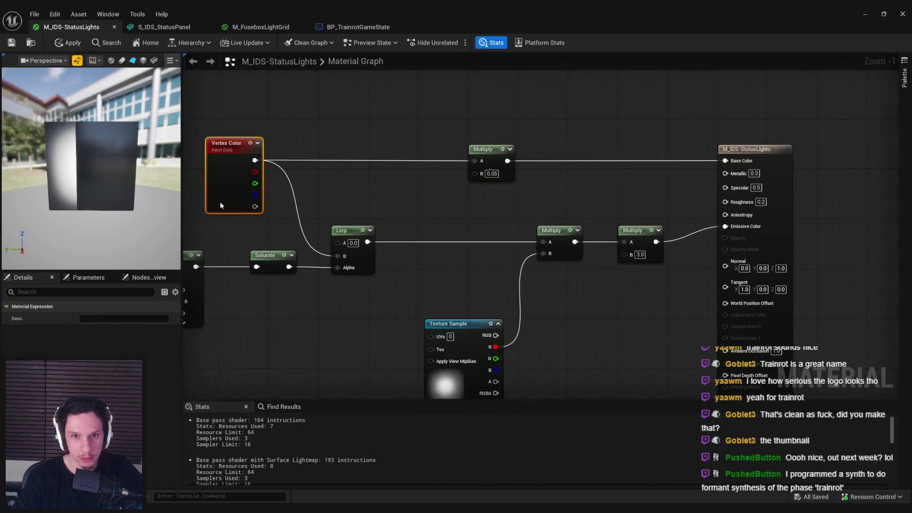
left_click(384, 203)
left_click(69, 43)
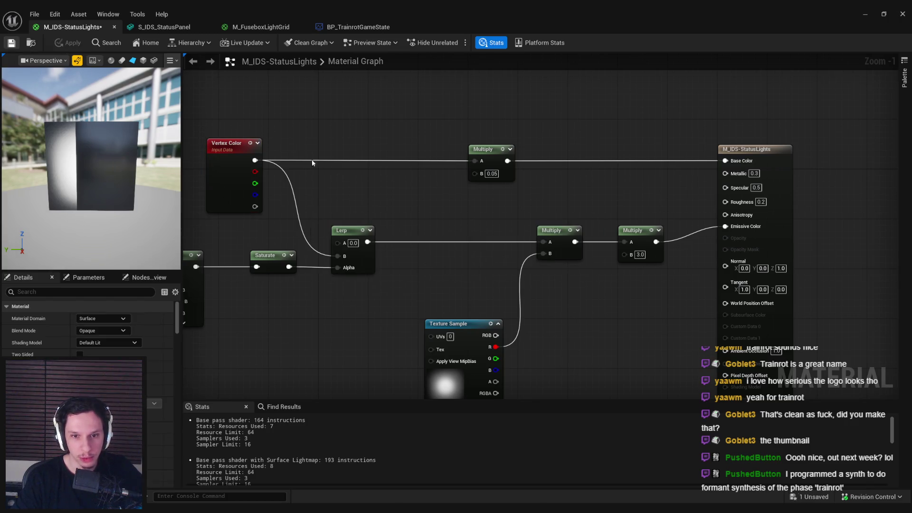
- Move the Texture Sample node up and shift it with the Multiply node to the right
scroll(412, 232, "down", 1)
left_click_drag(523, 304, 535, 267)
left_click_drag(667, 288, 537, 164)
left_click_drag(523, 213, 544, 214)
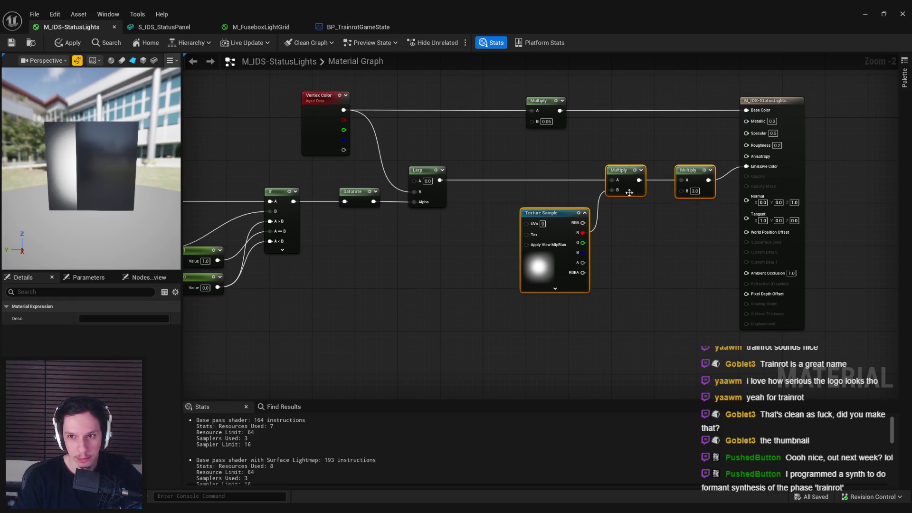
left_click(524, 203)
scroll(615, 201, "down", 1)
scroll(613, 223, "down", 2)
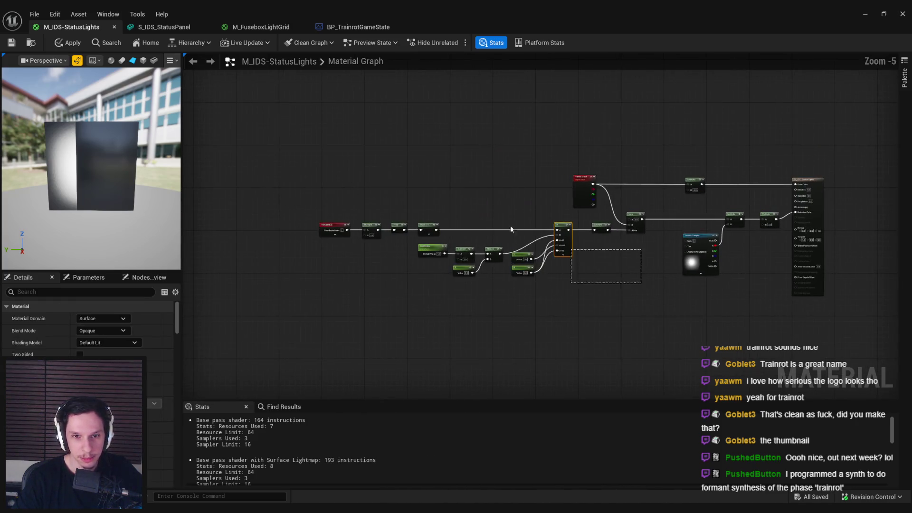
- Shift the left node group of the graph to the right, then apply and save the material
key("ctrl+a")
scroll(429, 212, "up", 5)
left_click_drag(406, 203, 472, 203)
left_click(475, 277)
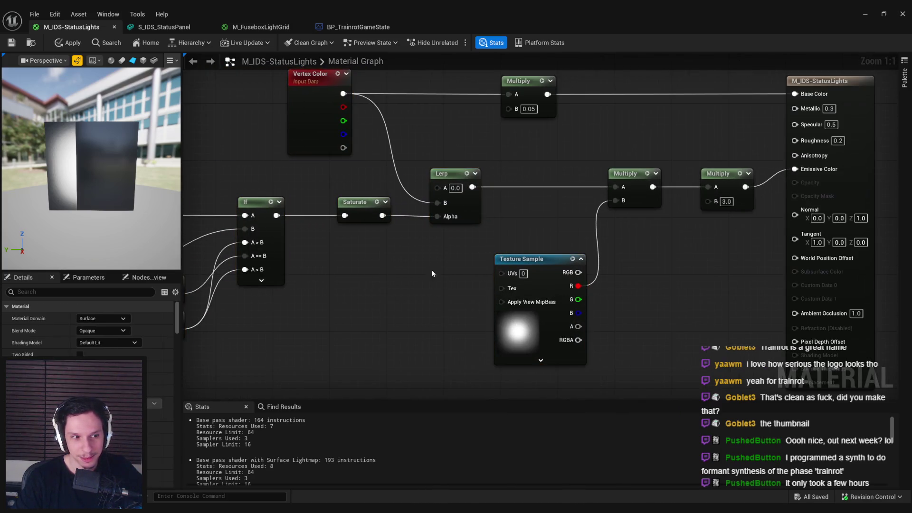
scroll(431, 273, "down", 3)
mouse_move(546, 250)
left_mouse_down()
mouse_move(575, 275)
mouse_move(334, 299)
left_mouse_up()
key("ctrl+a")
scroll(575, 275, "down", 1)
scroll(575, 275, "up", 1)
left_click_drag(538, 218, 589, 218)
left_click(589, 218)
key("ctrl+s")
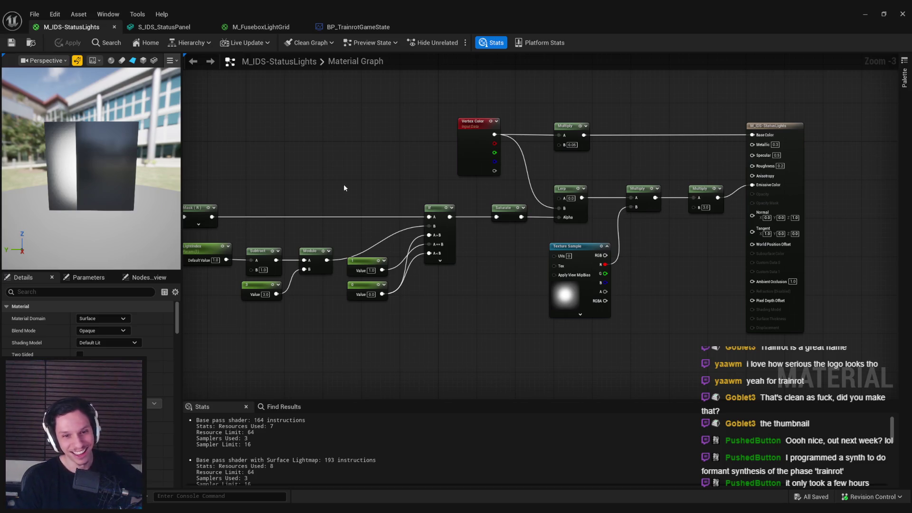
- Check the 1 and 0 constants and the material output node, briefly glancing at the task card
scroll(368, 259, "up", 2)
mouse_move(367, 259)
left_mouse_down()
mouse_move(527, 257)
mouse_move(517, 313)
mouse_move(575, 254)
left_mouse_up()
left_click(515, 310)
mouse_move(513, 309)
left_mouse_down()
mouse_move(475, 310)
mouse_move(451, 336)
left_mouse_up()
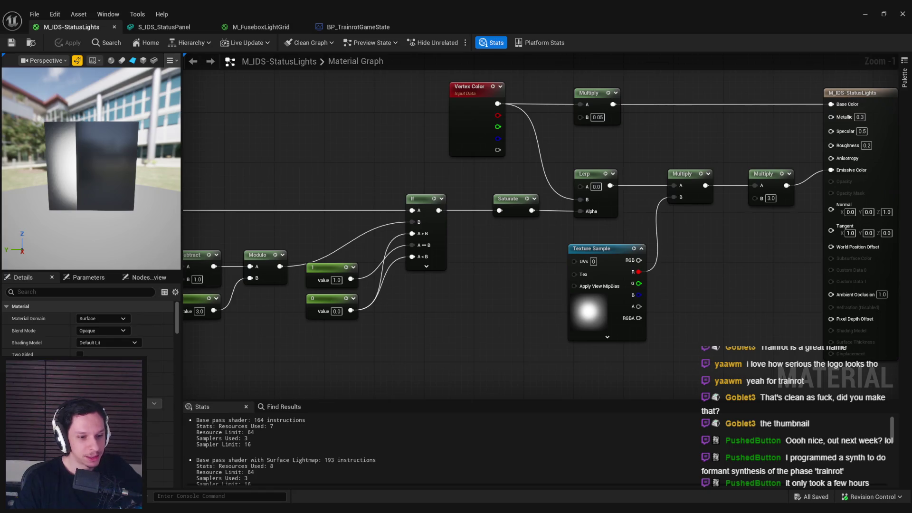
key("alt+Tab")
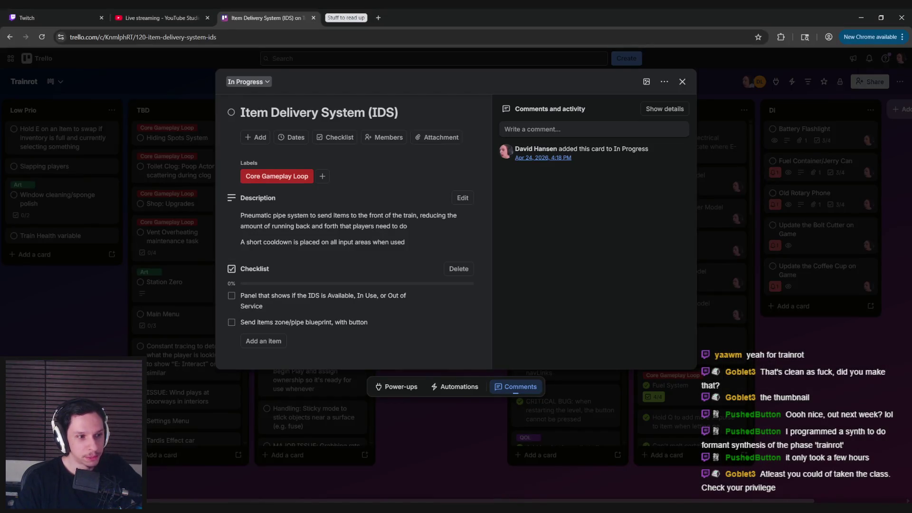
key("alt+Tab")
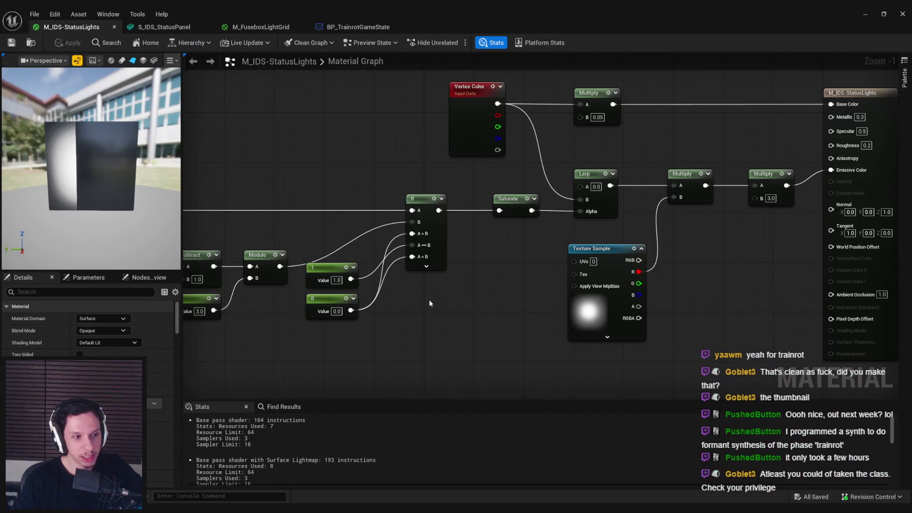
- Move the LightIndex-through-If nodes and the Saturate node right, then apply the material
scroll(350, 329, "down", 3)
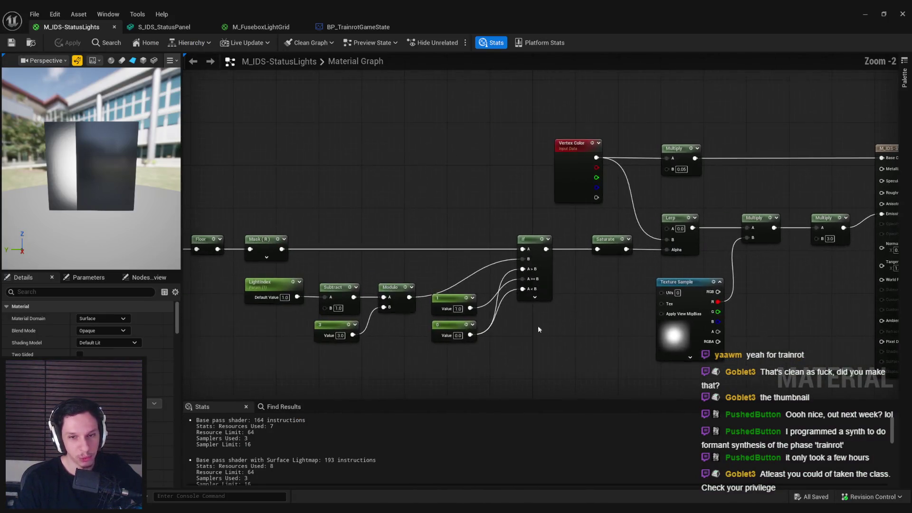
left_click_drag(352, 337, 545, 296)
scroll(546, 295, "up", 3)
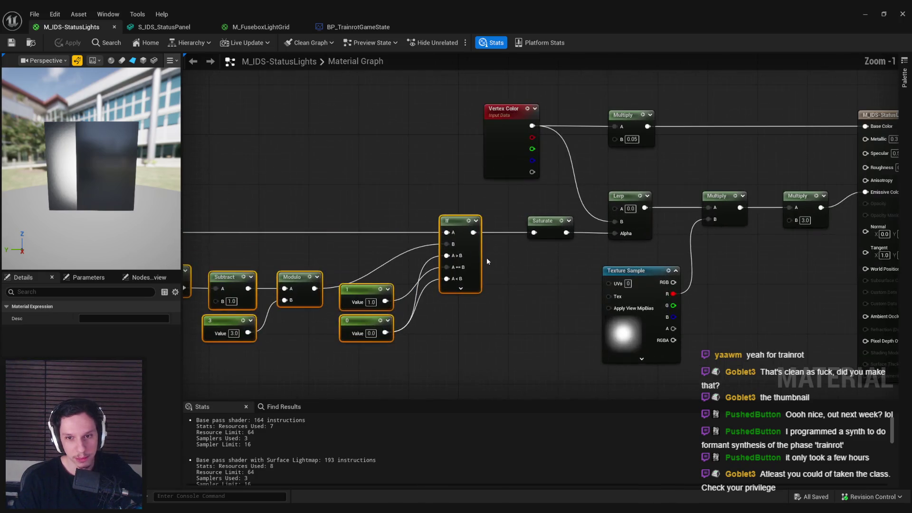
left_click_drag(497, 260, 511, 261)
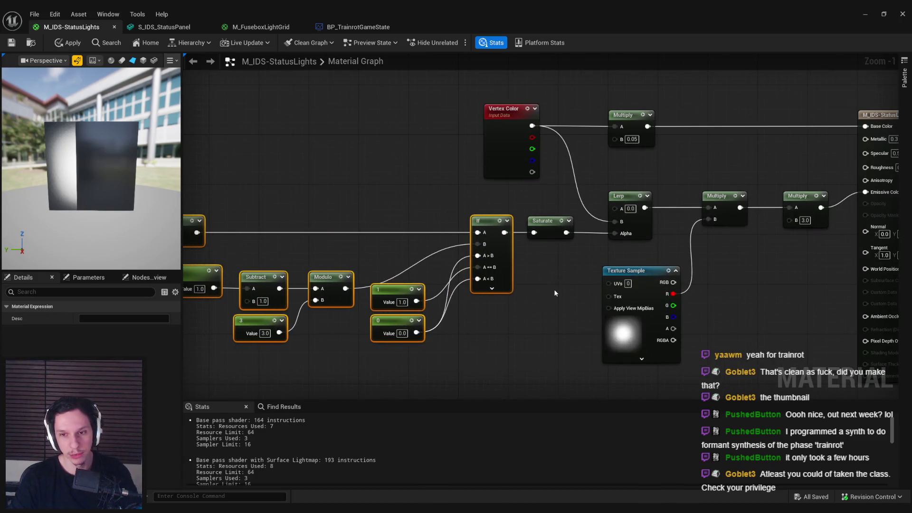
left_click(547, 225, "shift")
left_click_drag(547, 226, 565, 232)
left_click(562, 253)
left_click(67, 43)
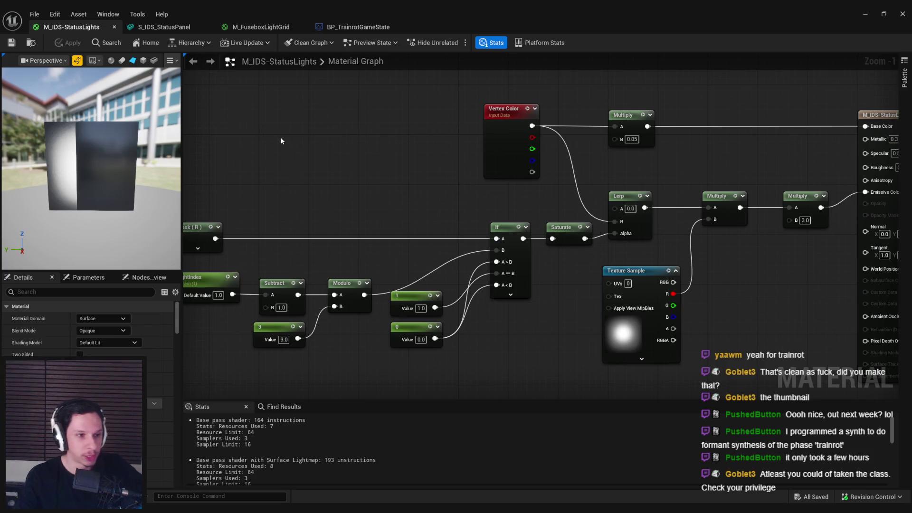
- Enable Use Custom Primitive Data (index 0) on the LightIndex parameter and apply the material
left_click_drag(284, 136, 563, 153)
scroll(488, 240, "down", 1)
scroll(488, 240, "up", 2)
left_click(444, 250)
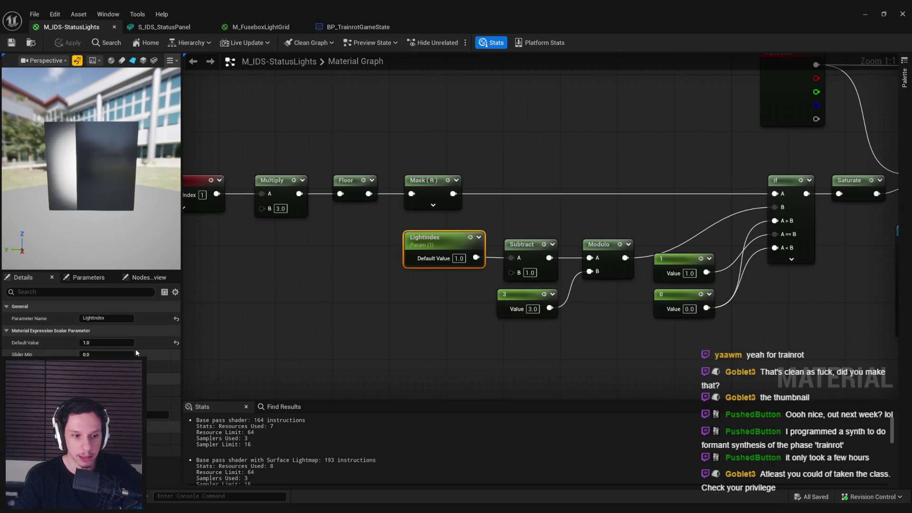
left_click(83, 390)
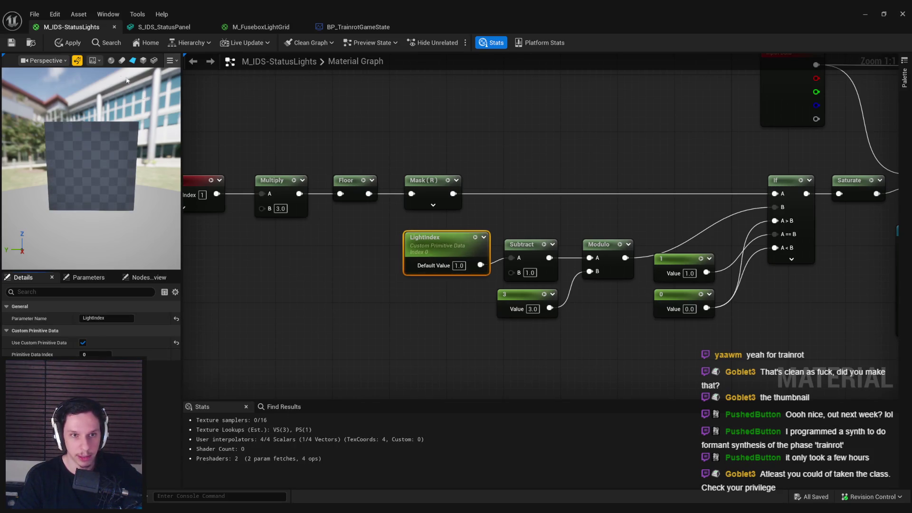
left_click(67, 43)
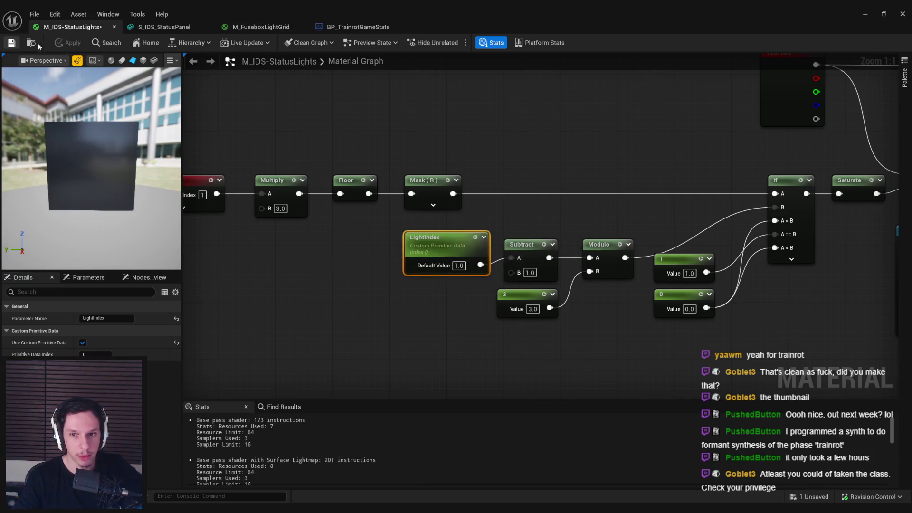
left_click(868, 15)
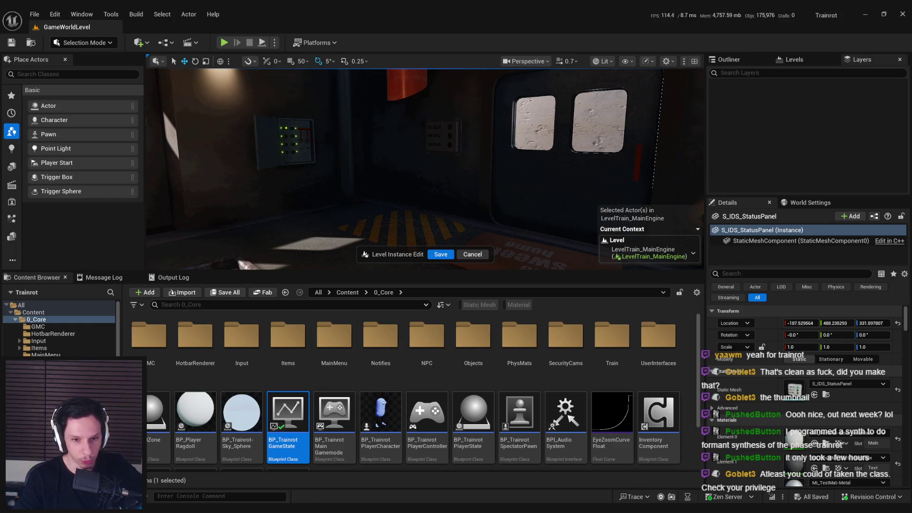
- Select the status panel actor on the wall and browse to the 0_Core/Objects/IDS folder
left_click(445, 131)
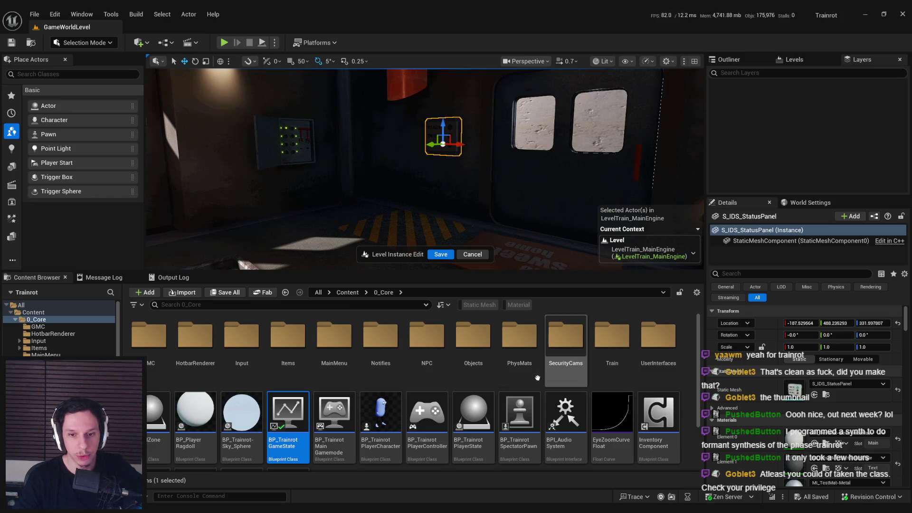
double_click(473, 337)
double_click(258, 348)
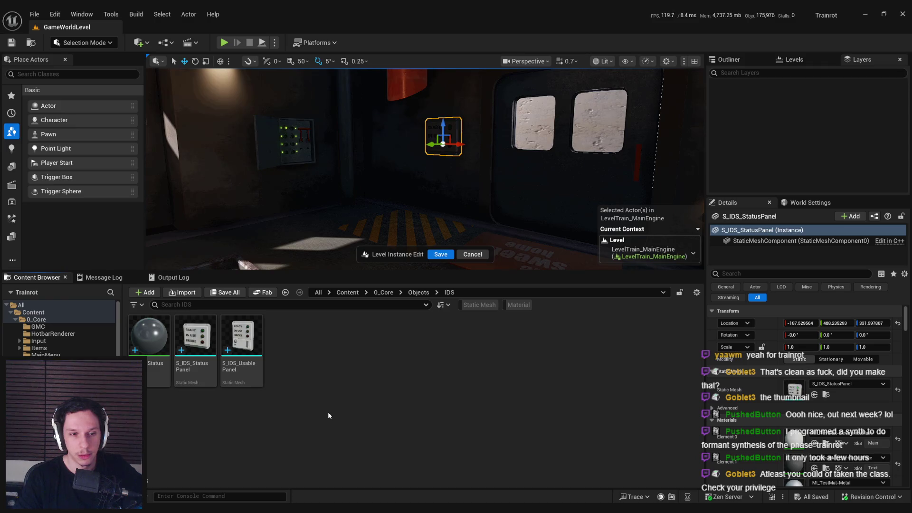
- Create a new Blueprint class with BP_ElectronicActor as its parent
right_click(328, 416)
left_click(371, 133)
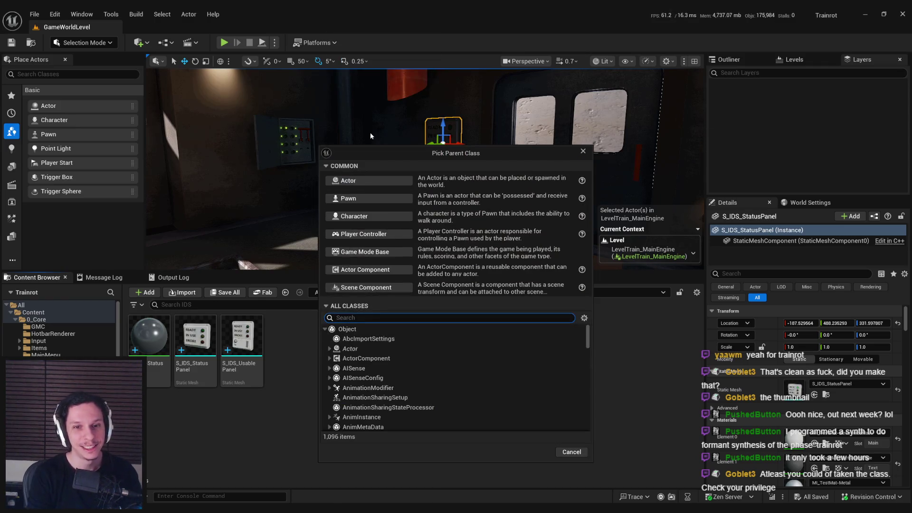
type("elect")
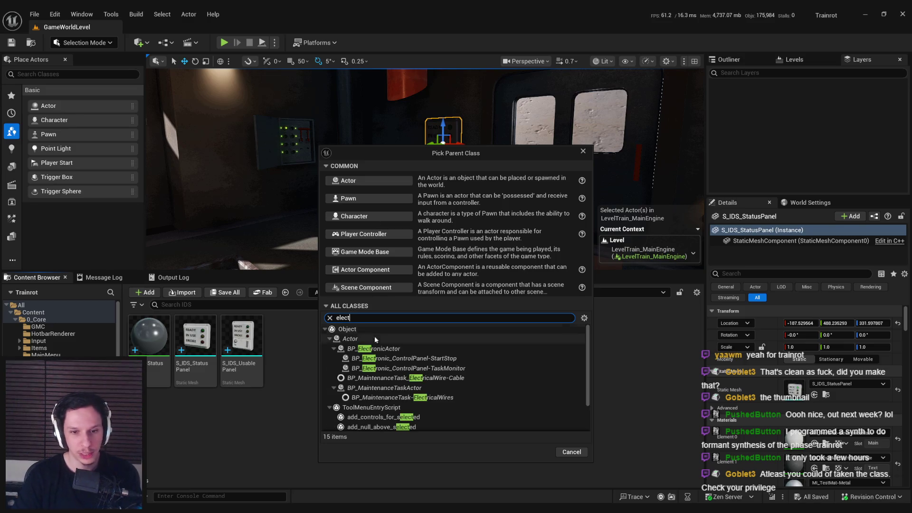
key("Down")
key("Return")
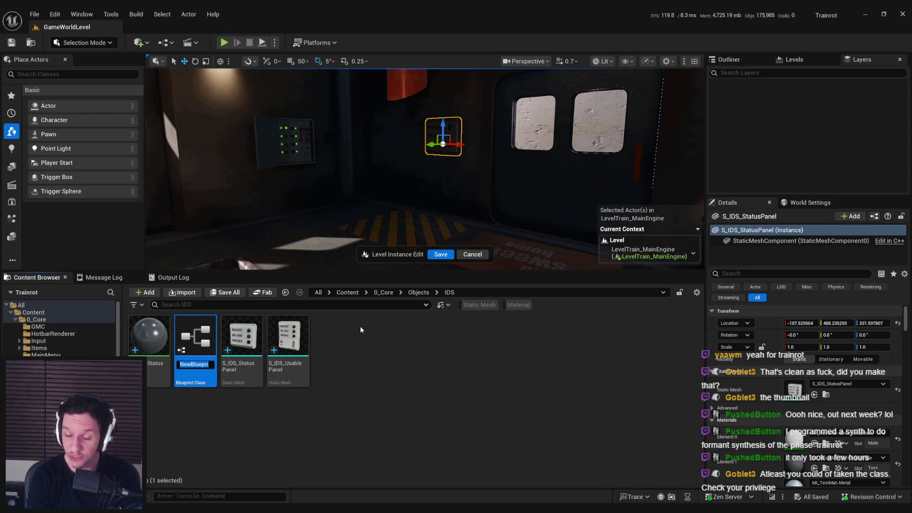
- Name the Blueprint BP_IDS-StatusPanel, save it, and open it for editing
type("BP_IDS")
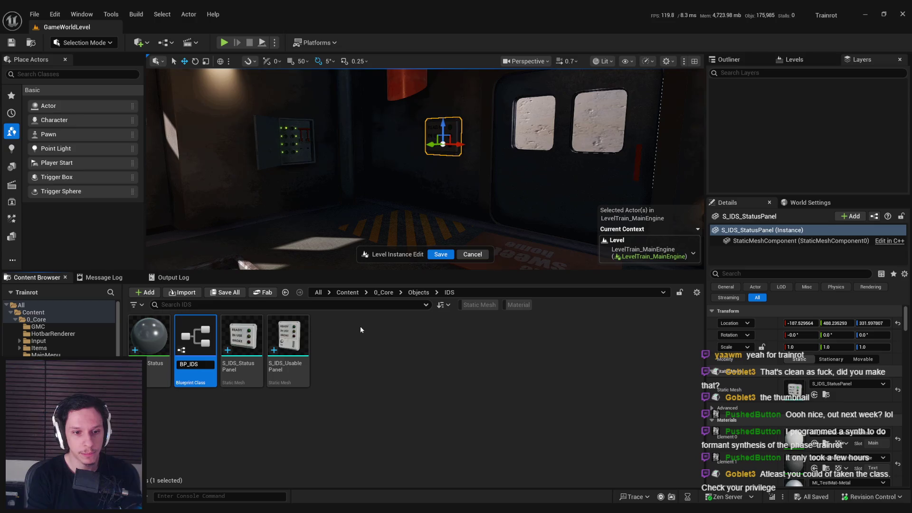
type("StatusPanel")
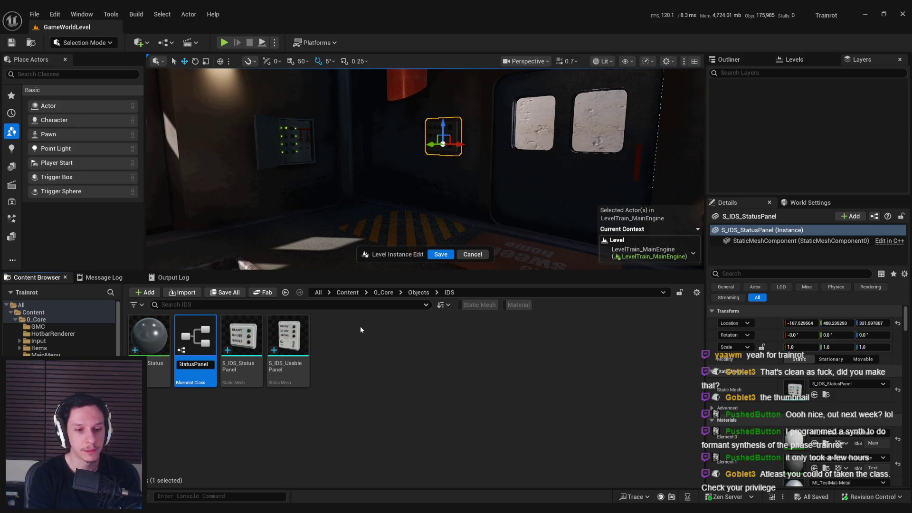
key("Return")
key("ctrl+s")
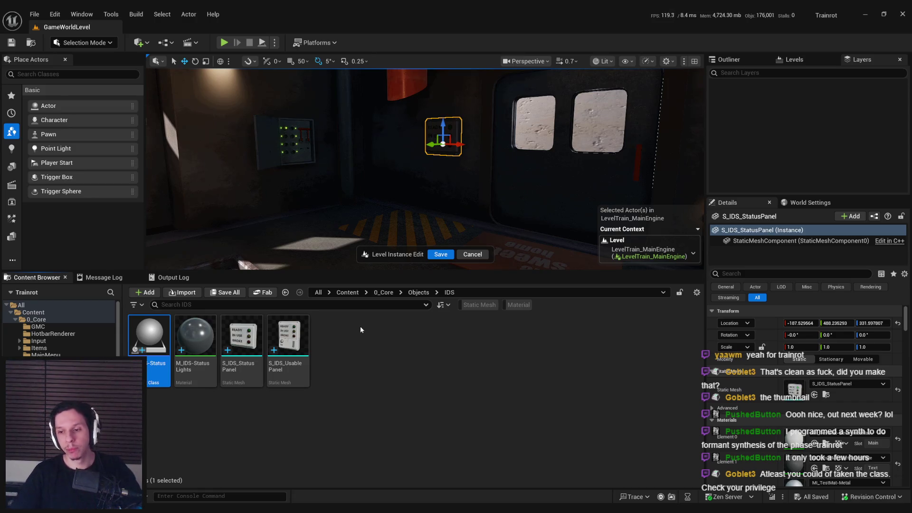
left_click(360, 326)
double_click(139, 323)
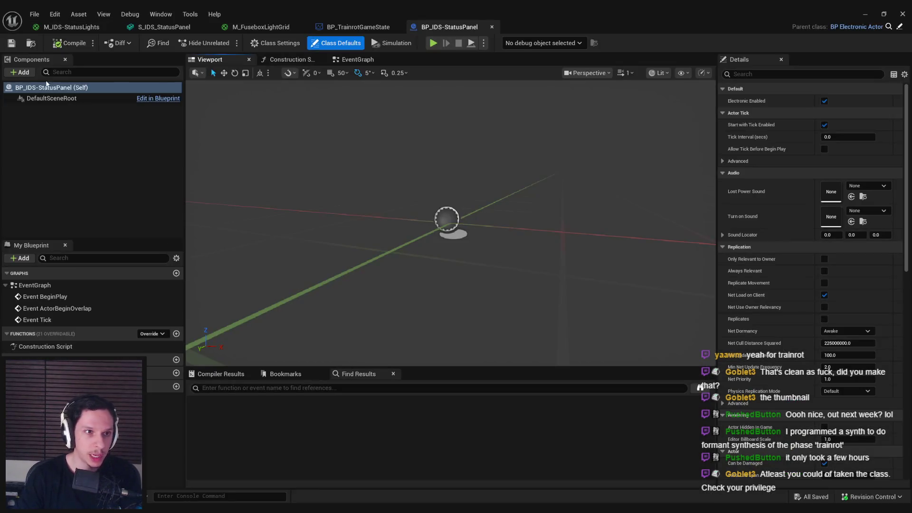
- Add a Static Mesh component using S_IDS_StatusPanel, then compile and save the Blueprint
left_click(32, 73)
type("stati")
scroll(40, 107, "down", 2)
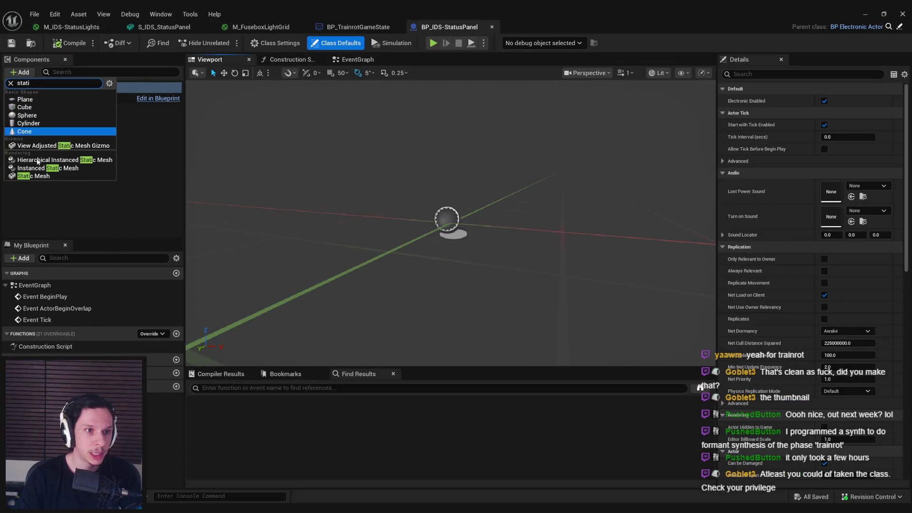
left_click(41, 176)
left_click(867, 246)
type("statui")
key("BackSpace")
type("s")
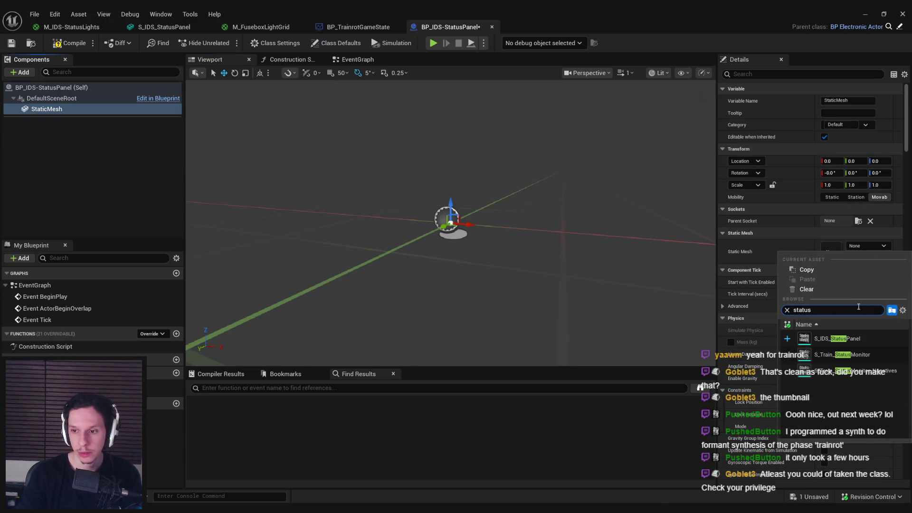
left_click(837, 339)
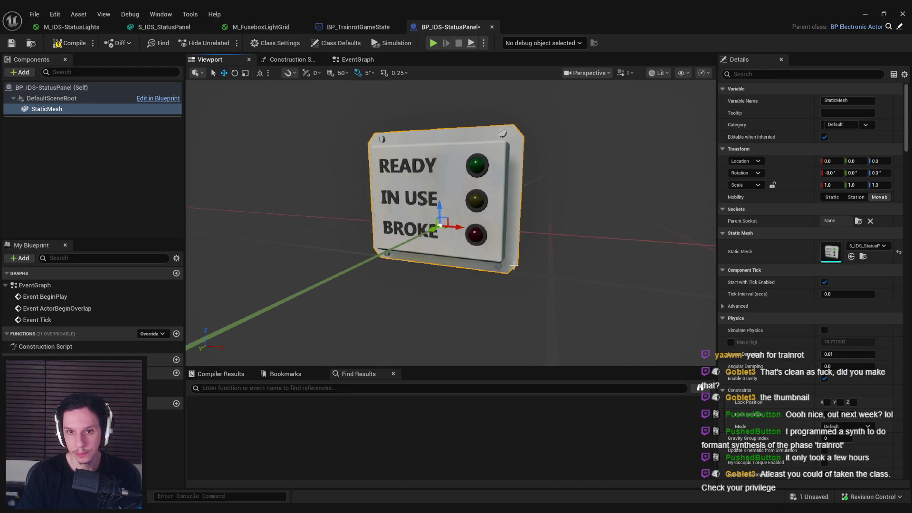
left_click(70, 43)
left_click(11, 43)
- Replace the level's status panel actor with BP_IDS-StatusPanel
key("alt+Tab")
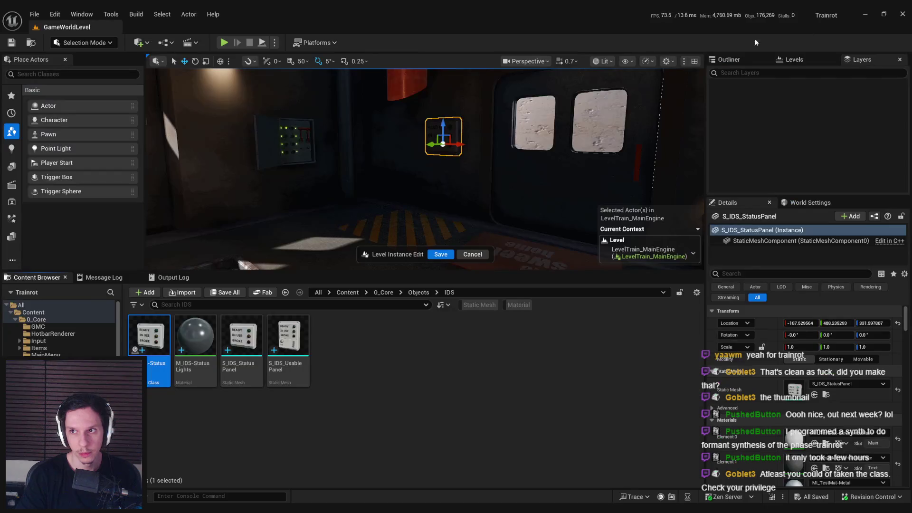
right_click(451, 140)
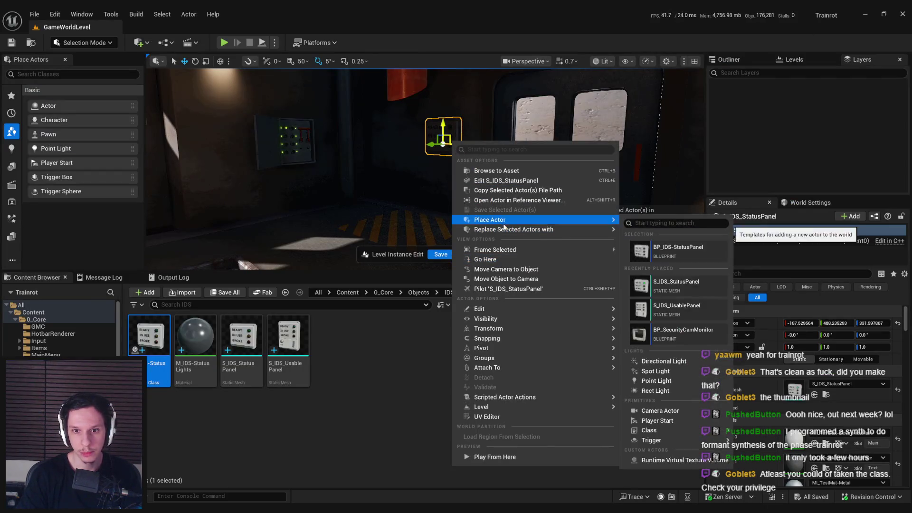
mouse_move(589, 230)
left_click(699, 275)
scroll(488, 220, "up", 3)
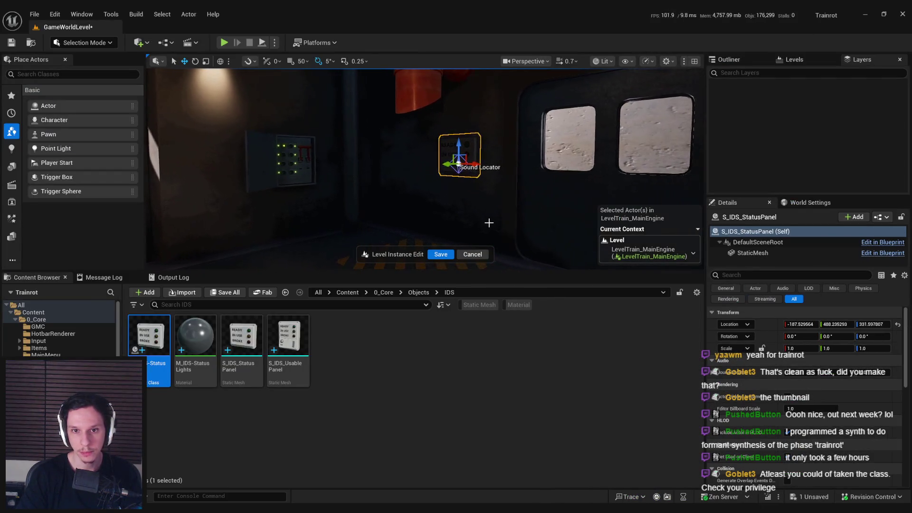
key("alt+Tab")
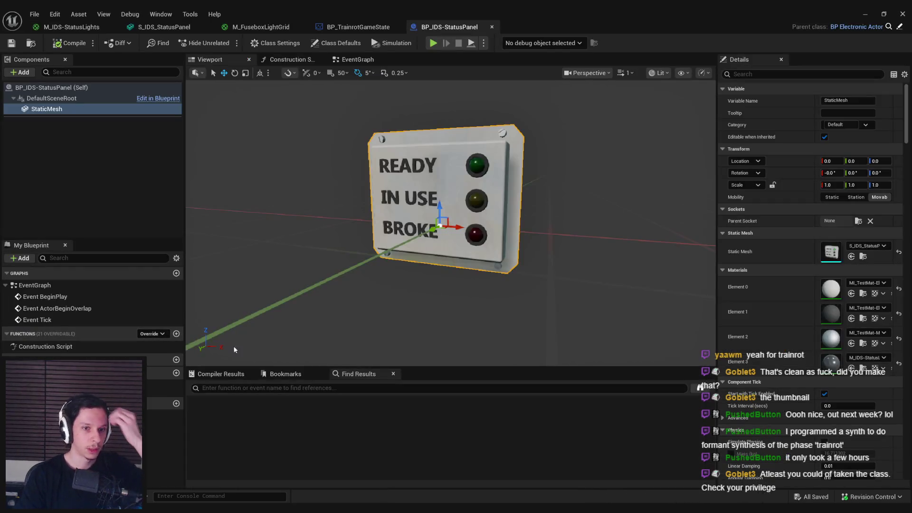
left_click(120, 160)
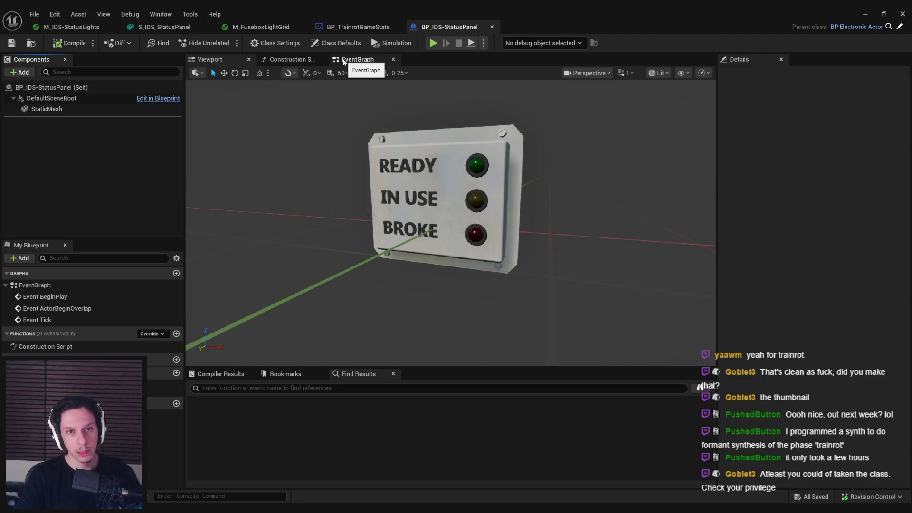
- Delete the default overlap and tick event nodes from the EventGraph
left_click(344, 62)
left_click_drag(339, 151, 514, 328)
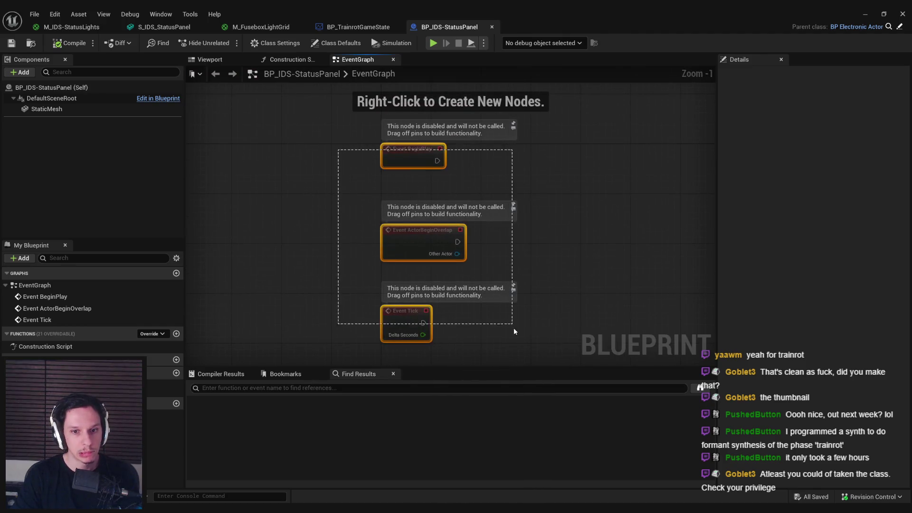
key("Delete")
- From BeginPlay, cast Get Game State to BP_TrainrotGameState
left_click_drag(424, 145, 426, 144)
type("cast to game state")
key("Up")
key("Up")
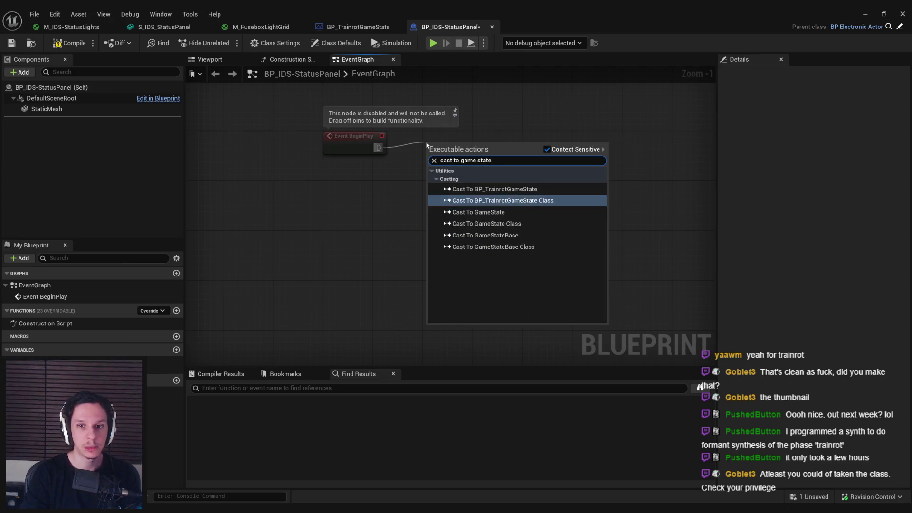
key("Return")
scroll(488, 158, "up", 1)
mouse_move(454, 167)
left_mouse_down()
mouse_move(413, 195)
mouse_move(330, 184)
left_mouse_up()
type("get game state")
left_click(465, 346)
- Bind a new custom event to IDS-State Updated and drop a StaticMesh reference into the graph
left_click_drag(426, 191, 485, 199)
type("a")
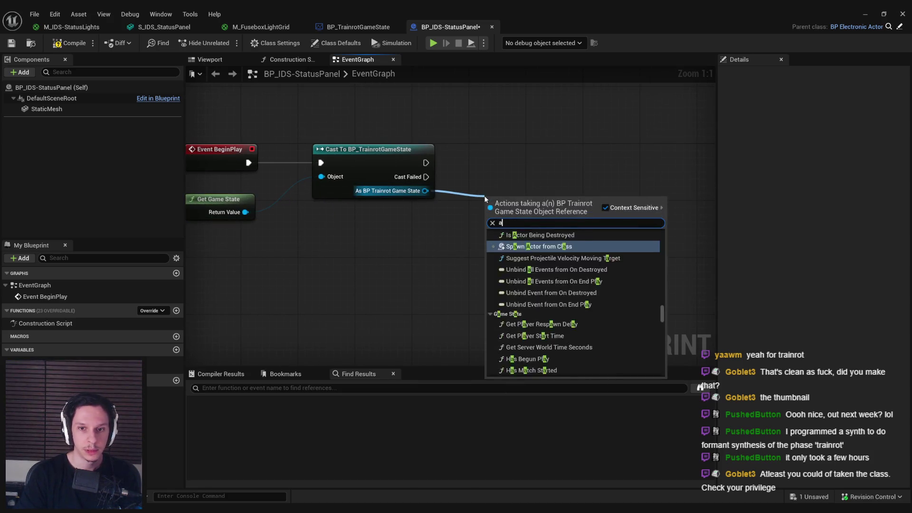
type("ssi i")
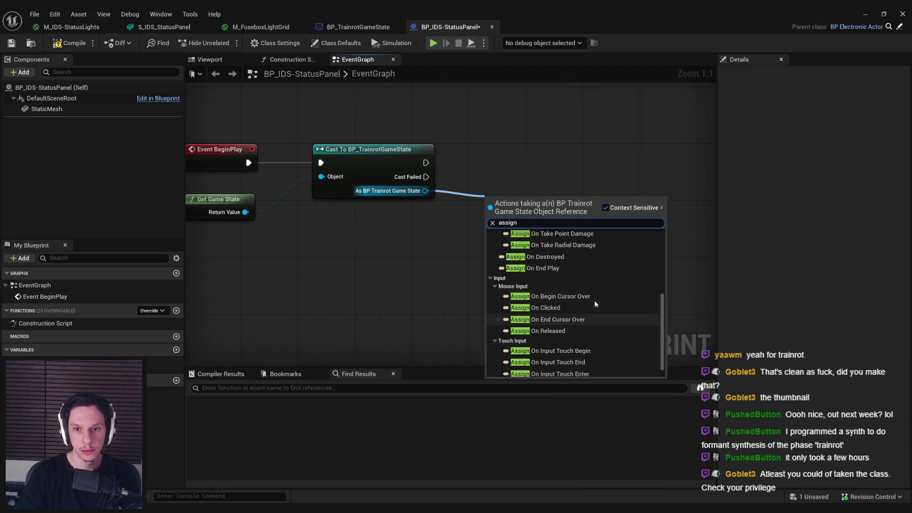
type("ds")
left_click(569, 246)
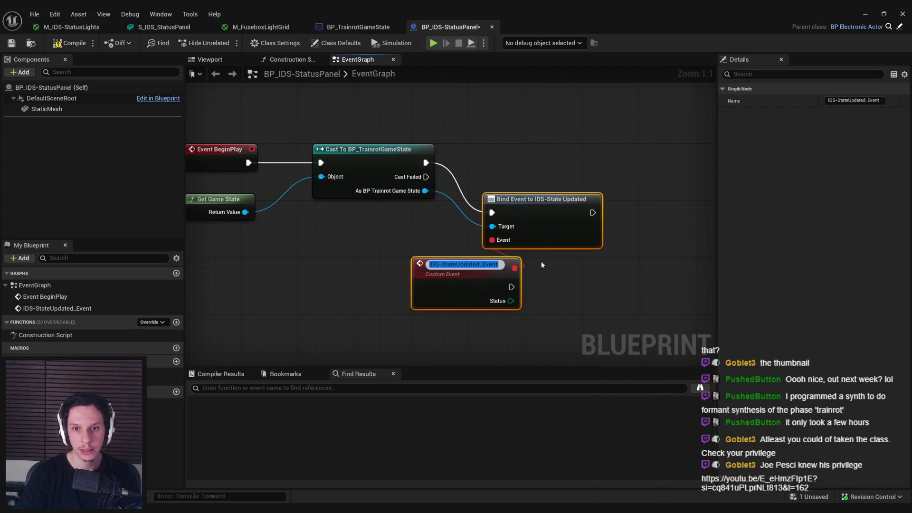
left_click_drag(456, 278, 384, 278)
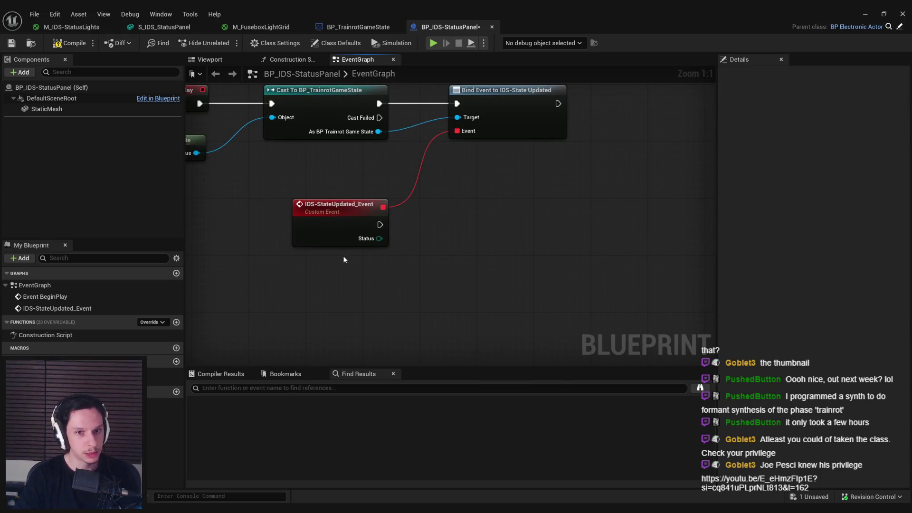
mouse_move(46, 109)
left_mouse_down()
mouse_move(363, 285)
mouse_move(424, 263)
left_mouse_up()
- Add a Set Custom Primitive Data Float node wired from the custom event and Status
type("set custom")
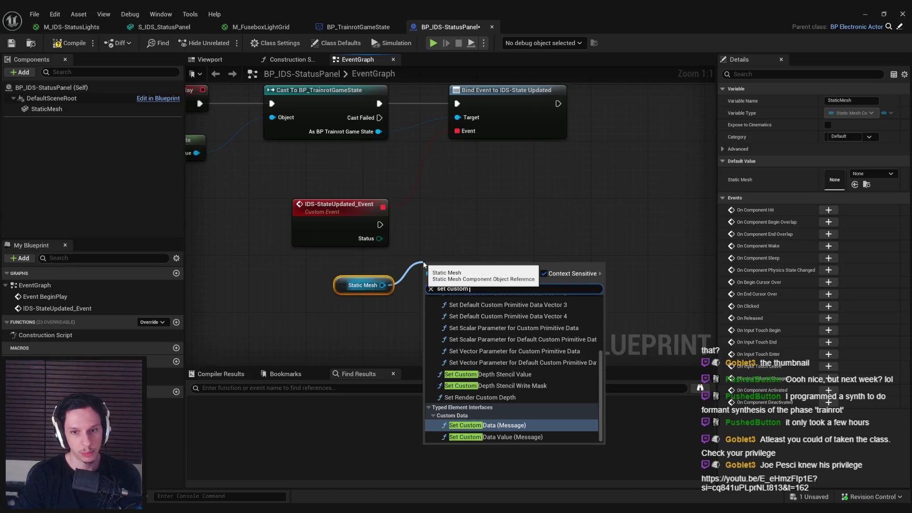
type(" primitve d")
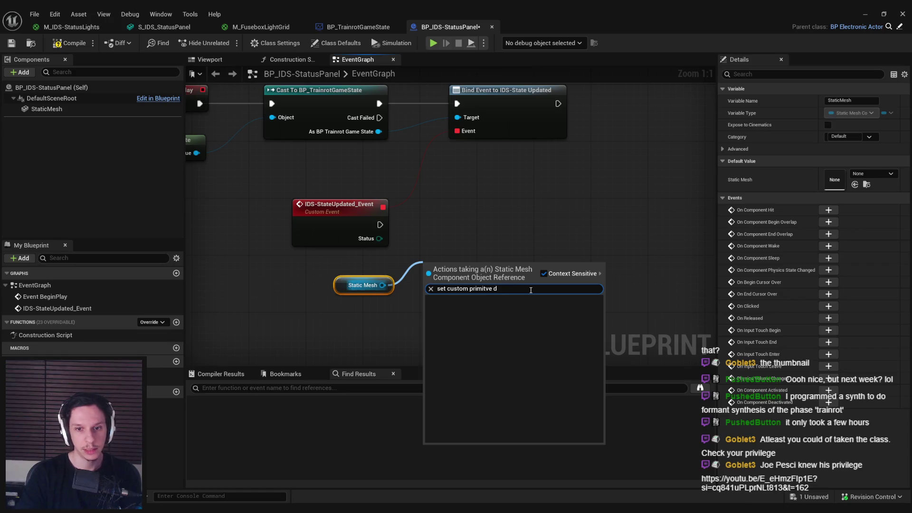
key("BackSpace")
key("BackSpace")
type("ive")
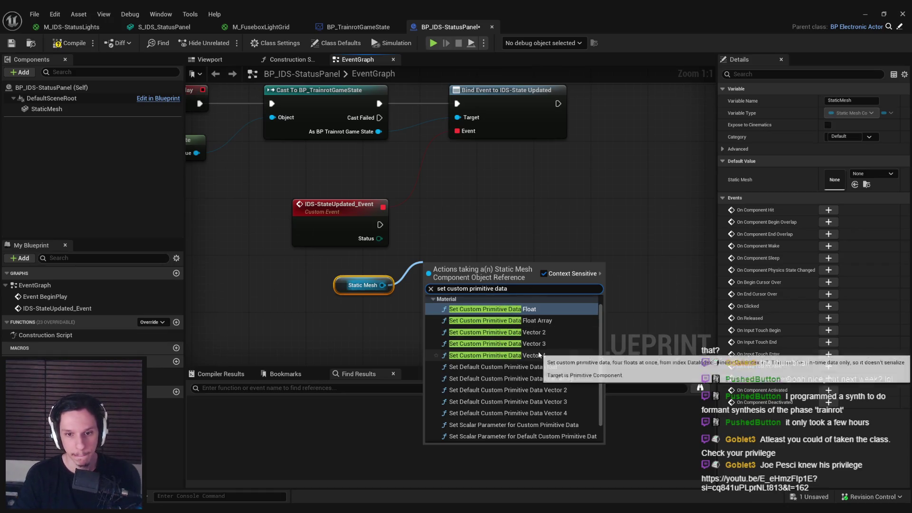
left_click(517, 309)
left_click_drag(479, 262, 520, 211)
left_click_drag(380, 225, 520, 226)
mouse_move(465, 269)
left_mouse_down()
mouse_move(379, 238)
mouse_move(408, 275)
mouse_move(426, 340)
left_mouse_up()
- Rearrange the Set, Static Mesh and conversion nodes in the graph
left_click_drag(363, 285, 421, 264)
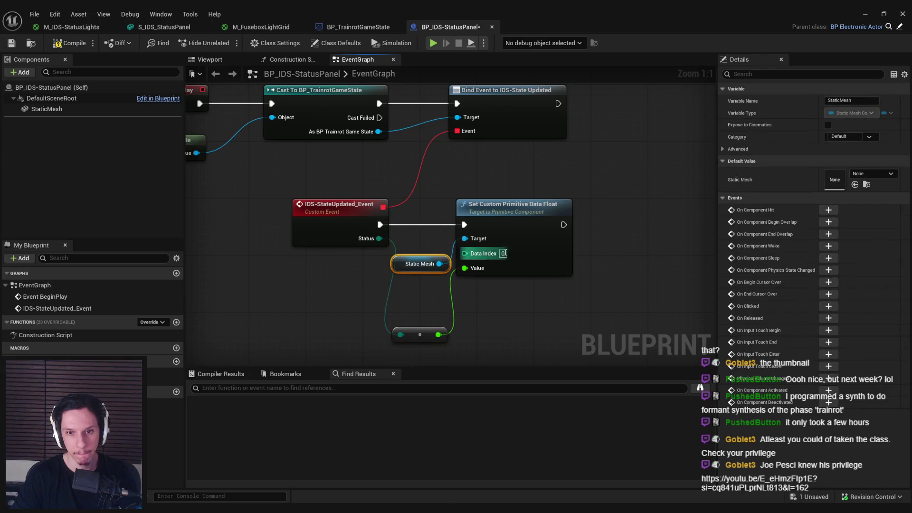
left_click_drag(490, 257, 540, 257)
left_click(420, 264)
left_click(420, 335, "ctrl")
left_click_drag(405, 269, 434, 262)
left_click(448, 327)
mouse_move(448, 327)
left_mouse_down()
mouse_move(447, 285)
mouse_move(480, 297)
left_mouse_up()
- Insert an Add node after the conversion, feeding the Set node's Value
type("add")
key("Return")
left_click_drag(545, 299, 514, 268)
left_click(526, 258)
left_click(563, 307)
mouse_move(442, 304)
left_mouse_down()
mouse_move(463, 290)
mouse_move(380, 310)
left_mouse_up()
left_click(446, 337)
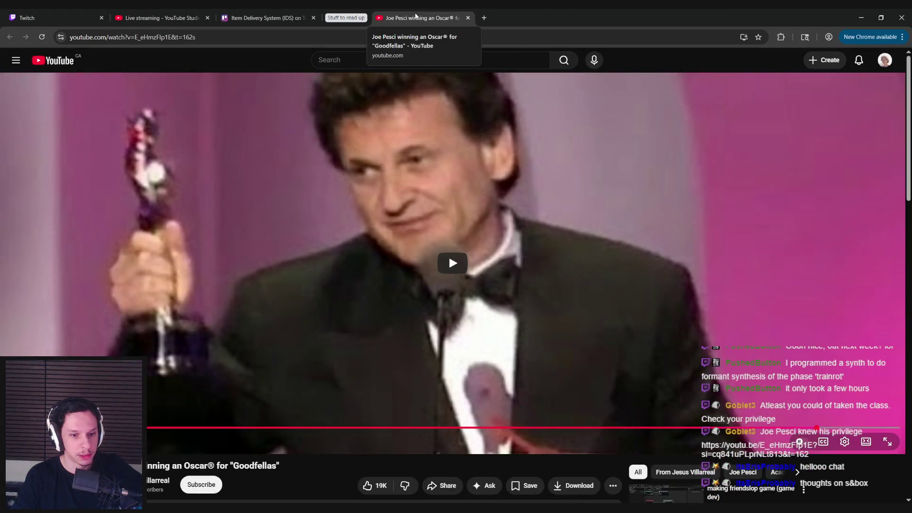
- Close the YouTube tab and return to the Blueprint's event graph
middle_click(415, 17)
left_click(856, 16)
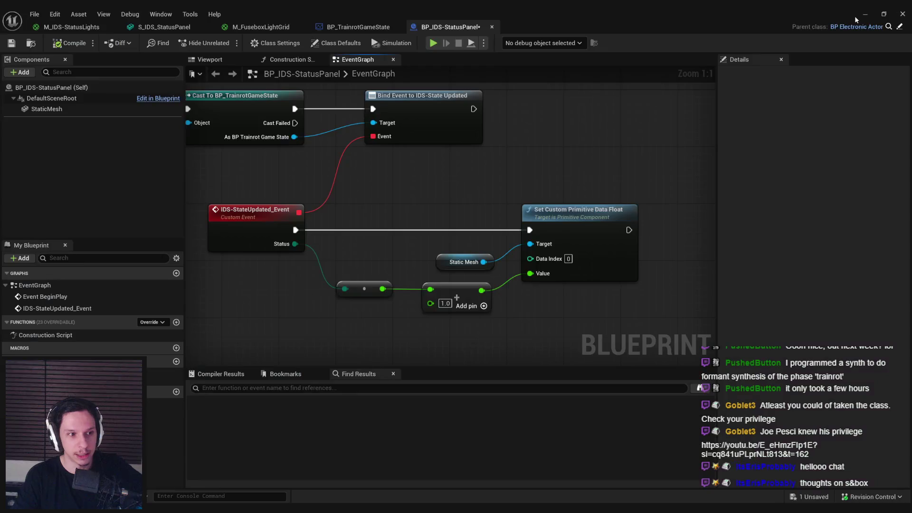
left_click_drag(238, 167, 269, 174)
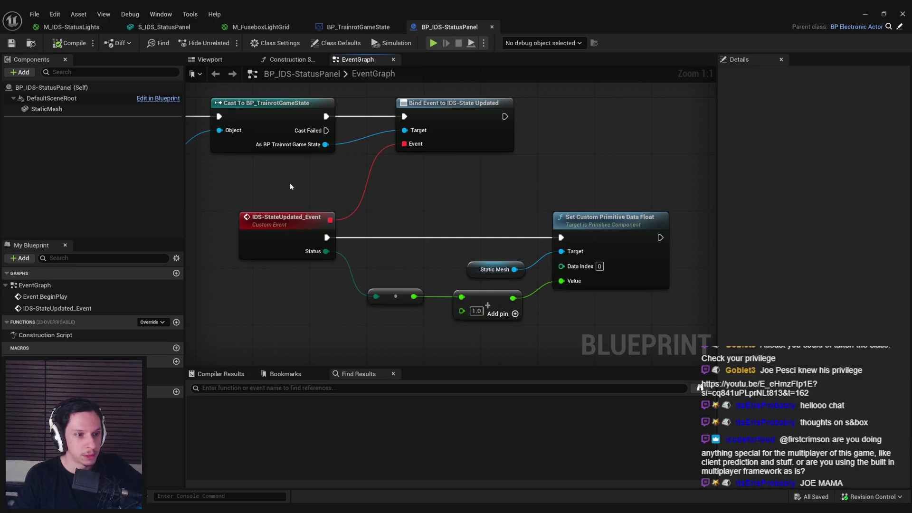
scroll(469, 178, "down", 1)
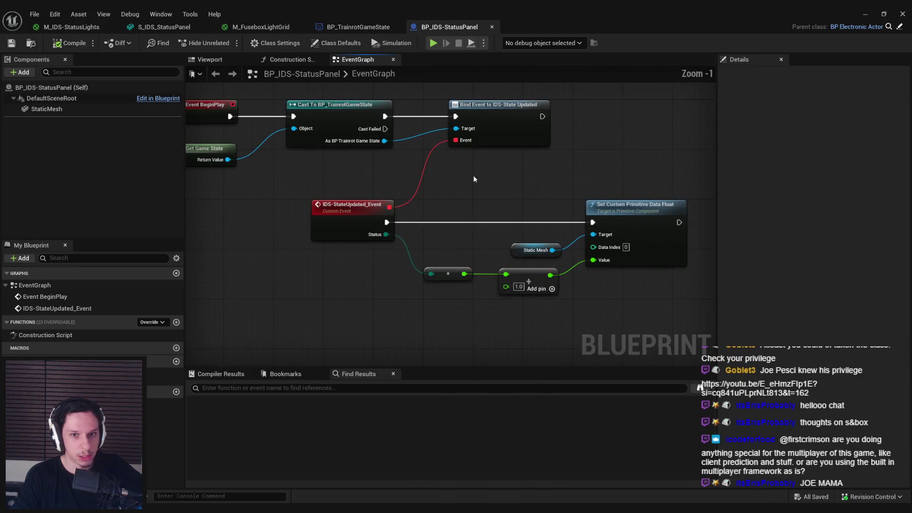
- Shift the Static Mesh, Add and Set Custom Primitive Data Float nodes left and save the Blueprint
mouse_move(477, 314)
left_mouse_down()
mouse_move(583, 255)
mouse_move(596, 219)
mouse_move(583, 218)
left_mouse_up()
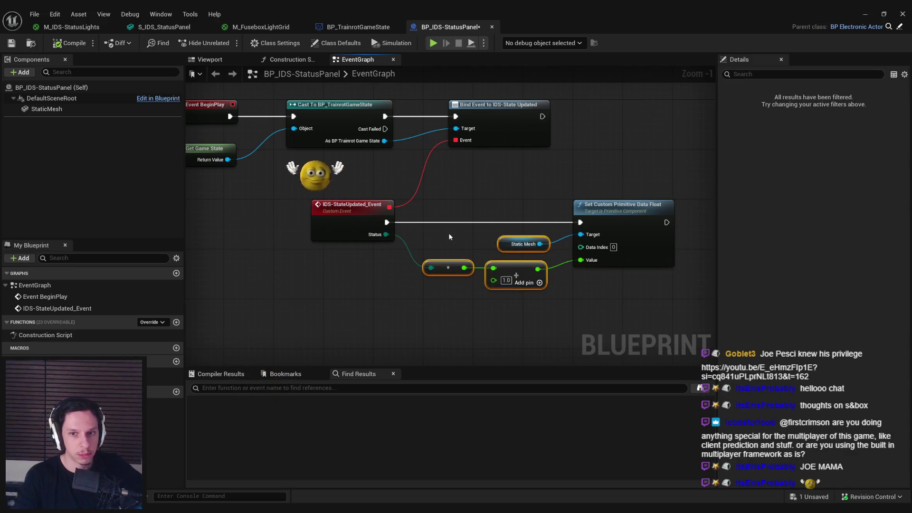
left_click(448, 267, "ctrl")
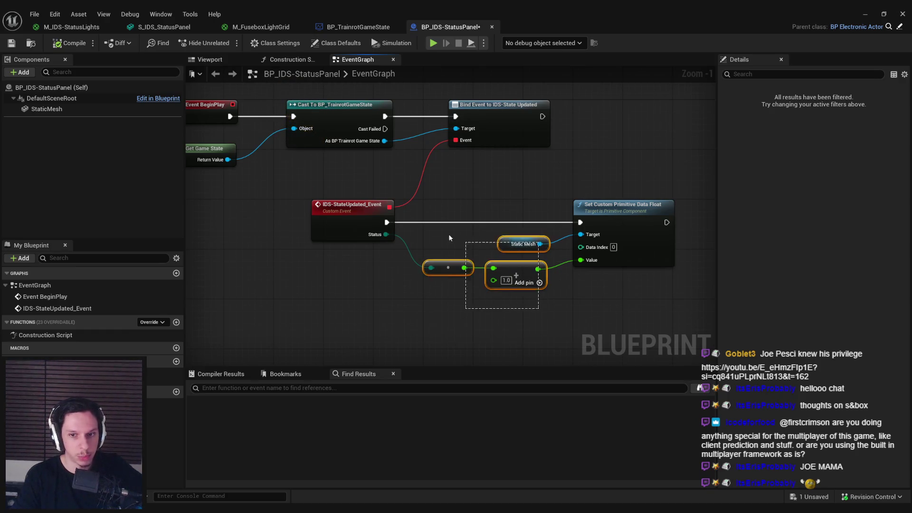
key("ctrl+z")
left_click_drag(616, 229, 591, 229)
left_click_drag(505, 272, 508, 272)
left_click(512, 323)
left_click(12, 43)
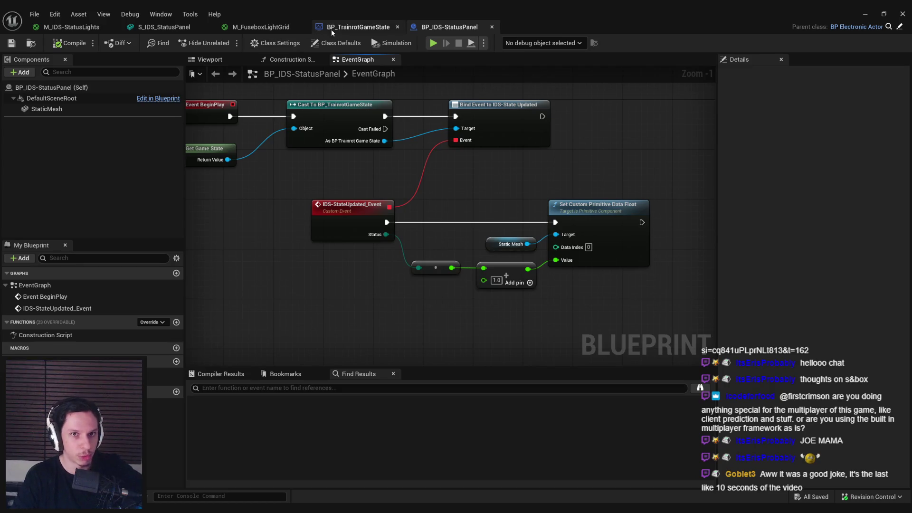
left_click(862, 11)
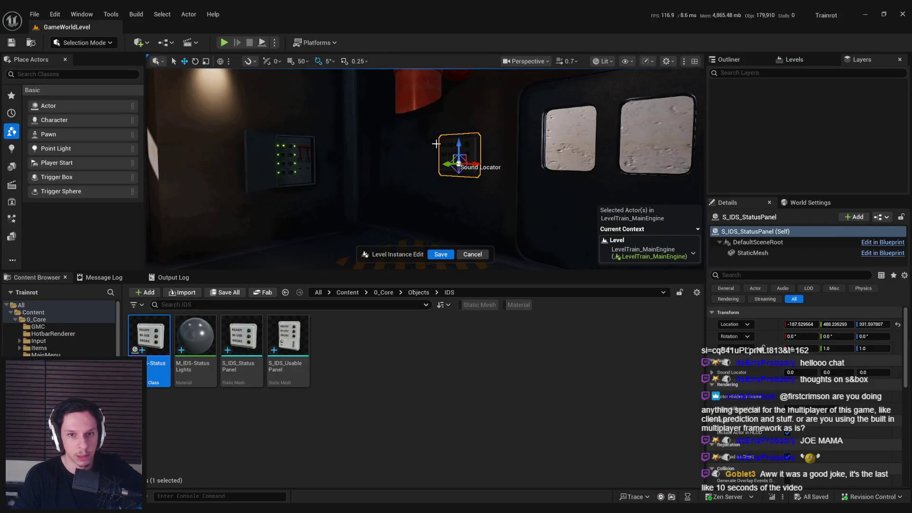
- Save the level instance edits and play-test, walking back and up to the status panel
left_click(440, 254)
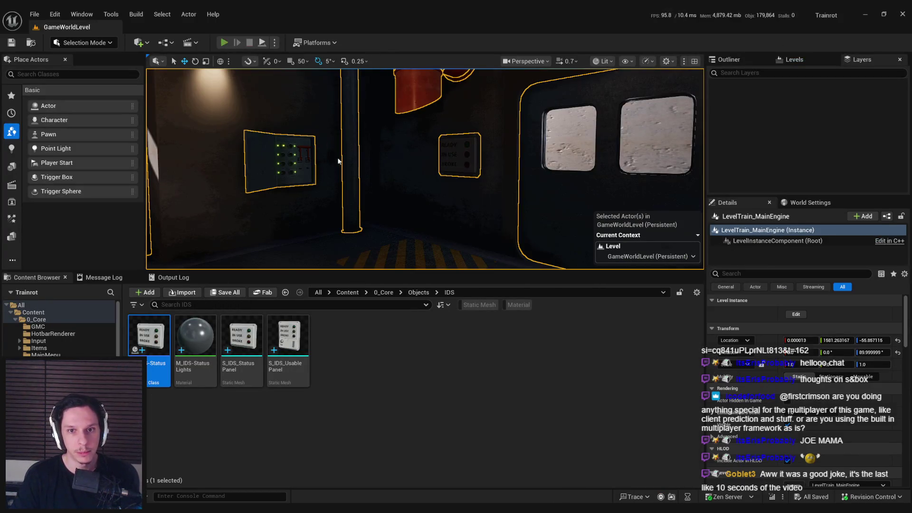
key("alt+p")
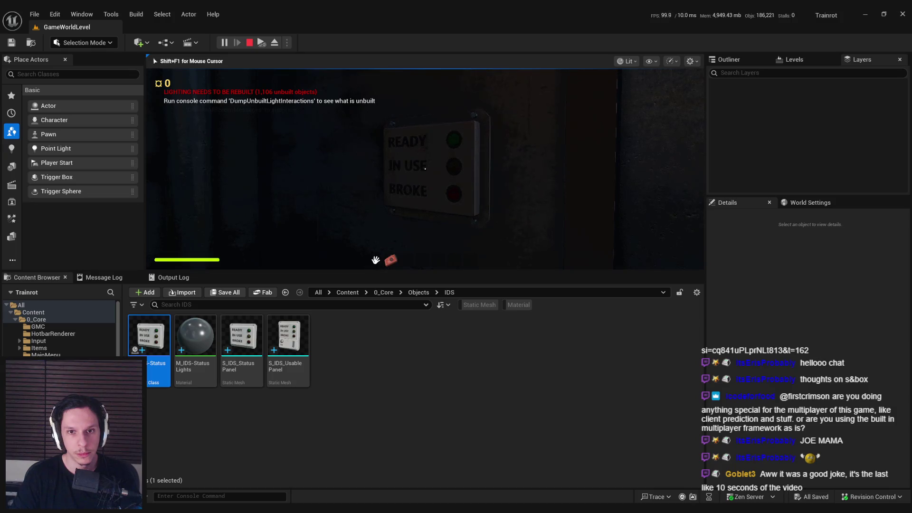
key("s")
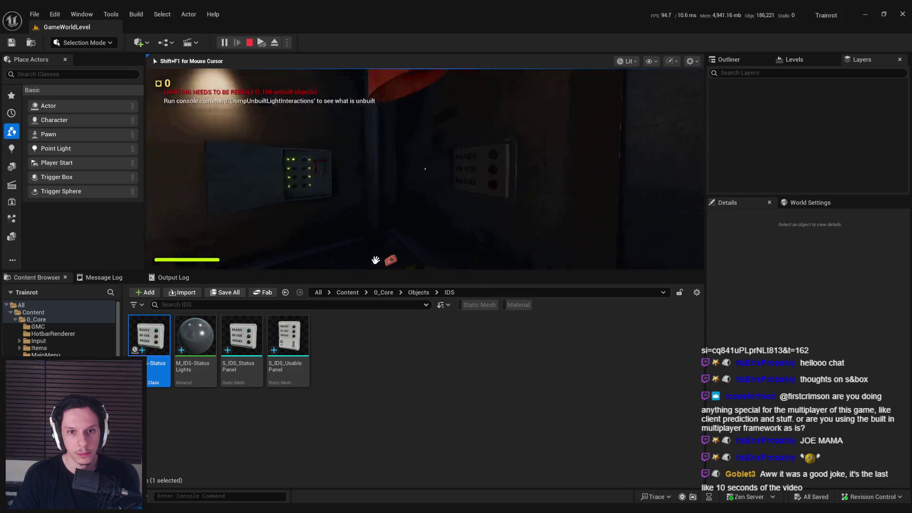
key("w")
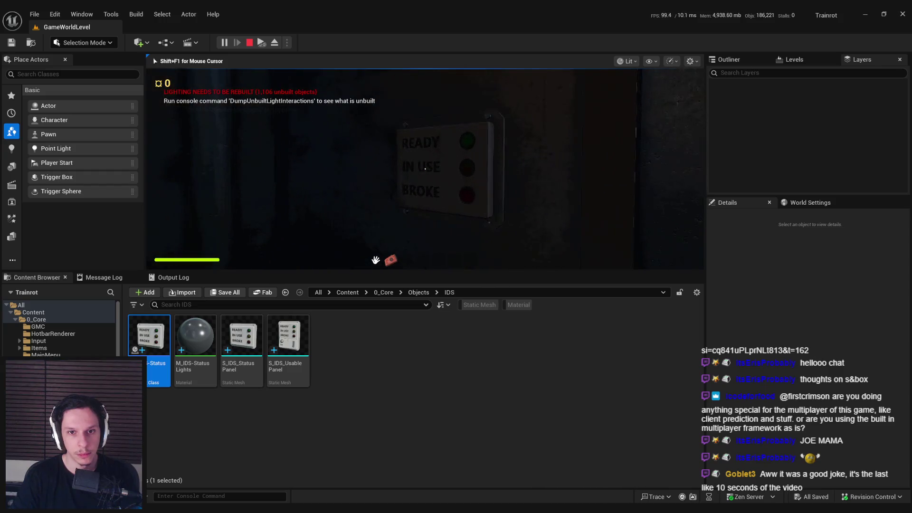
key("Escape")
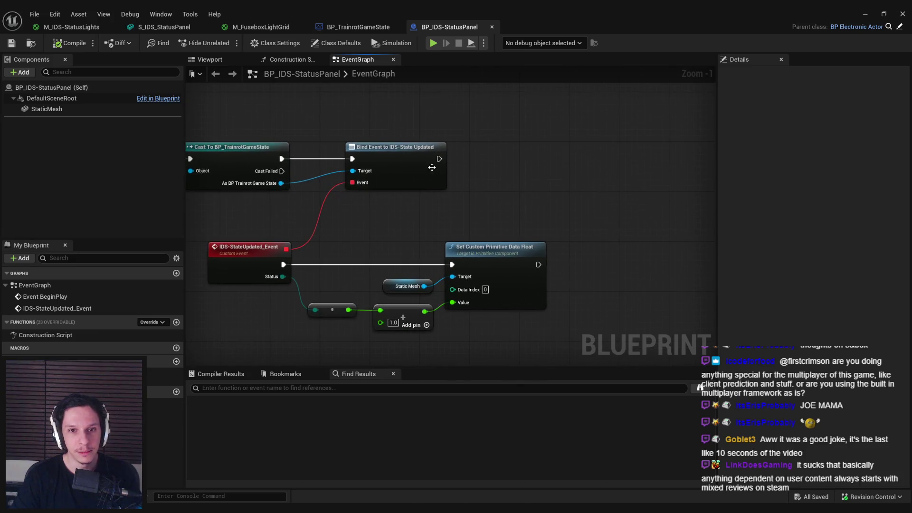
- After the bind, call IDS-State Updated Event with the game state's IDS-Status, and compile
mouse_move(437, 160)
left_mouse_down()
mouse_move(498, 162)
mouse_move(496, 148)
left_mouse_up()
type("ids")
key("Return")
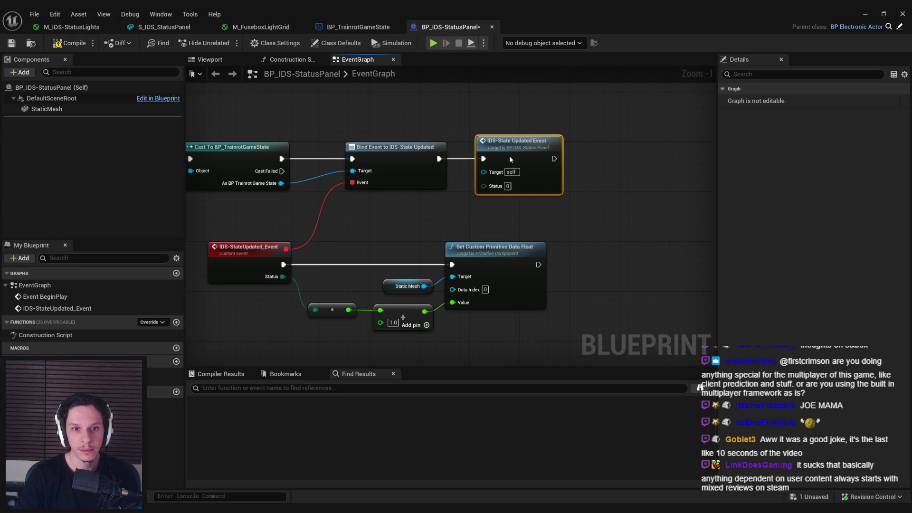
left_click_drag(281, 183, 361, 209)
type("ids")
left_click(409, 330)
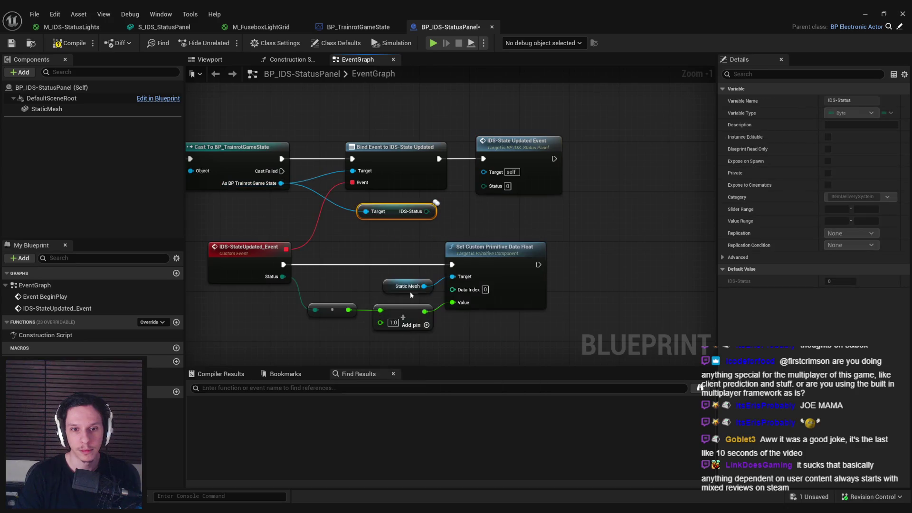
left_click_drag(429, 211, 484, 185)
left_click(65, 44)
left_click(863, 15)
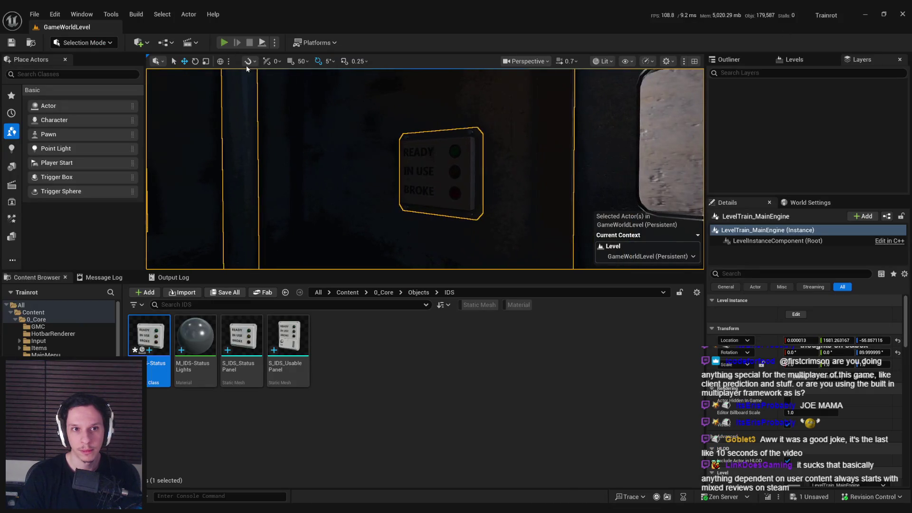
- Run a short GameWorldLevel play session, then switch to the Trello card in Chrome
key("alt+p")
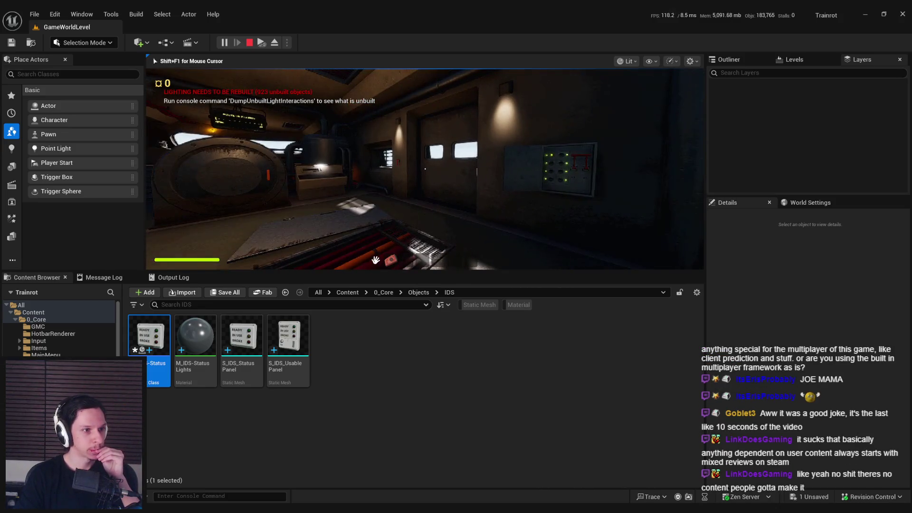
key("Escape")
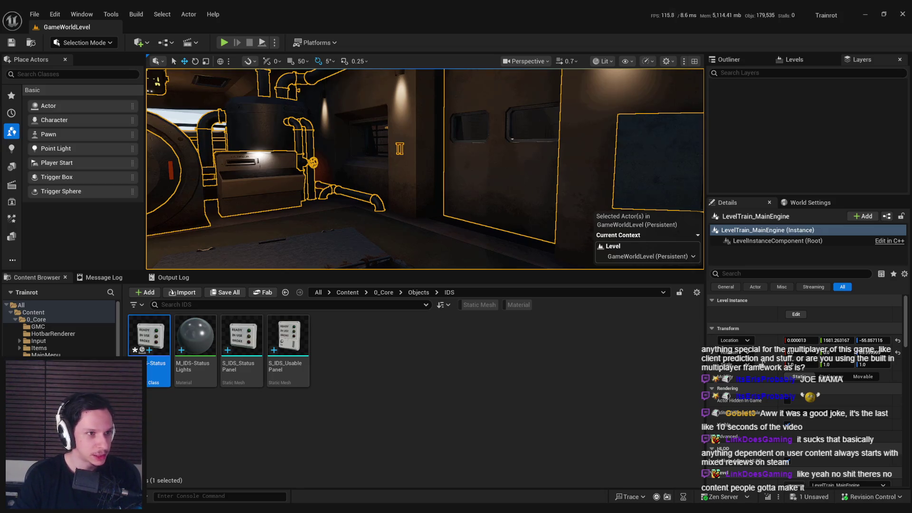
key("alt+Tab")
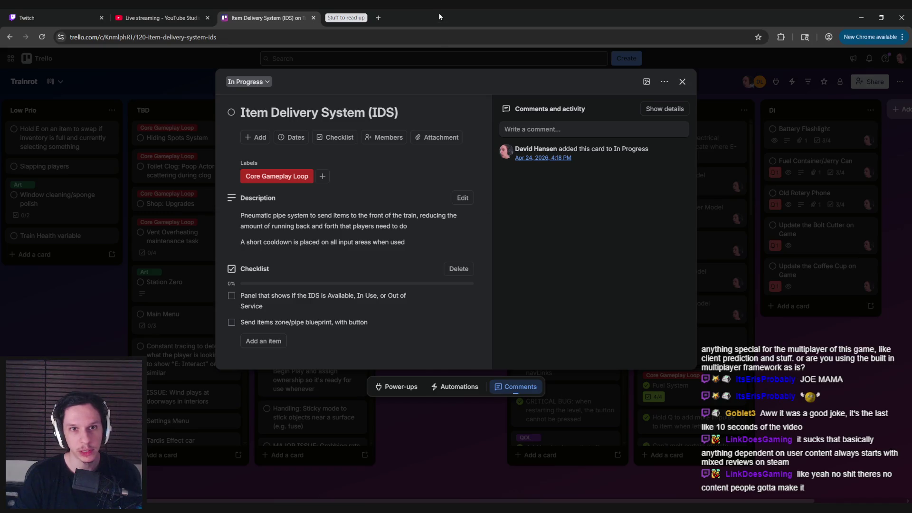
- Play and rewind the Joe Pesci Oscar clip, then close its tab and minimize Chrome
left_click(418, 18)
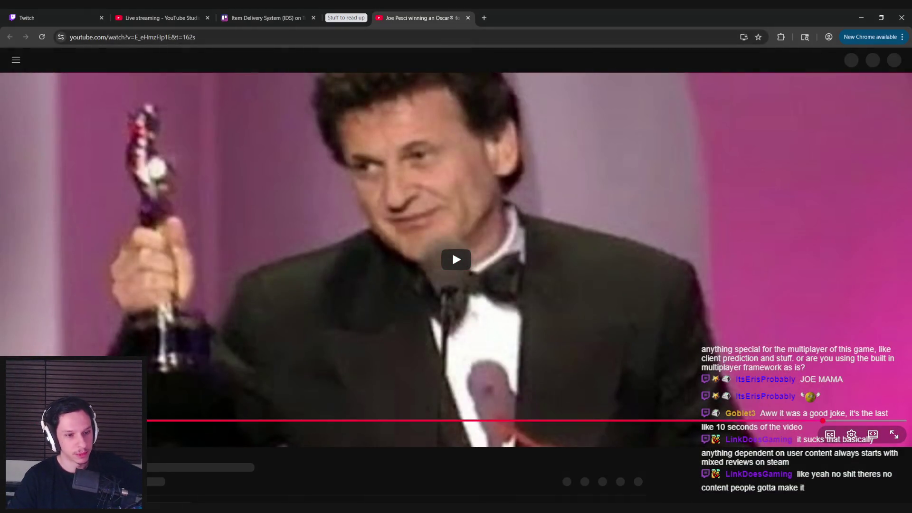
left_click(449, 255)
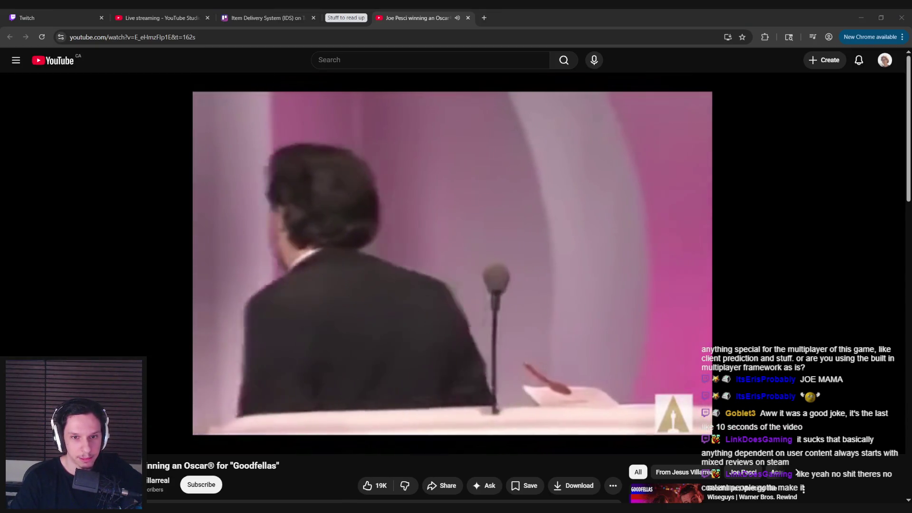
left_click_drag(860, 430, 840, 429)
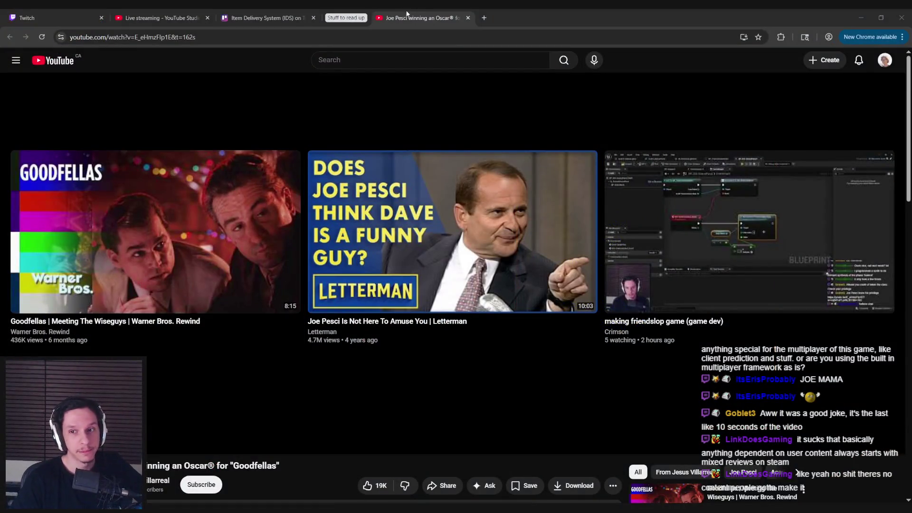
middle_click(426, 12)
left_click(860, 17)
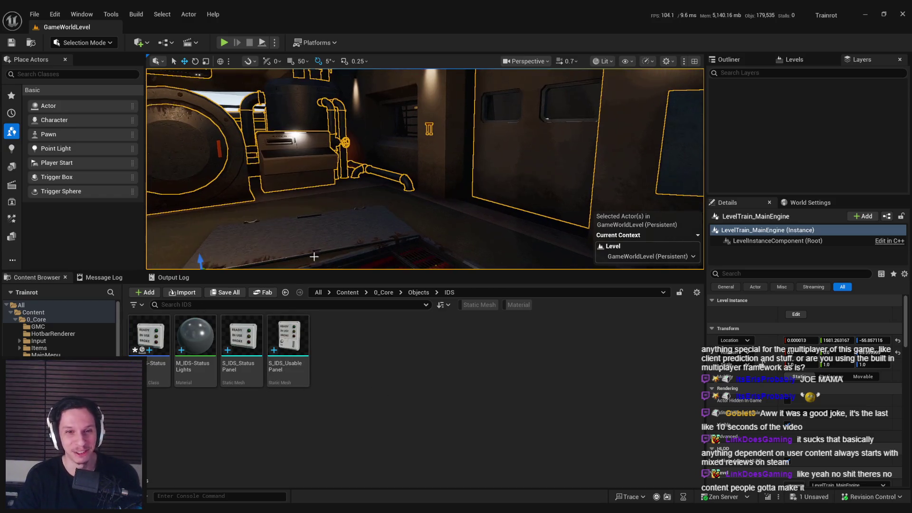
- Save the level, glance at the music player, and open BP_IDS-StatusPanel from the Content Browser
key("ctrl+s")
left_click_drag(224, 69, 279, 143)
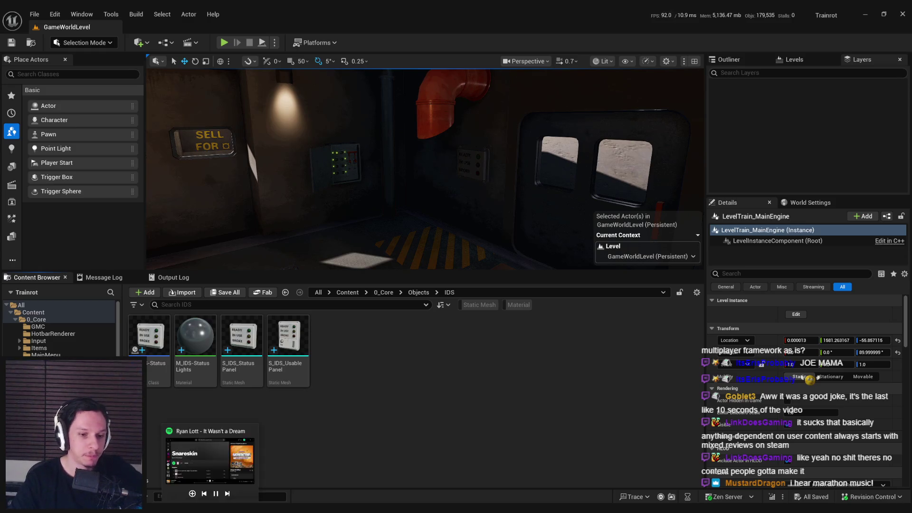
left_click(210, 459)
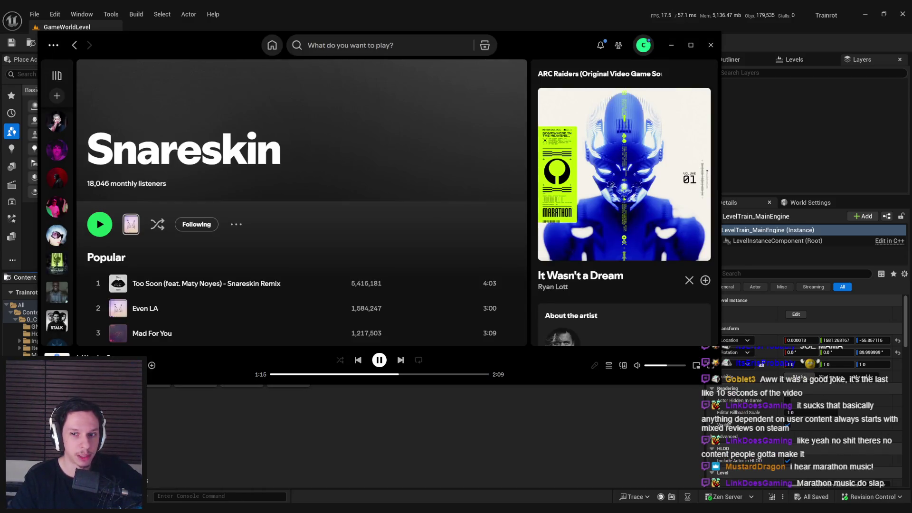
key("alt+Tab")
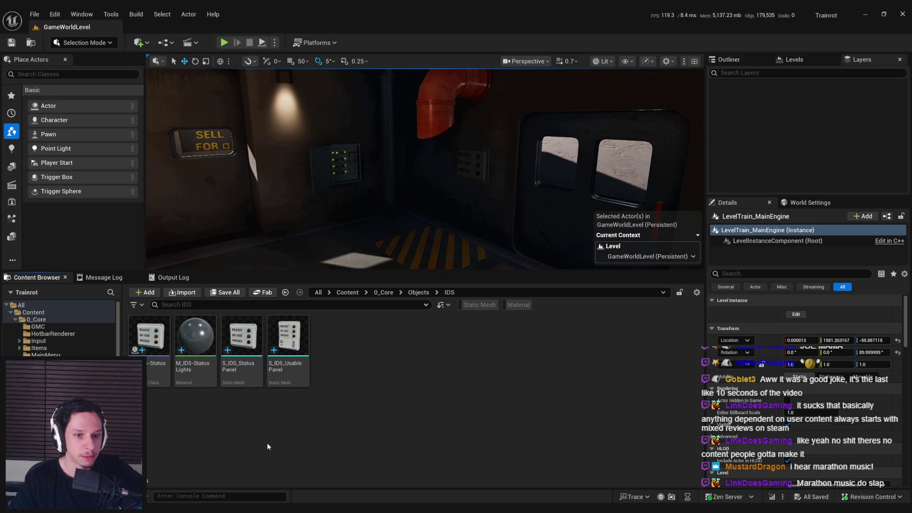
double_click(154, 342)
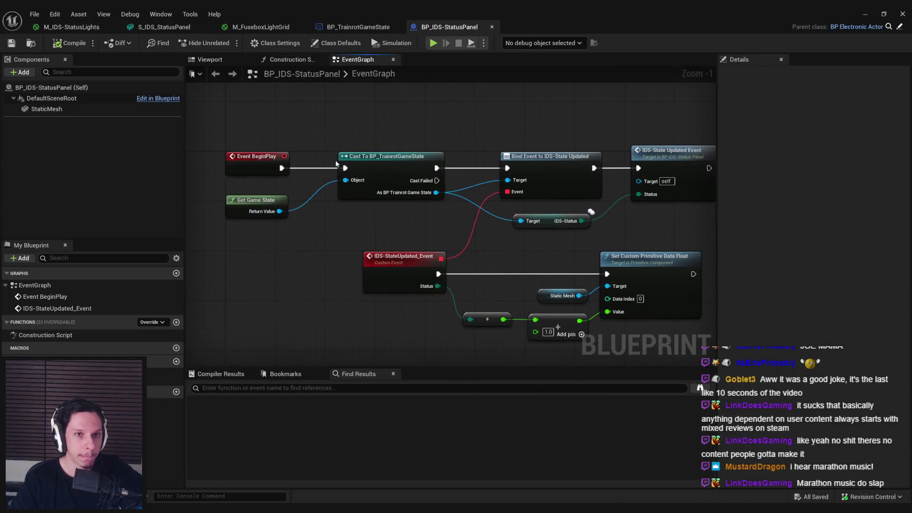
- Preview the panel mesh in the Blueprint viewport, then return to the level editor
left_click(209, 59)
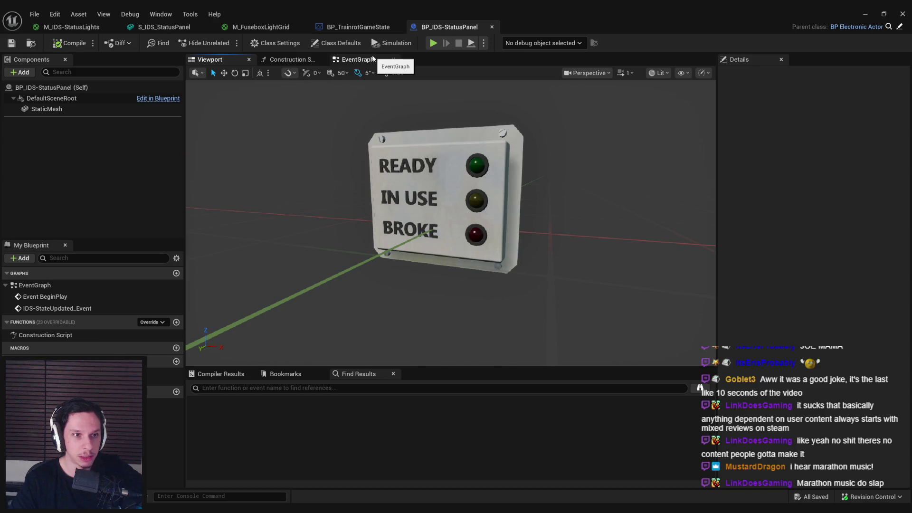
left_click(373, 58)
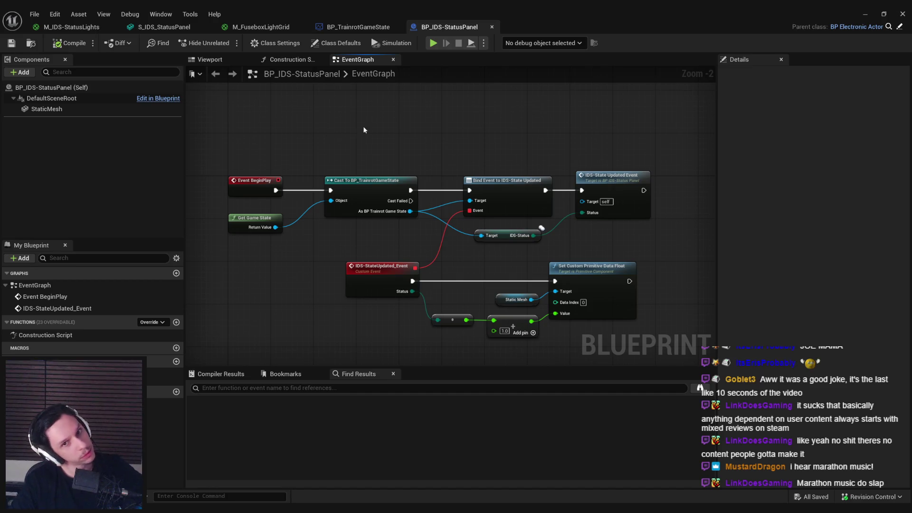
left_click(865, 14)
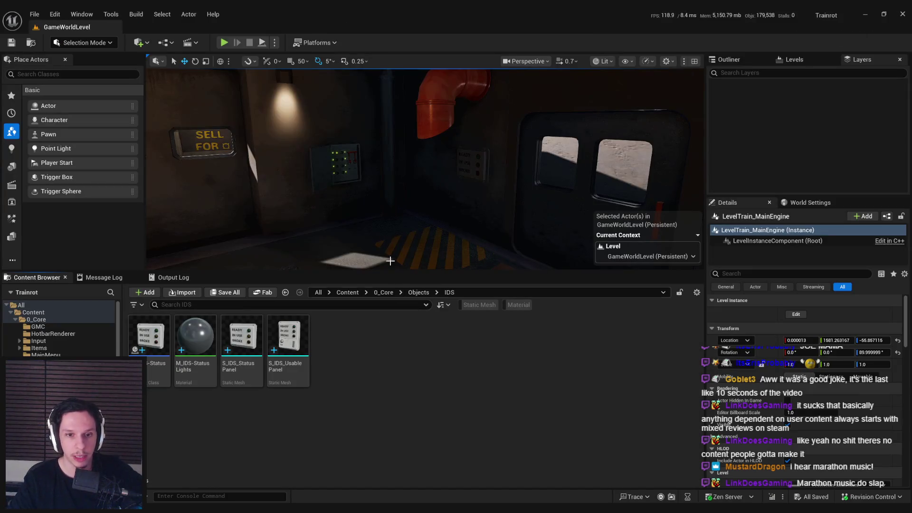
- Enter and exit the engine level instance edit, ending in GameWorldLevel with the panel mesh selected
left_click_drag(620, 161, 598, 188)
left_click(795, 314)
left_click(532, 167)
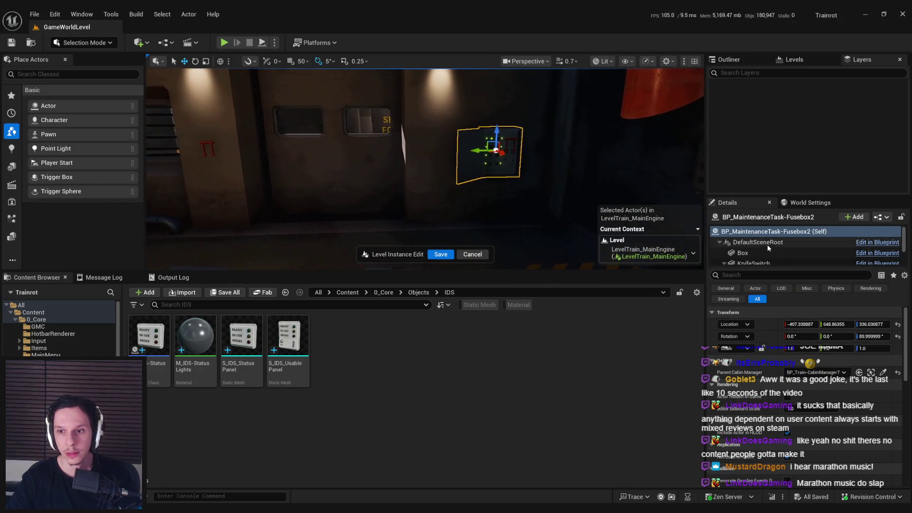
scroll(766, 244, "down", 2)
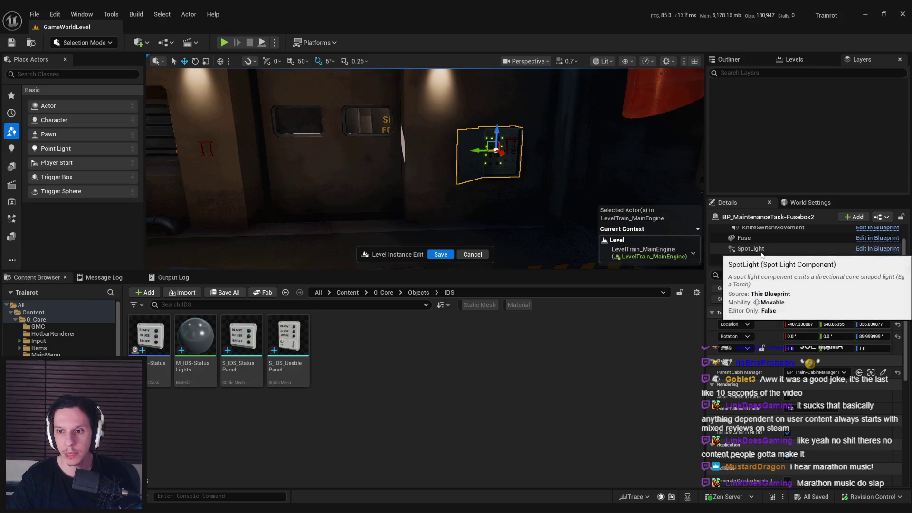
scroll(766, 257, "up", 3)
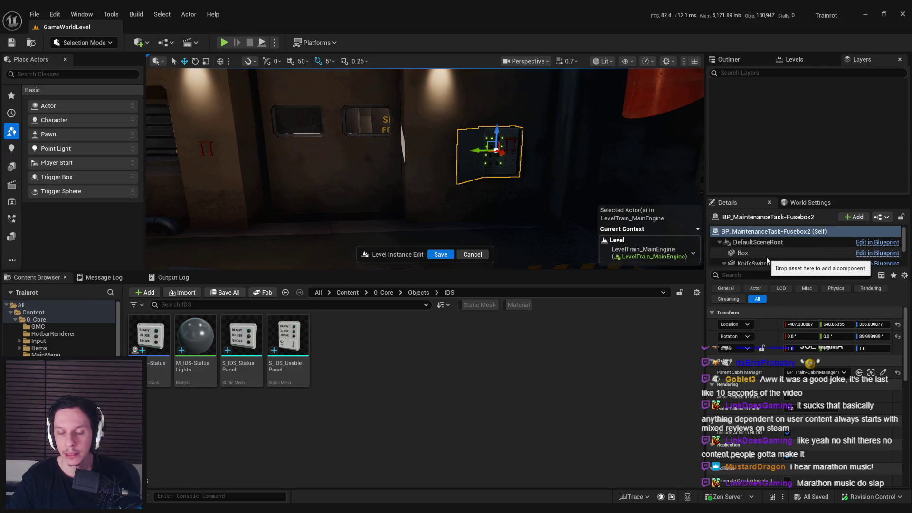
left_click_drag(473, 233, 561, 233)
left_click(473, 254)
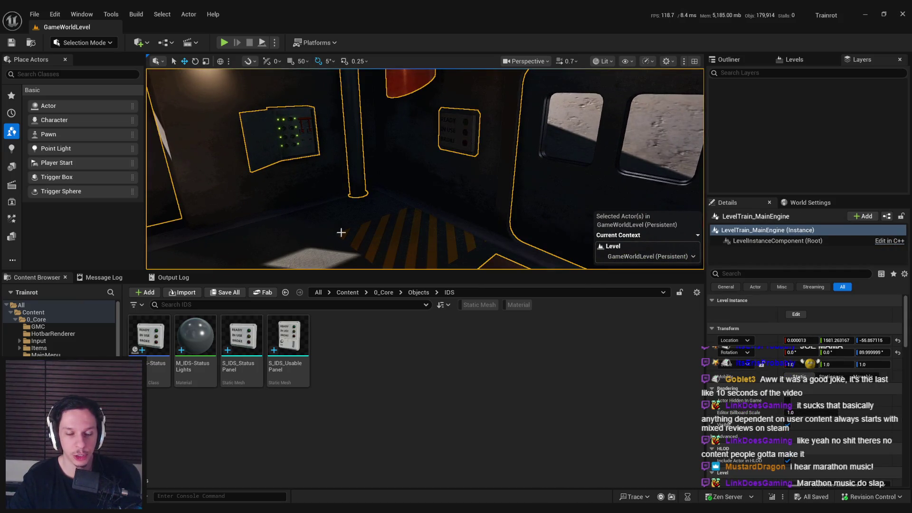
left_click(290, 340)
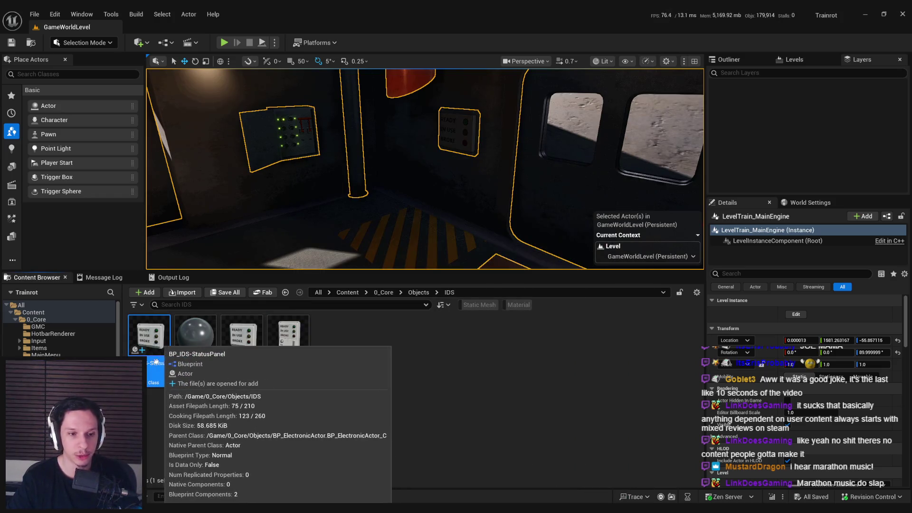
- Create a child Blueprint of BP_IDS-StatusPanel named BP_IDS-UsableStatusPanel and open it
right_click(149, 342)
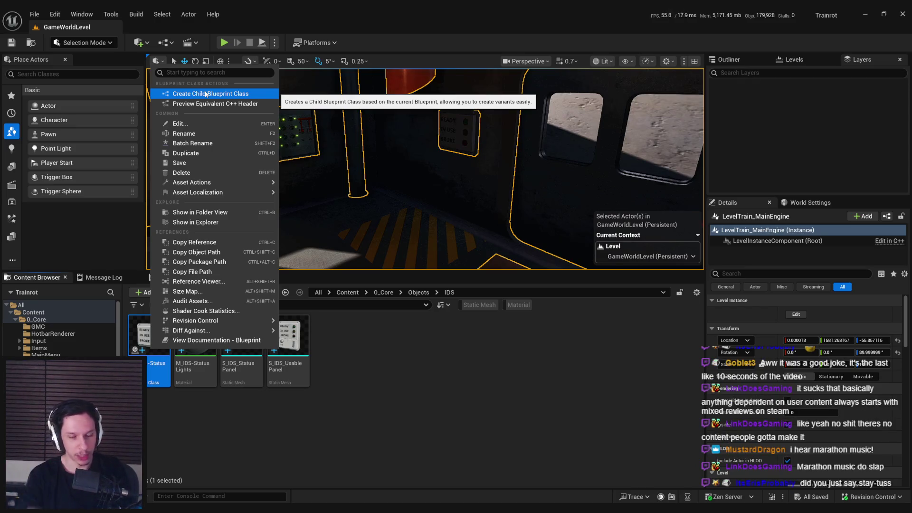
left_click(206, 94)
type("BP_")
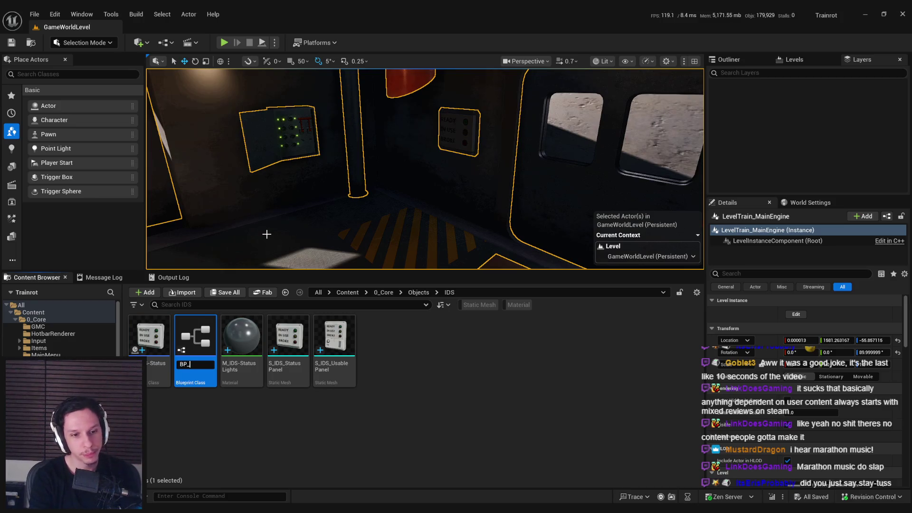
type("S_UsableStatusP")
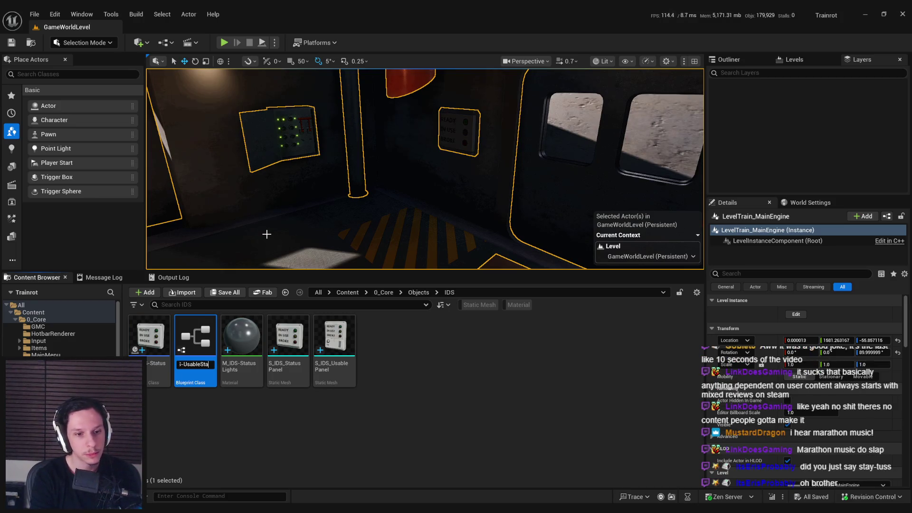
type("anel")
key("Return")
double_click(193, 342)
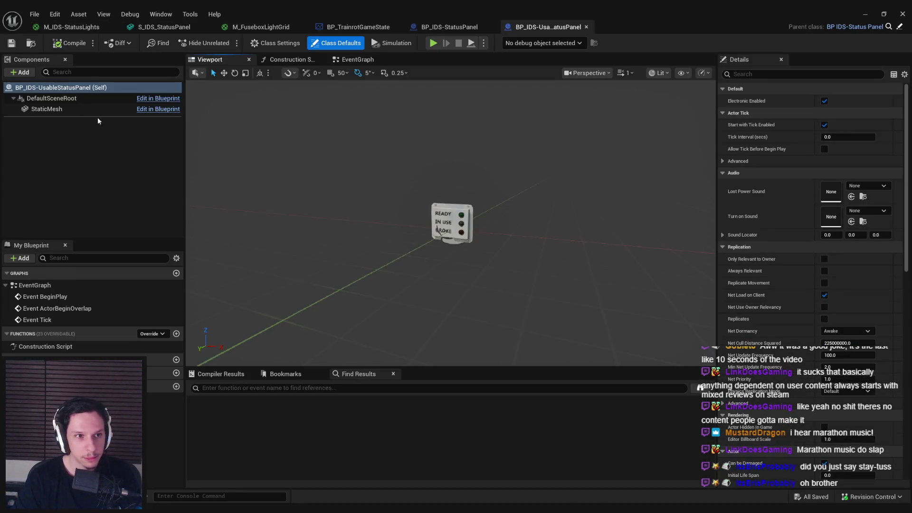
- Swap the StaticMesh component's mesh to S_IDS_UsablePanel, then compile and save the Blueprint
left_click(99, 109)
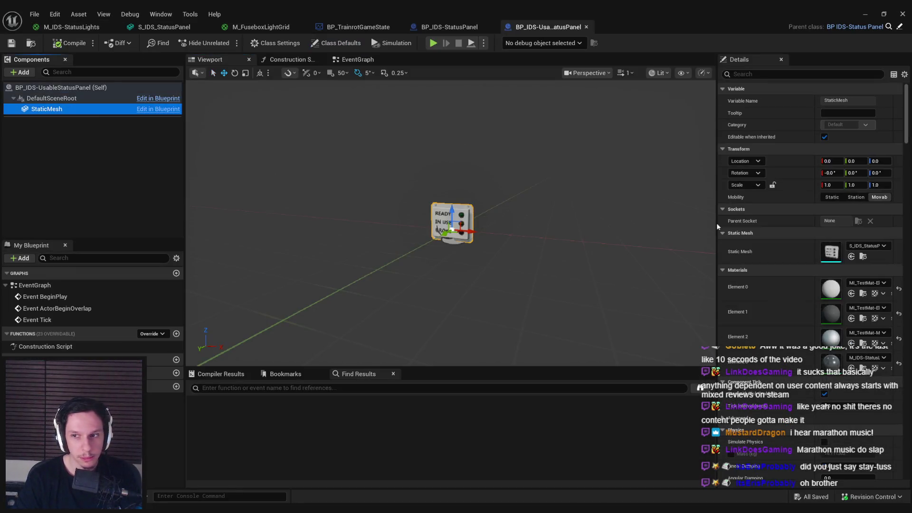
left_click(883, 248)
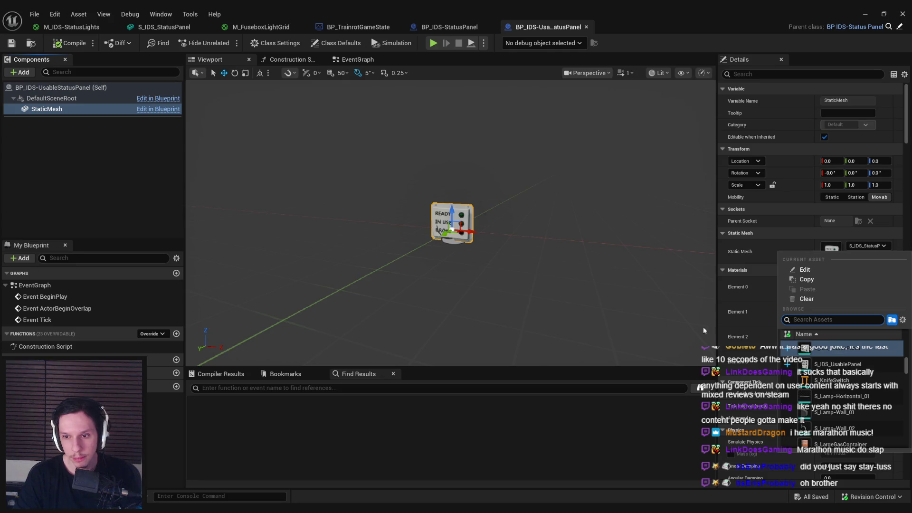
left_click(831, 364)
left_click(71, 43)
left_click(12, 43)
left_click(866, 13)
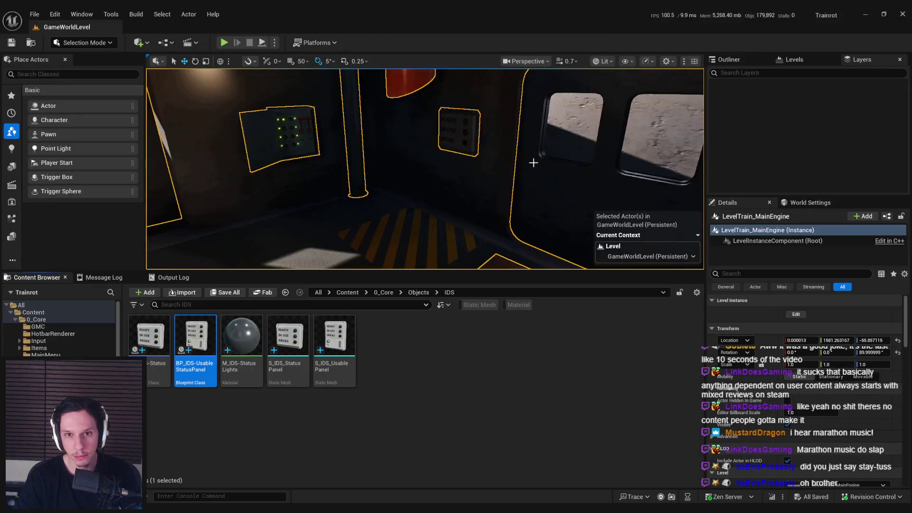
mouse_move(518, 166)
left_mouse_down()
mouse_move(508, 165)
mouse_move(527, 164)
mouse_move(513, 167)
left_mouse_up()
mouse_move(464, 189)
left_mouse_down()
mouse_move(489, 185)
mouse_move(466, 189)
mouse_move(476, 188)
left_mouse_up()
left_click(394, 362)
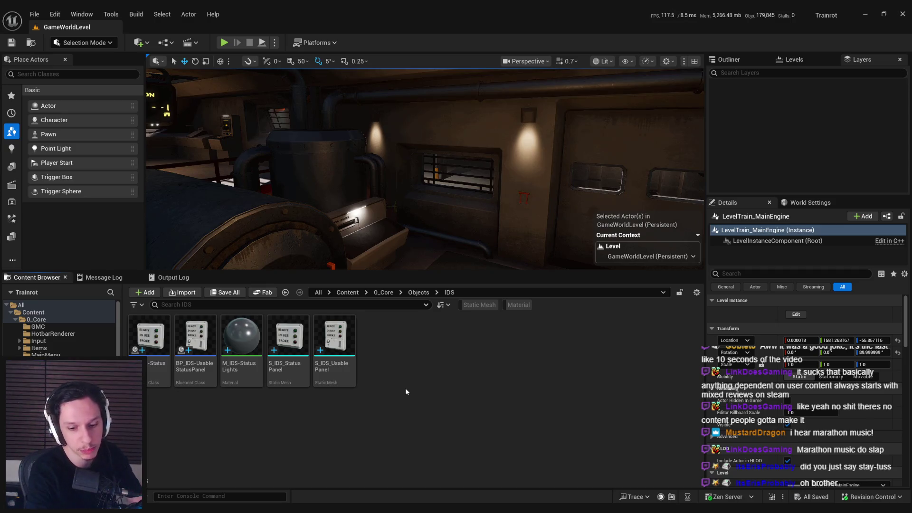
key("alt+p")
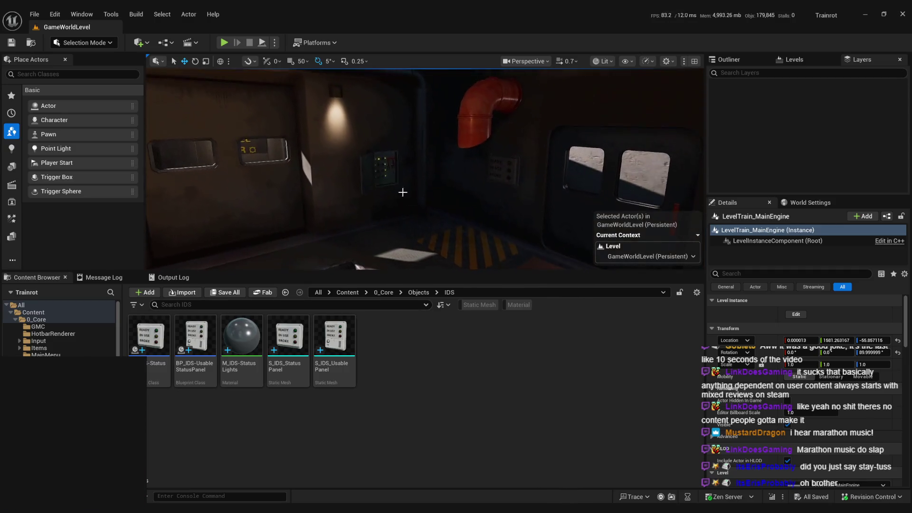
- Play the level full screen and walk past the status panel to the cab's Start/Stop console
key("F11")
key("w")
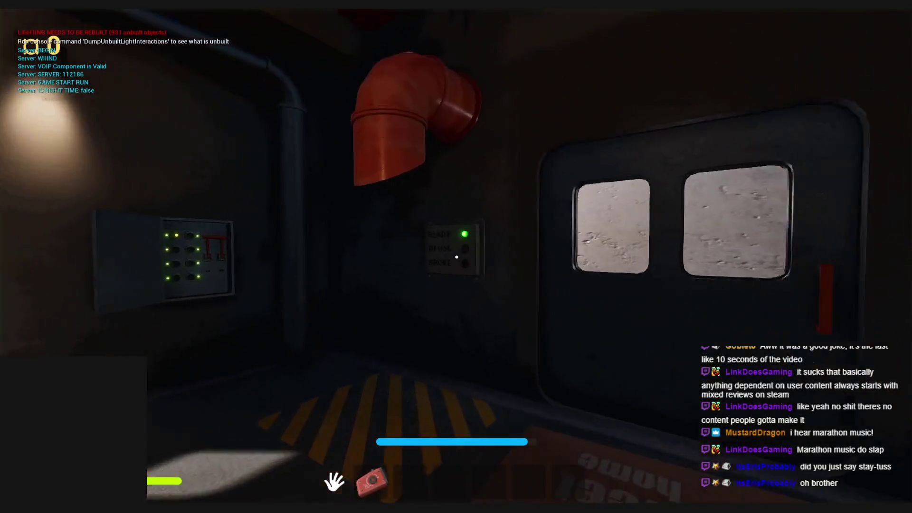
key("super")
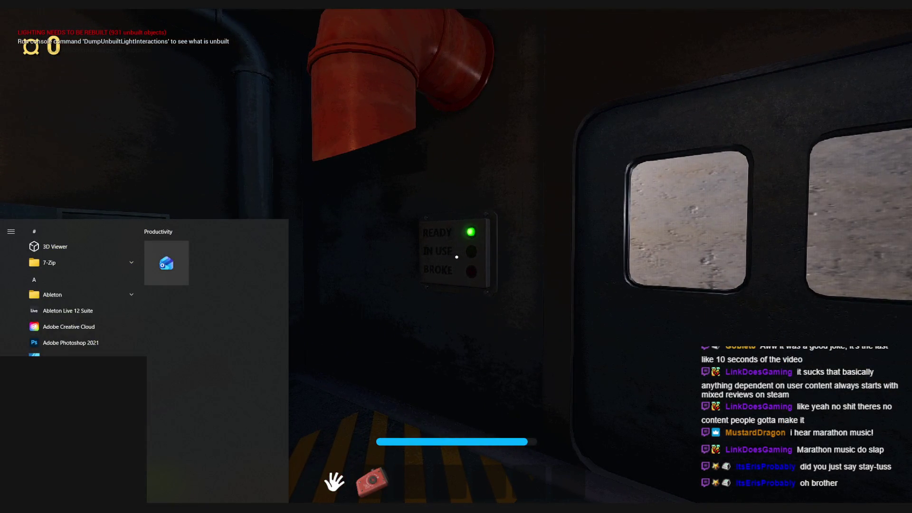
key("Escape")
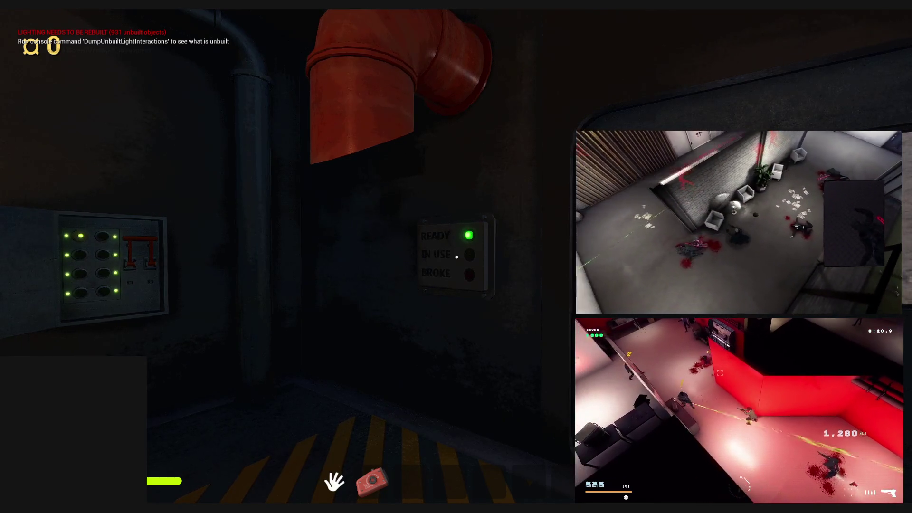
mouse_move(456, 257)
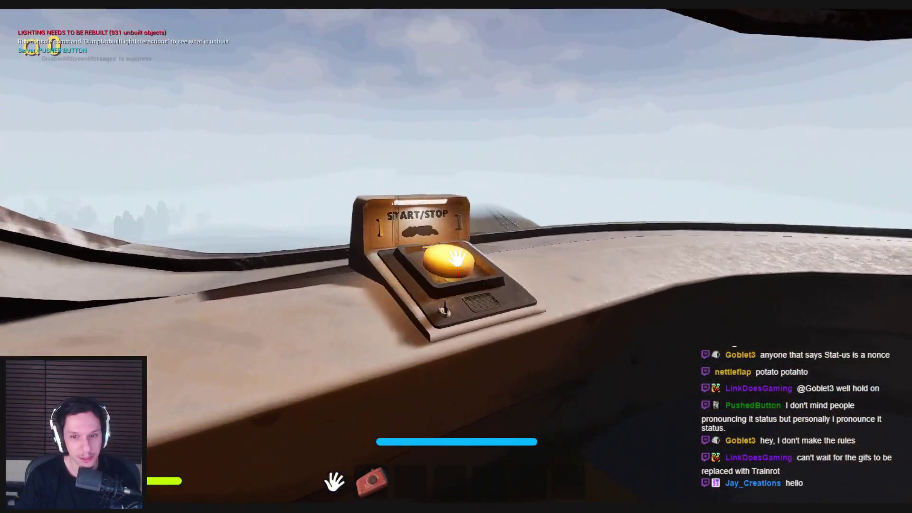
- Start the train with the Start/Stop button, insert a fuse and pull the fuse box lever
left_click(456, 257)
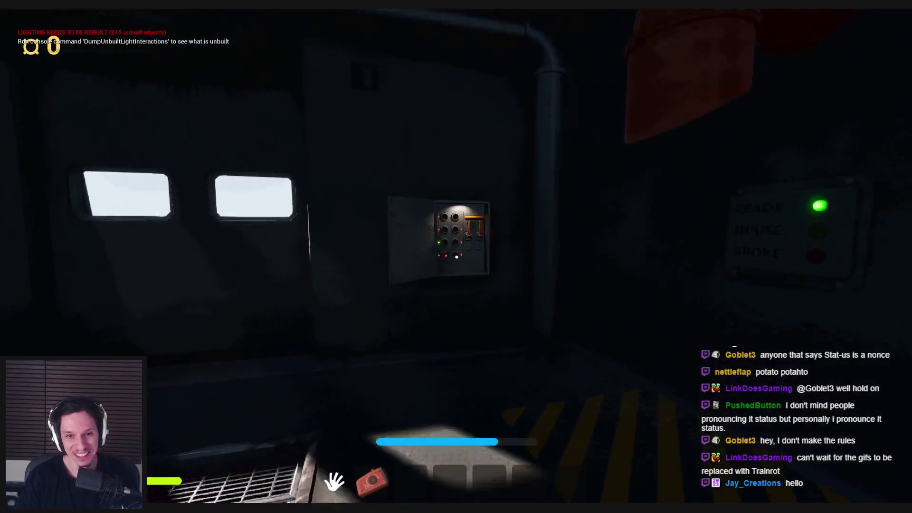
left_click(457, 257)
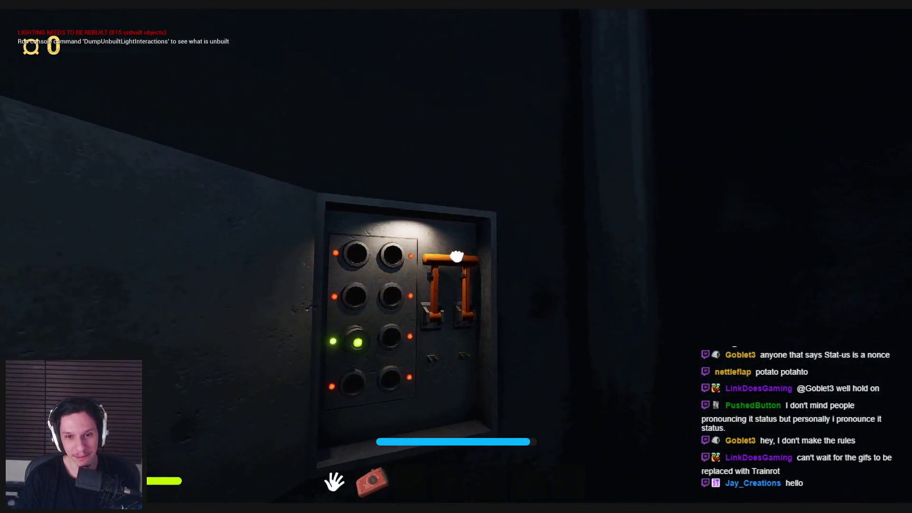
left_click_drag(458, 254, 474, 354)
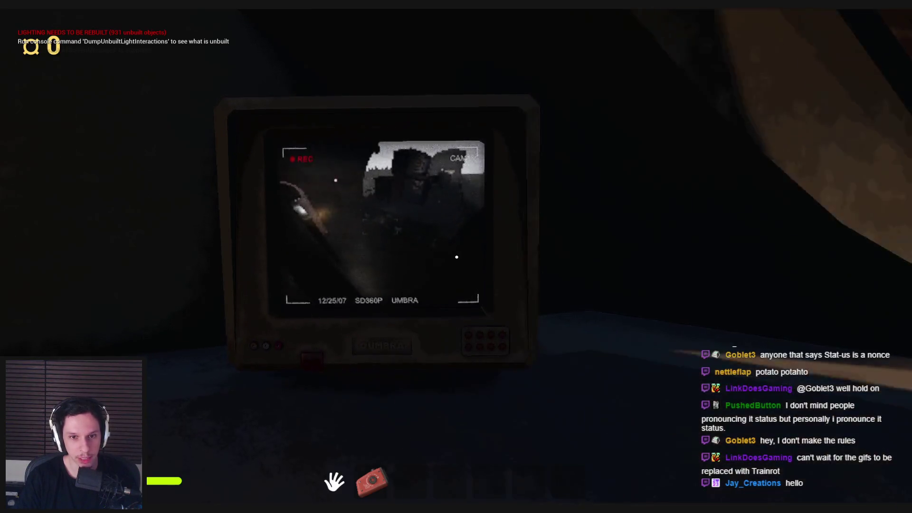
- Walk through the machinery room and corridor down the catwalk to the Train Monitoring terminal
key("e")
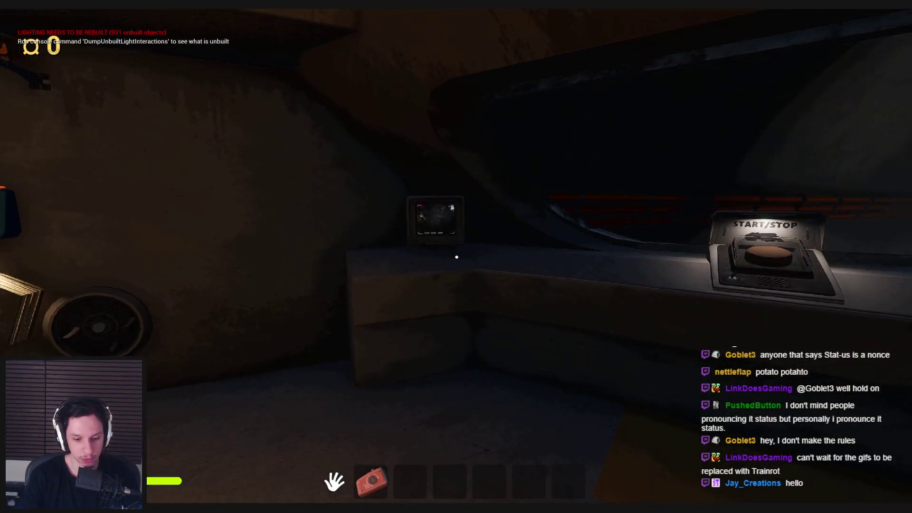
key("e")
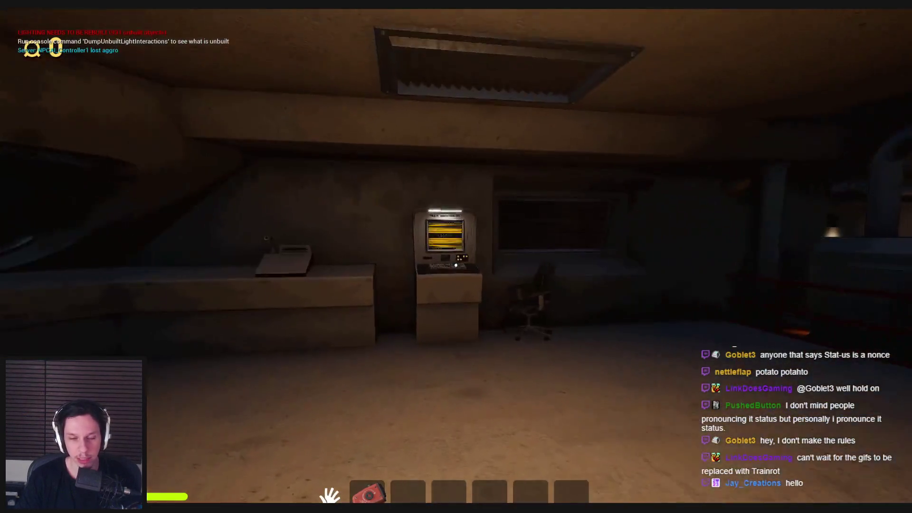
key("e")
key("e")
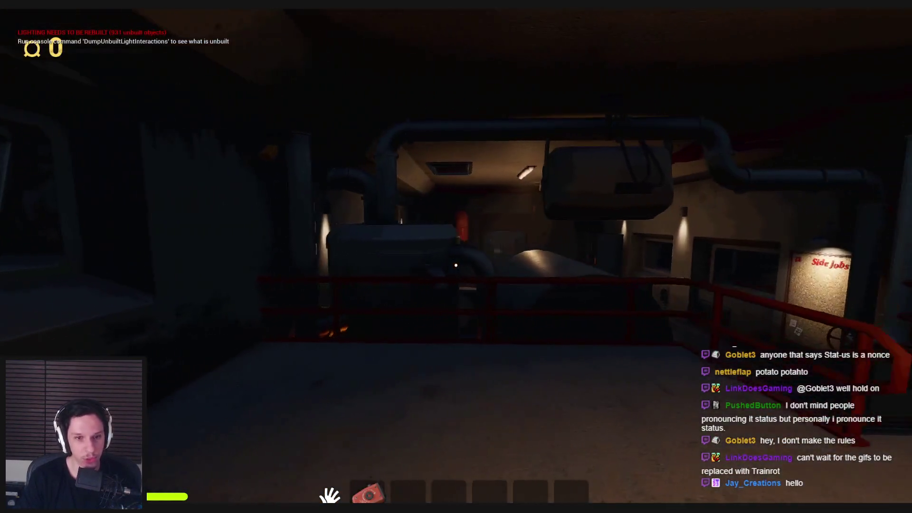
key("w")
key("shift")
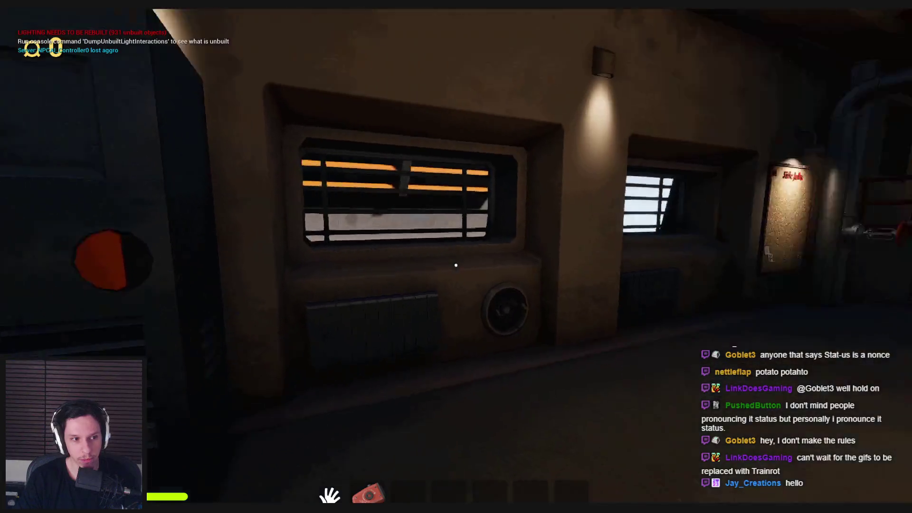
key("w")
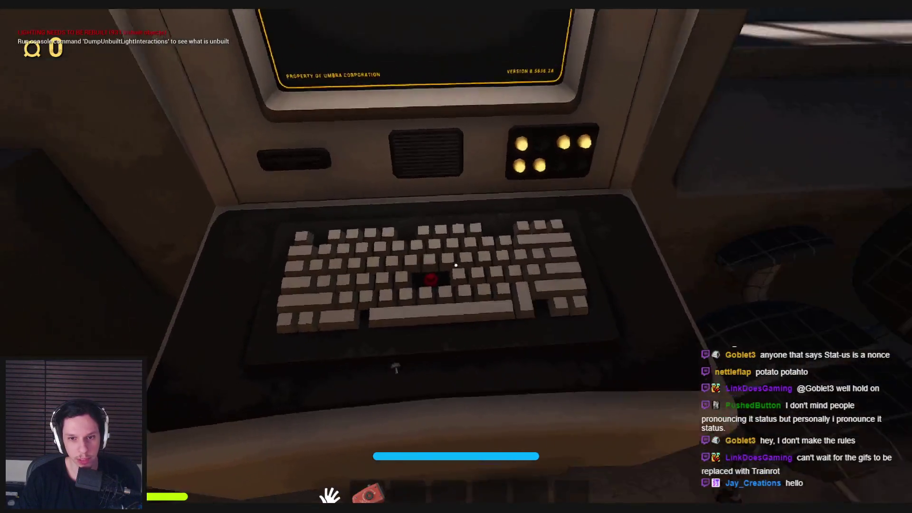
- Inspect the Train Monitoring screen, then walk through the train and out onto the deck
key("s")
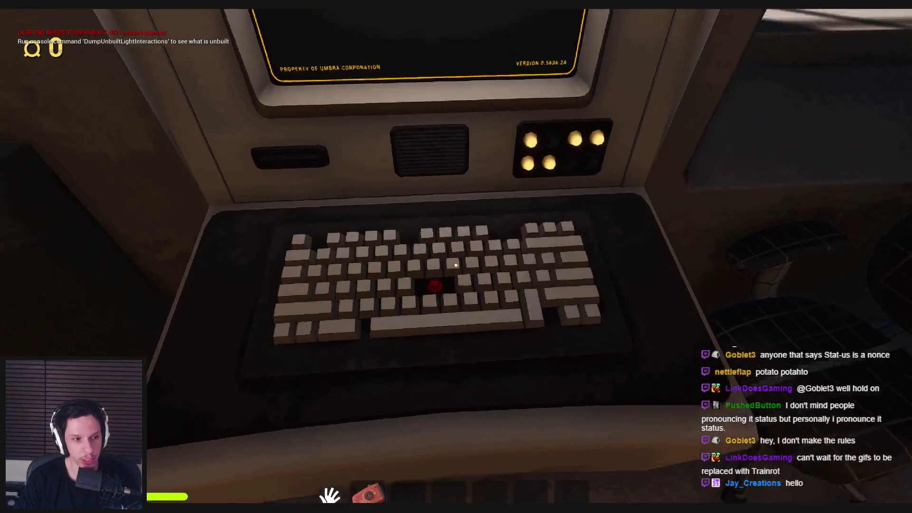
key("e")
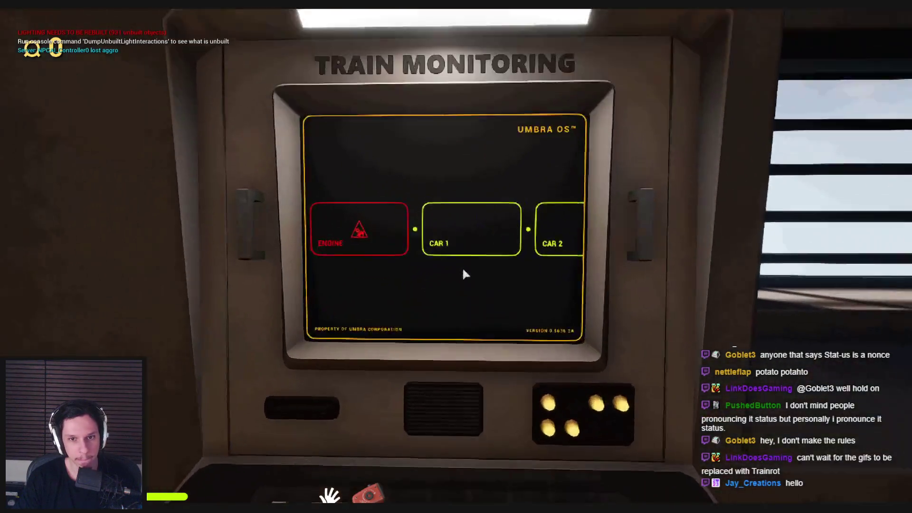
key("s")
key("shift+w")
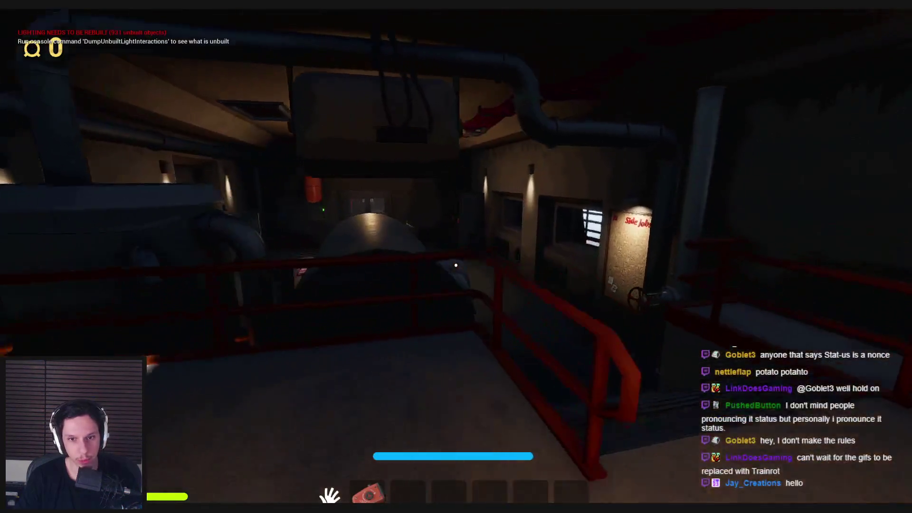
key("w")
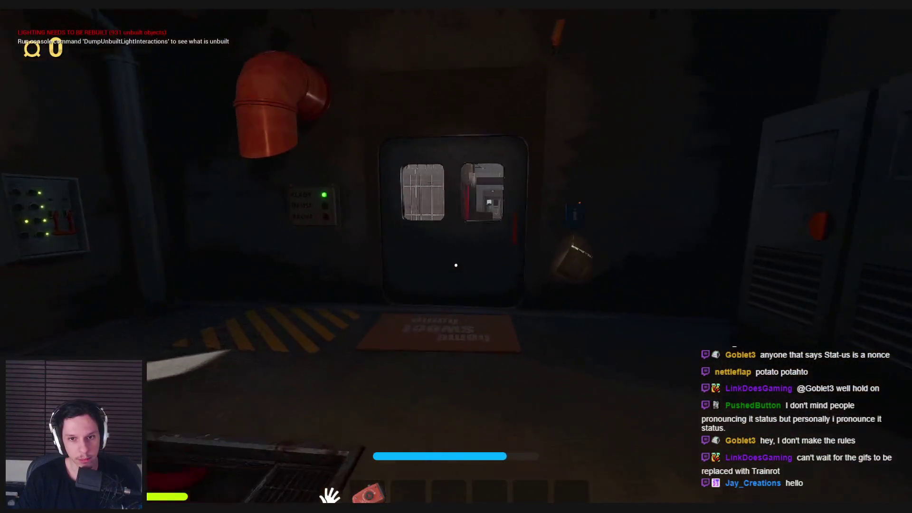
key("e")
- Place a gear in the gear panel, go back inside and finish the valve task
key("w")
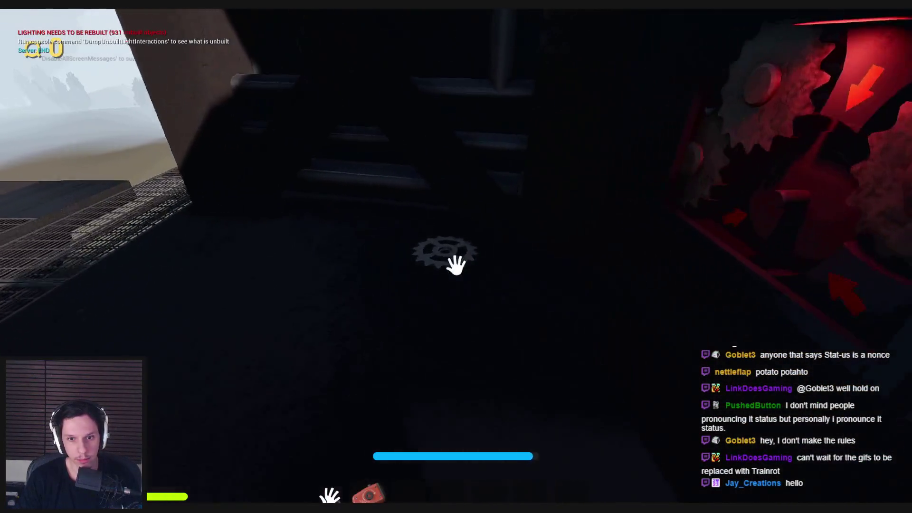
key("e")
key("w")
key("e")
key("e")
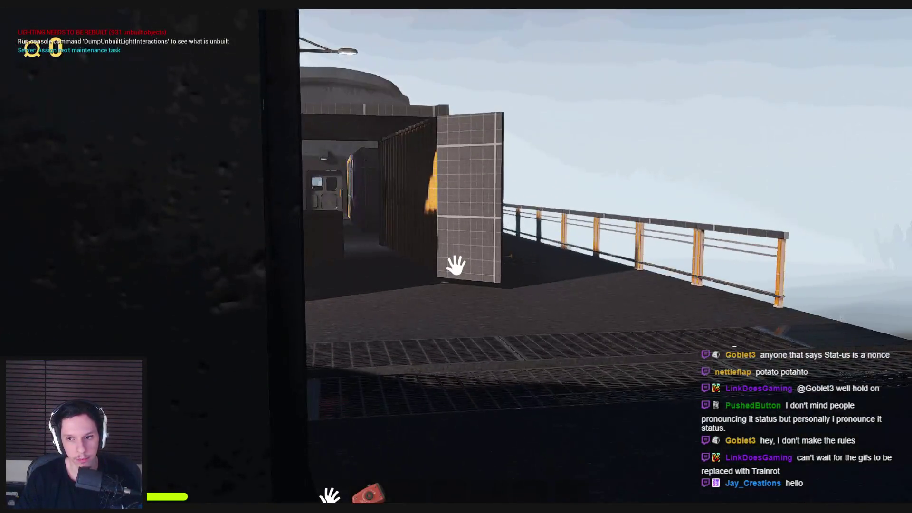
key("w")
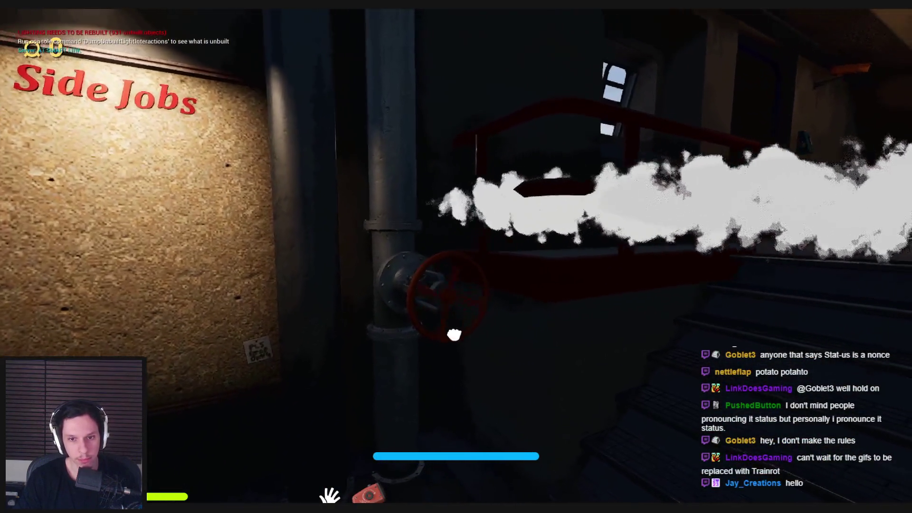
key("e")
- Walk through the control room past the CRT monitor and out along the railed walkway
key("w")
key("w")
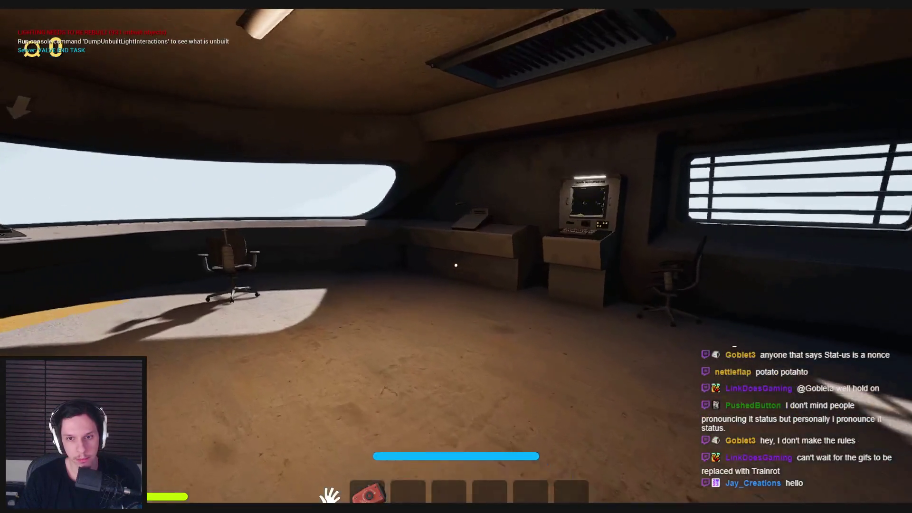
key("w")
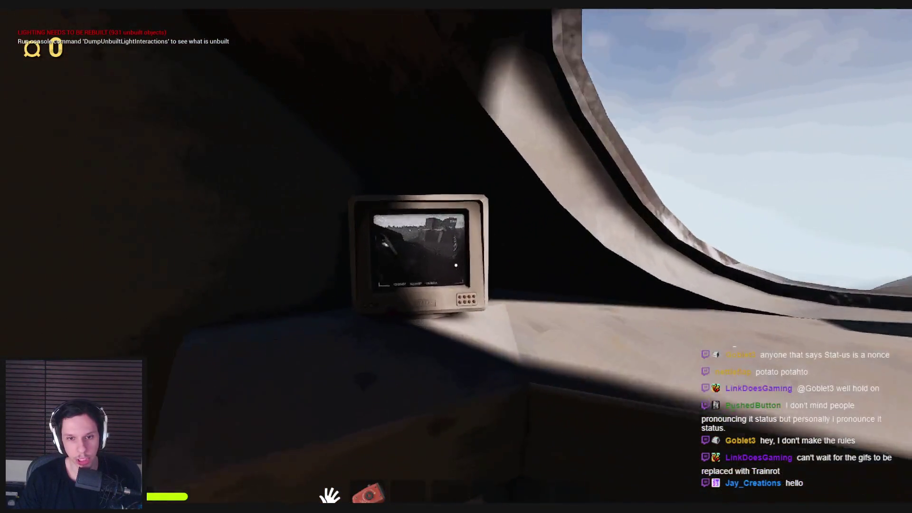
key("e")
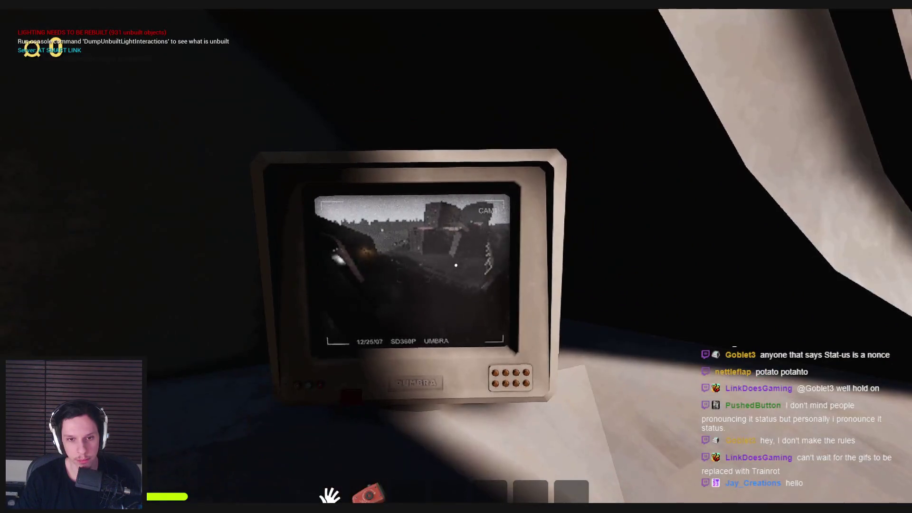
key("e")
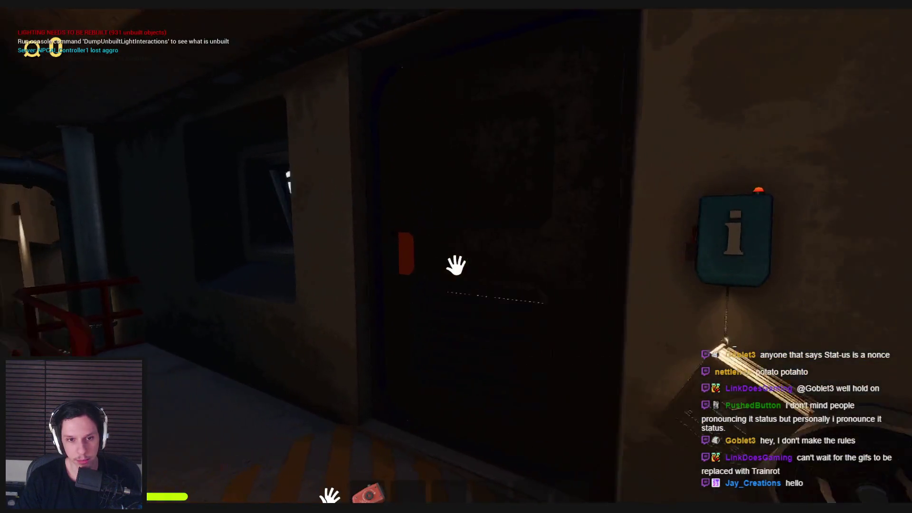
key("w")
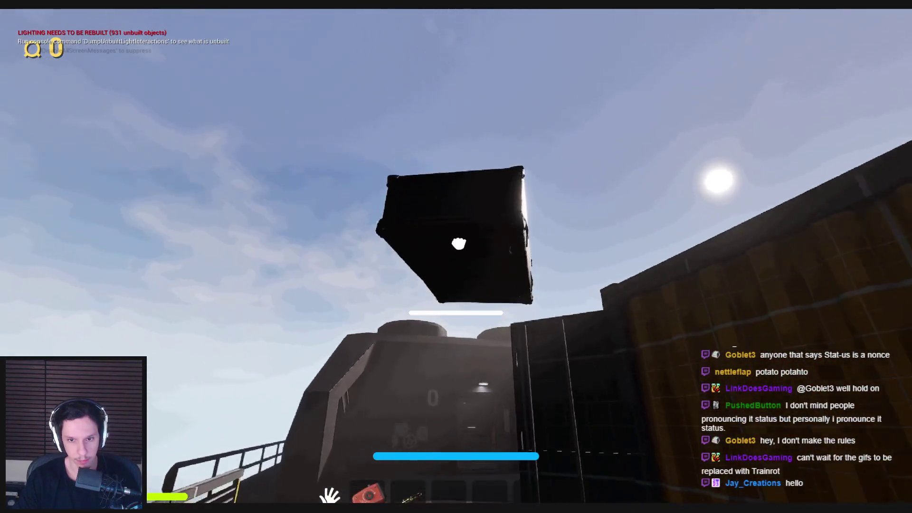
- Throw away the held box, grab the dark bag from the yellow container and carry it
left_click(456, 265)
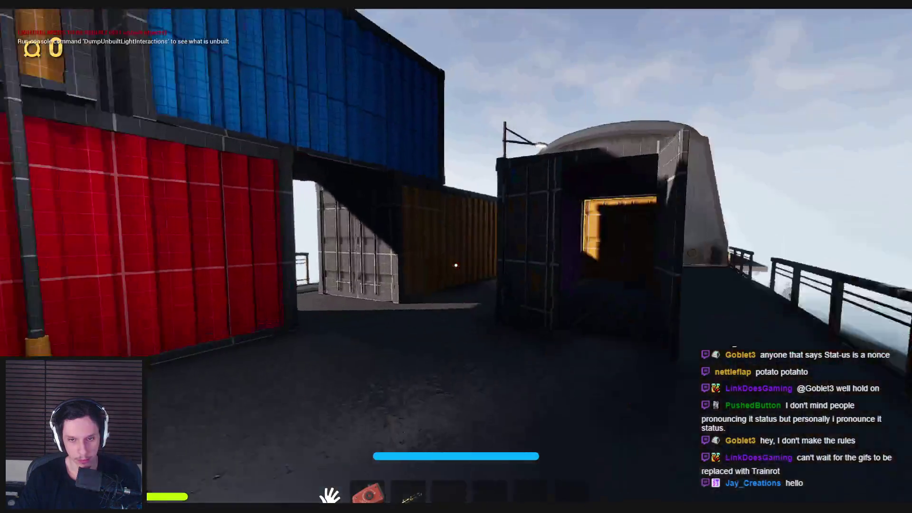
key("w")
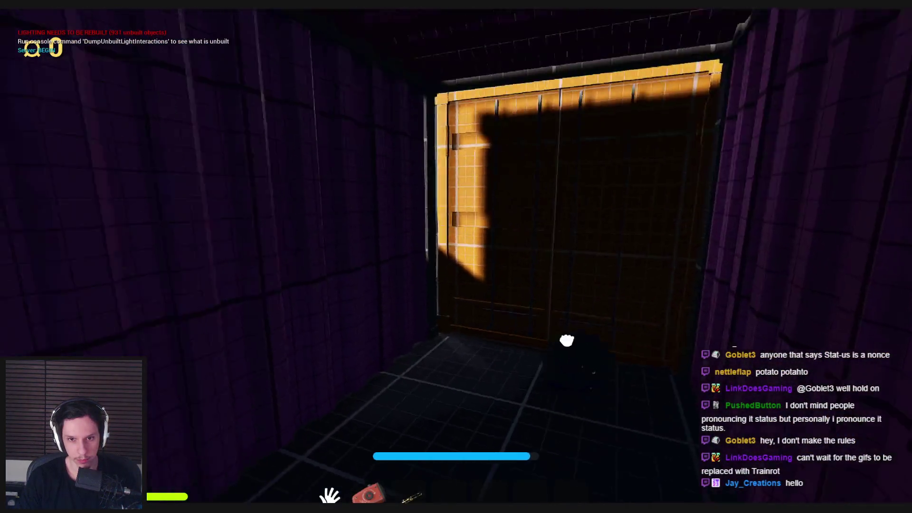
left_click(667, 288)
key("w")
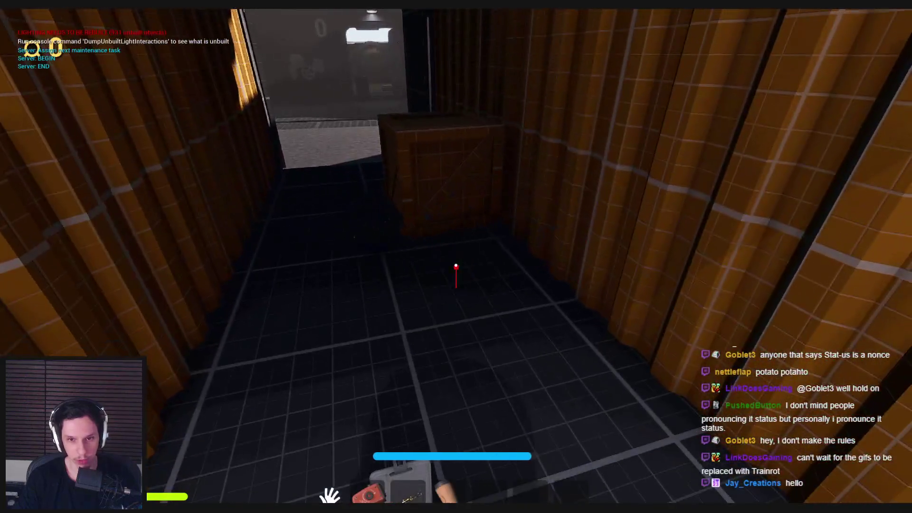
key("w")
left_click(456, 325)
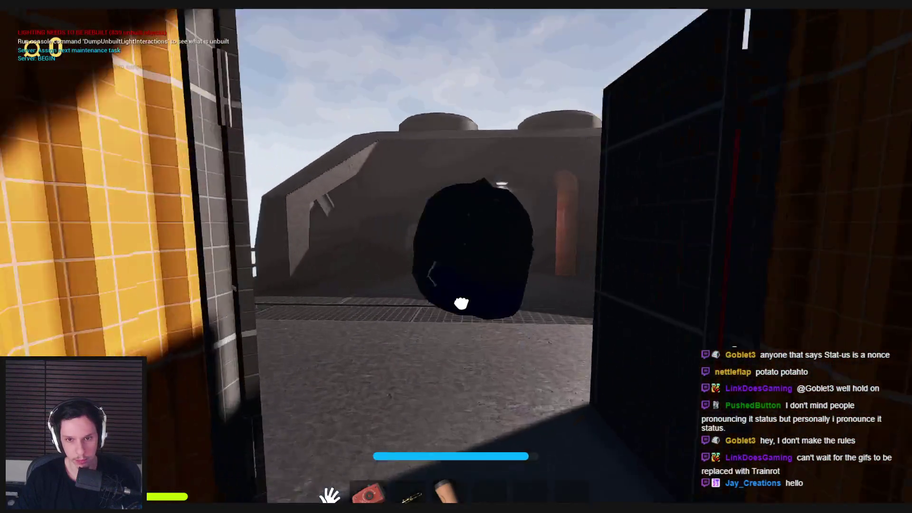
key("w")
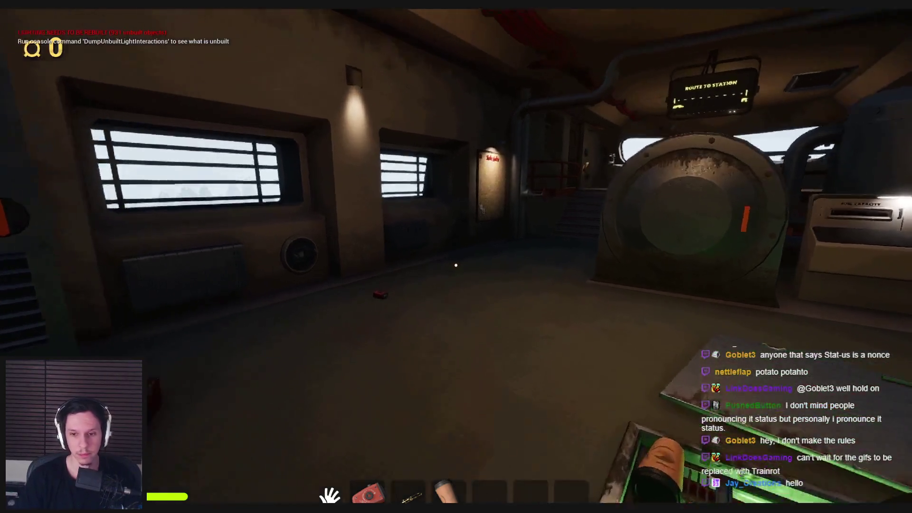
- Throw the box and another crate into the furnace, then close the furnace door
left_click(456, 265)
left_click(456, 265)
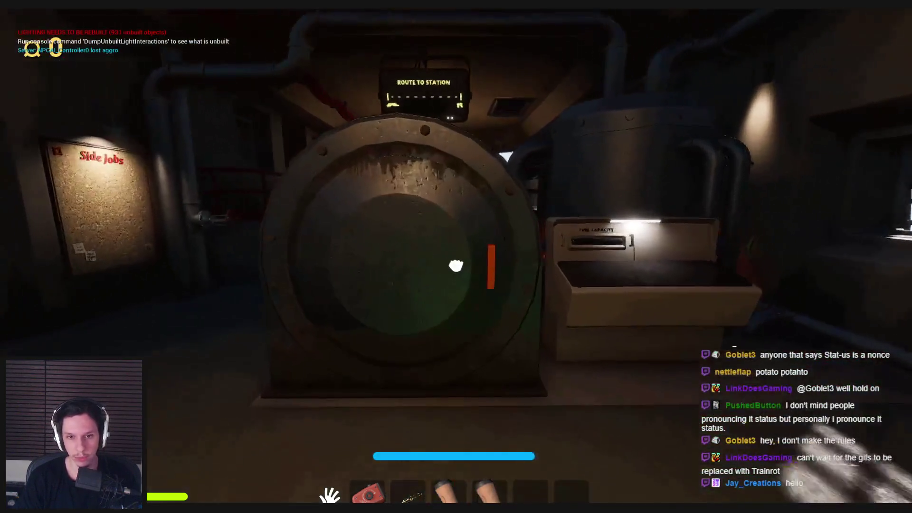
key("5")
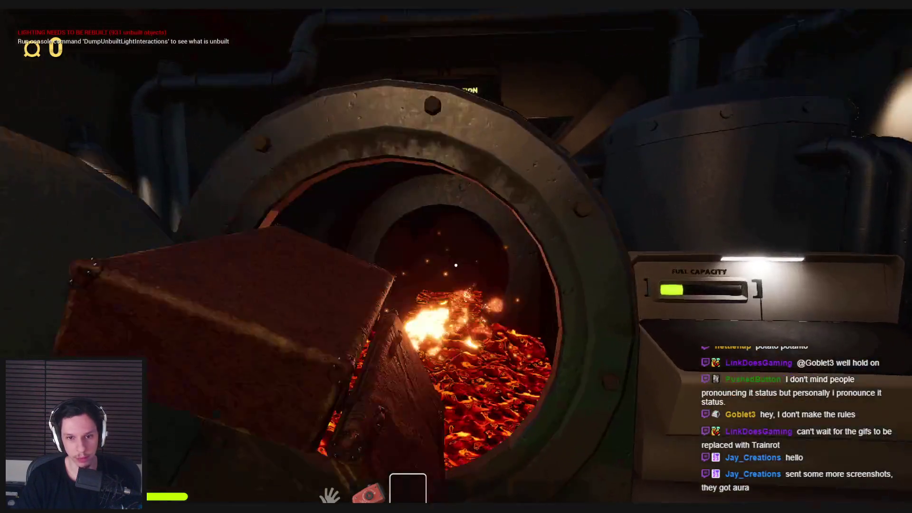
left_click(347, 318)
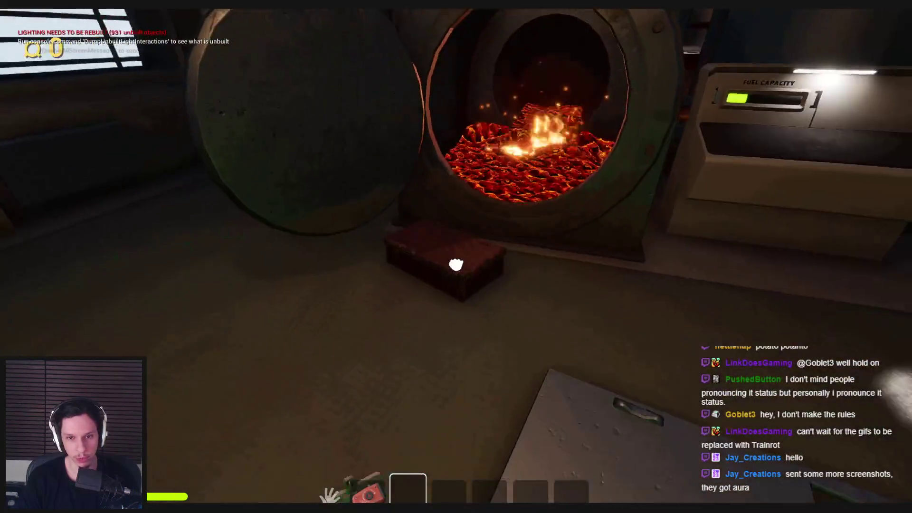
left_click(455, 265)
left_click(425, 404)
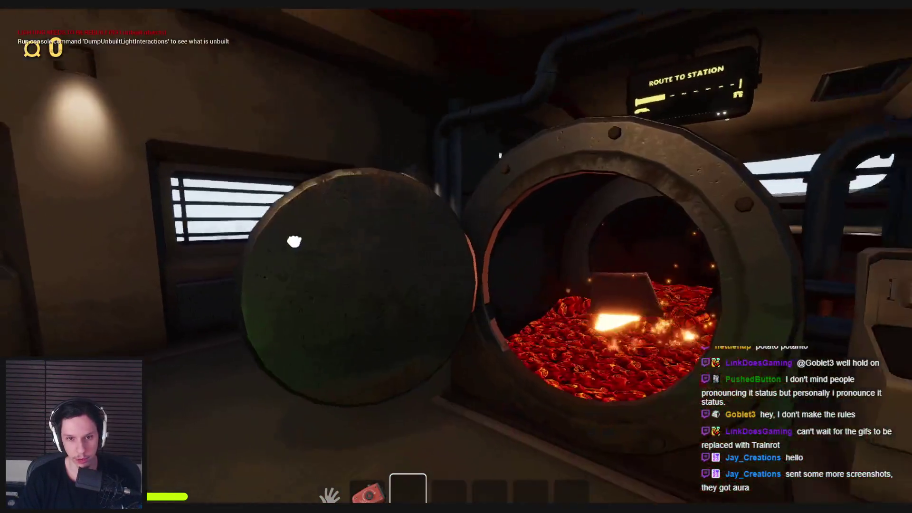
left_click(428, 302)
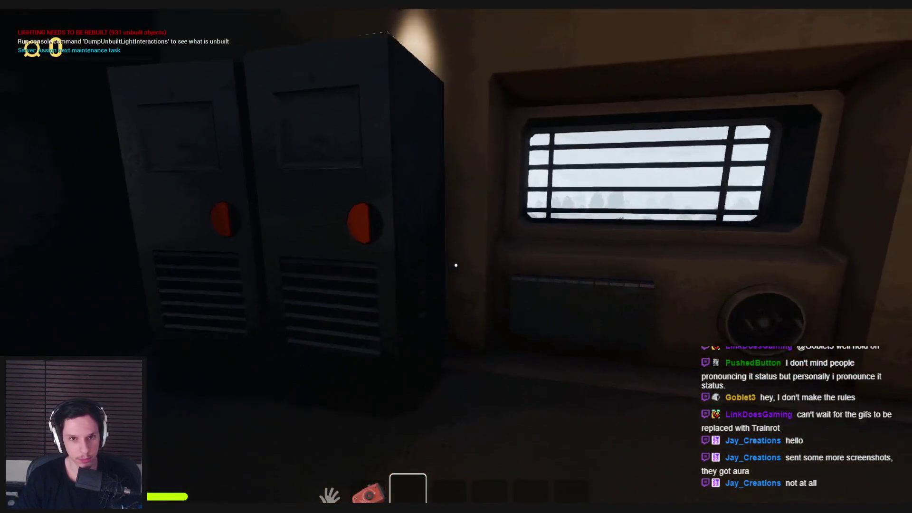
- Take the yellow duck from the cabinet, throw it into the furnace, and close the lockers
left_click(456, 265)
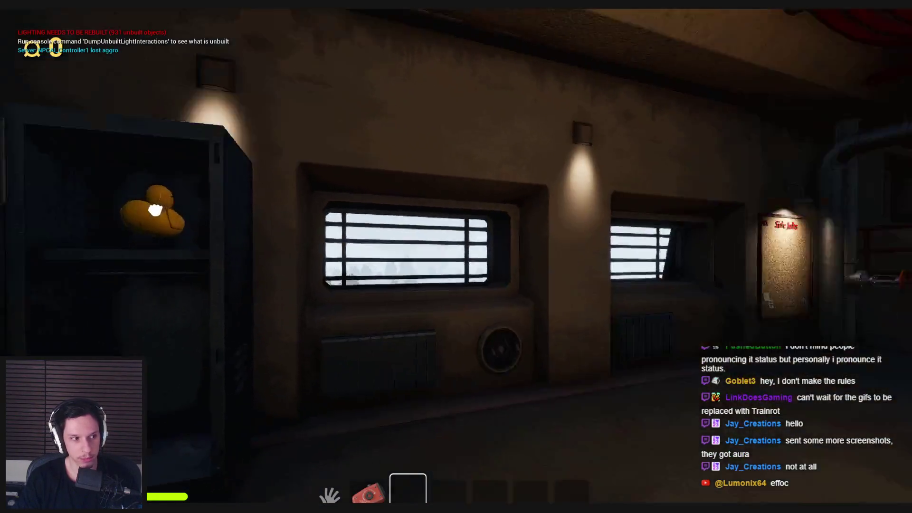
left_click(155, 210)
left_click(457, 265)
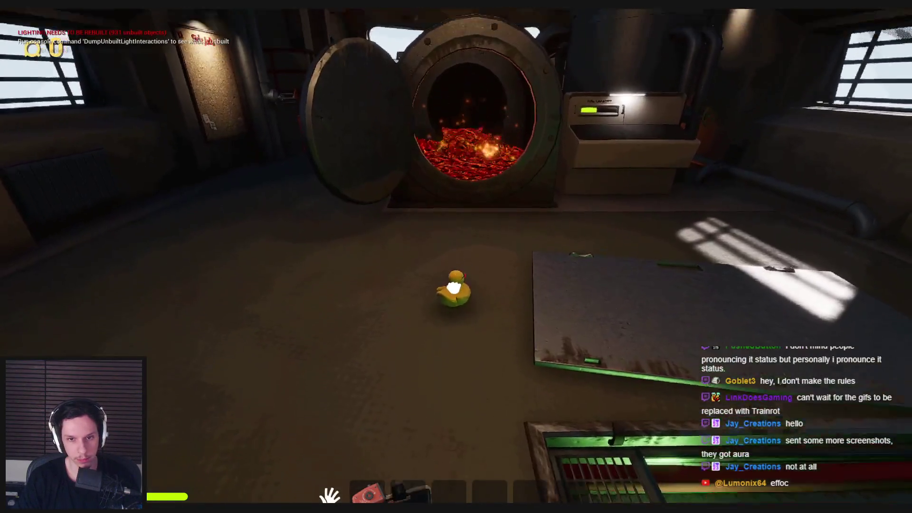
left_click(456, 265)
left_click(457, 265)
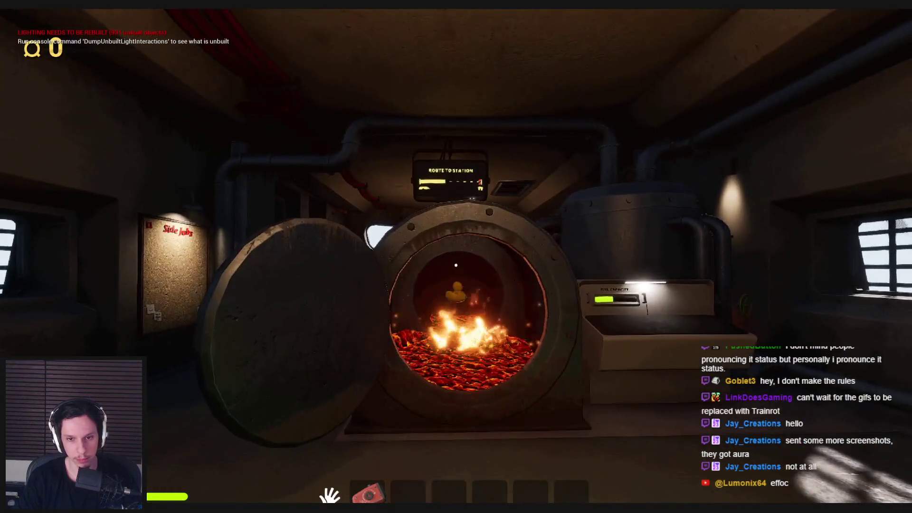
left_click(456, 265)
left_click(456, 265)
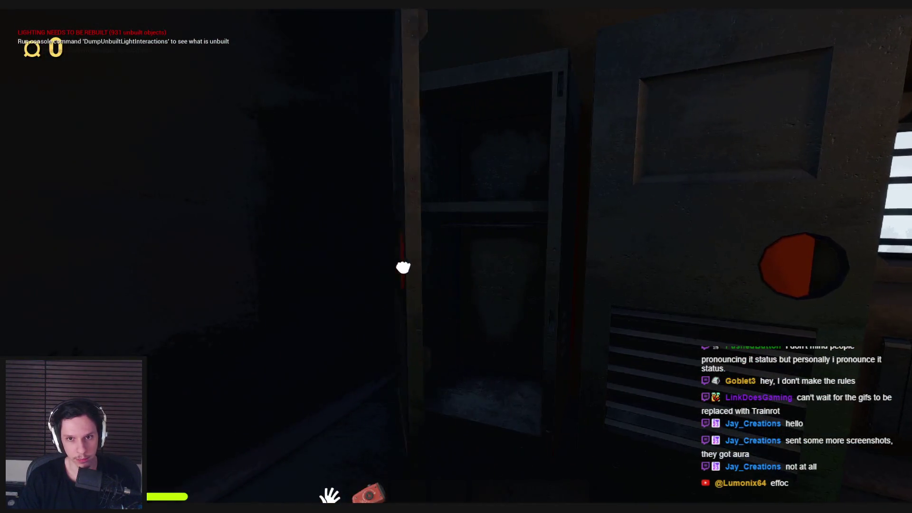
left_click(456, 265)
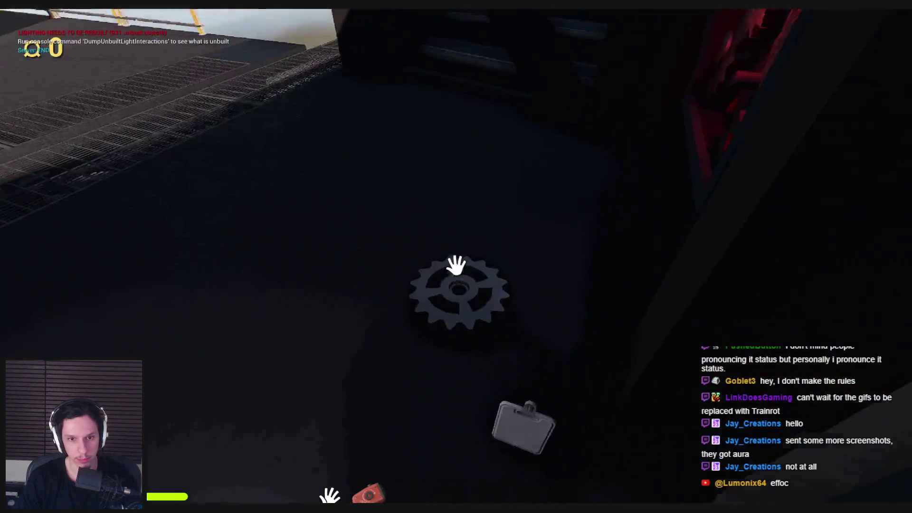
- Fit the gear into its slot, shut the outer door, stop the playtest, and open the screenshot
left_click(456, 265)
left_click(456, 265)
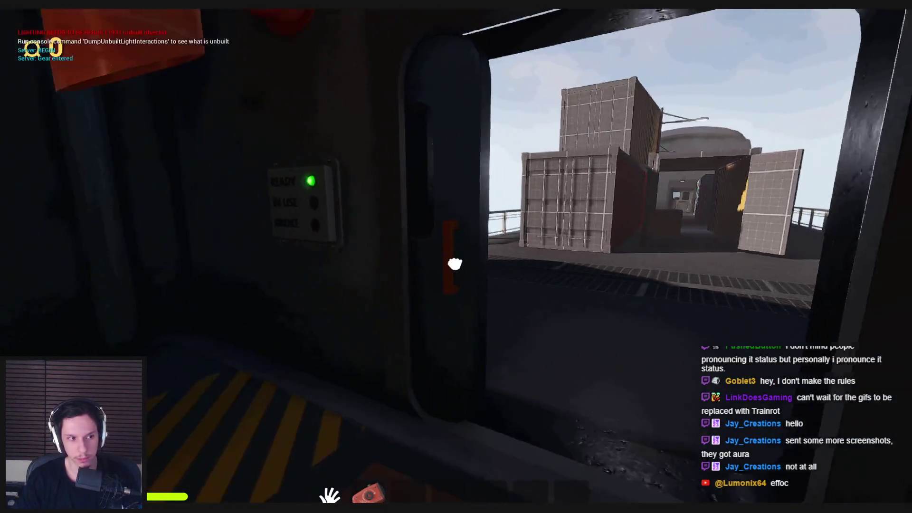
left_click(456, 265)
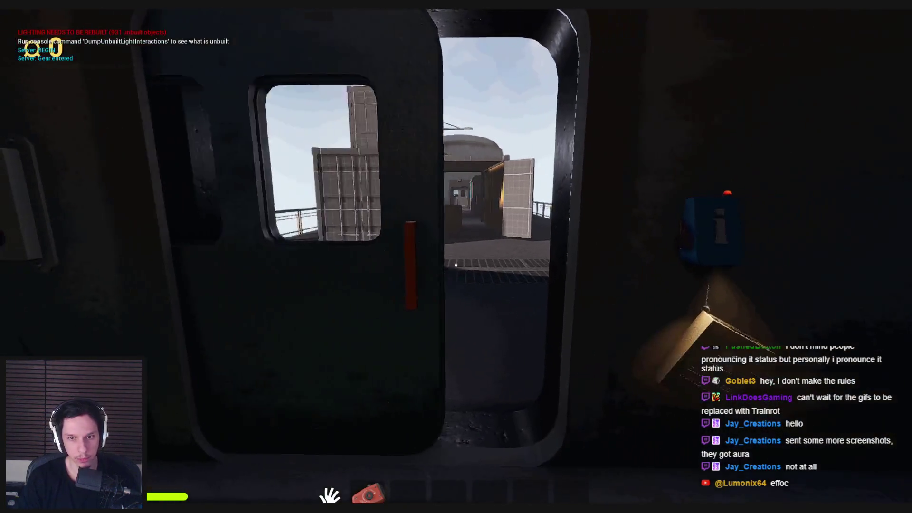
key("F11")
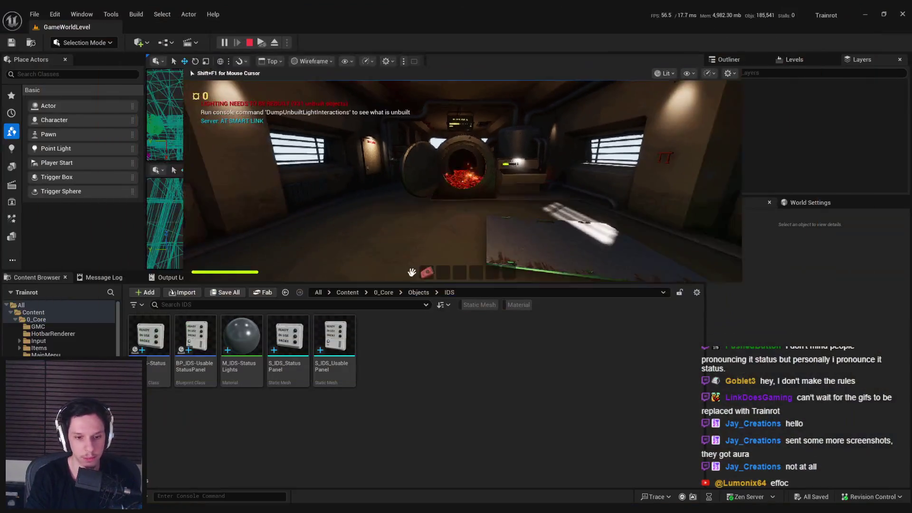
key("Escape")
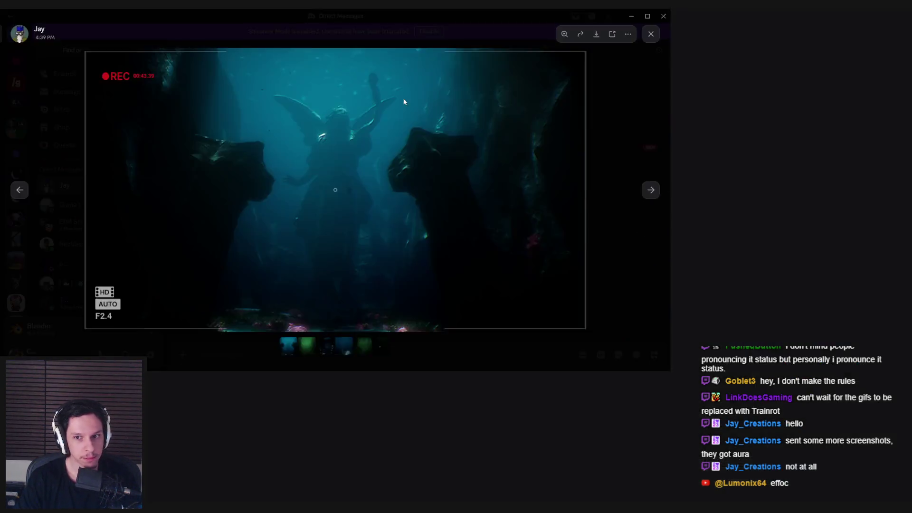
left_click(397, 160)
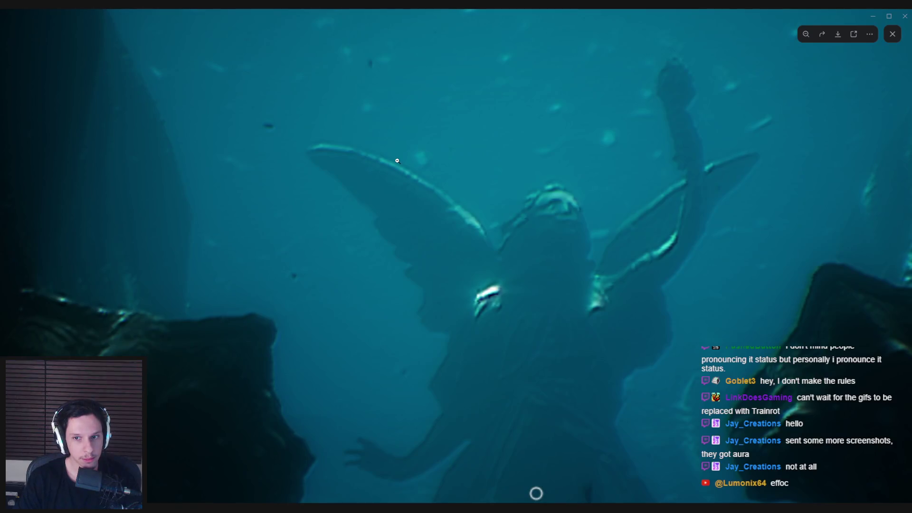
left_click(397, 161)
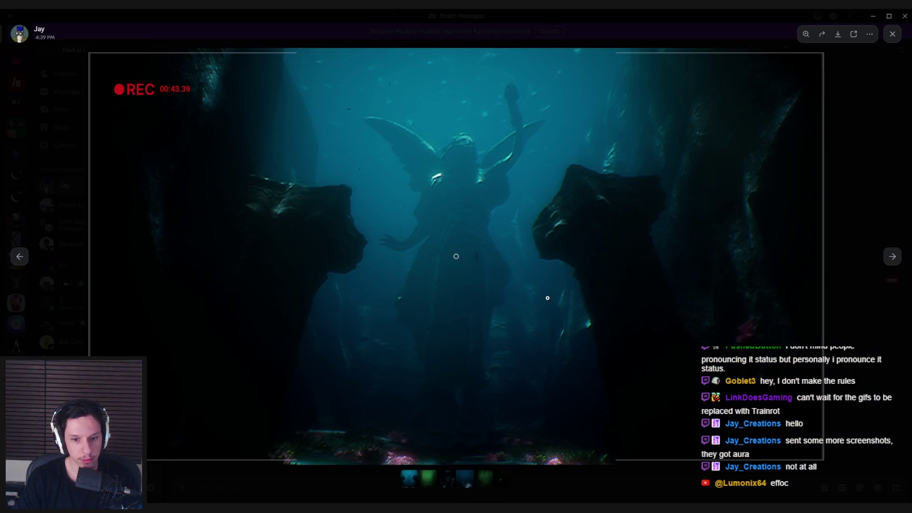
left_click(893, 256)
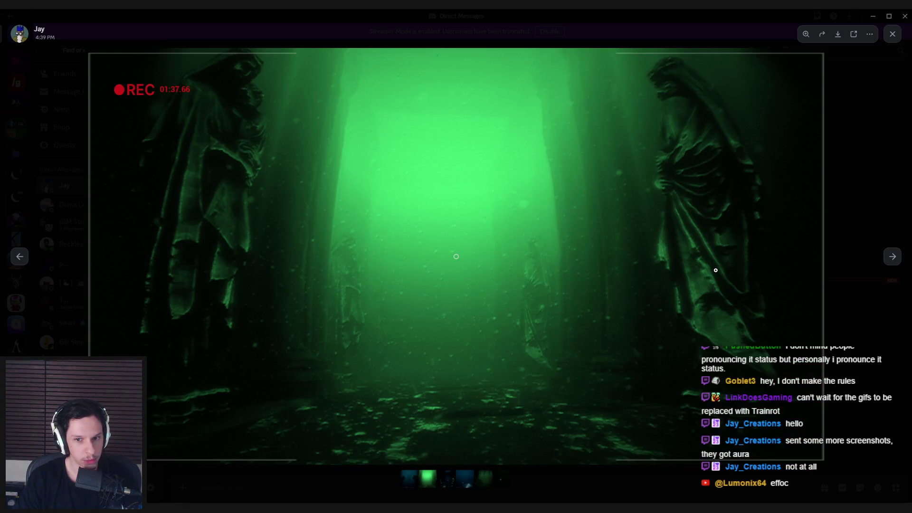
left_click(892, 258)
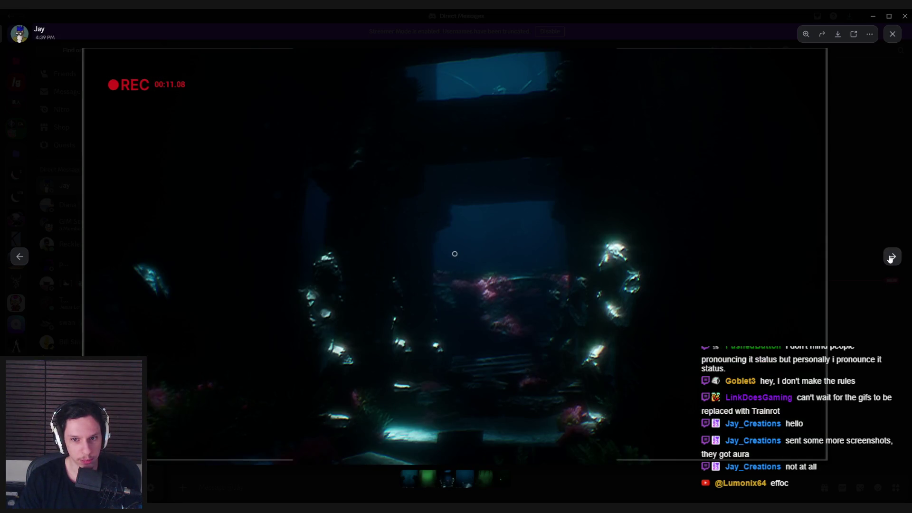
left_click(892, 257)
left_click(891, 258)
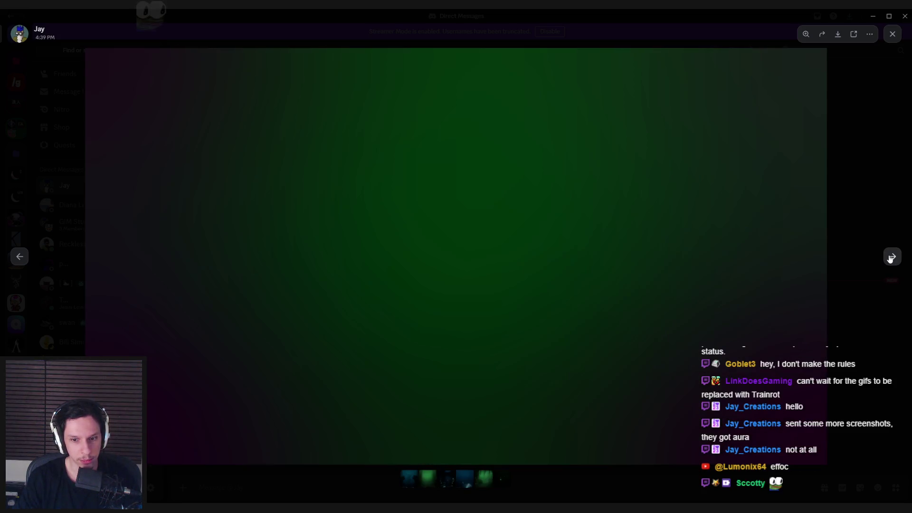
left_click(891, 258)
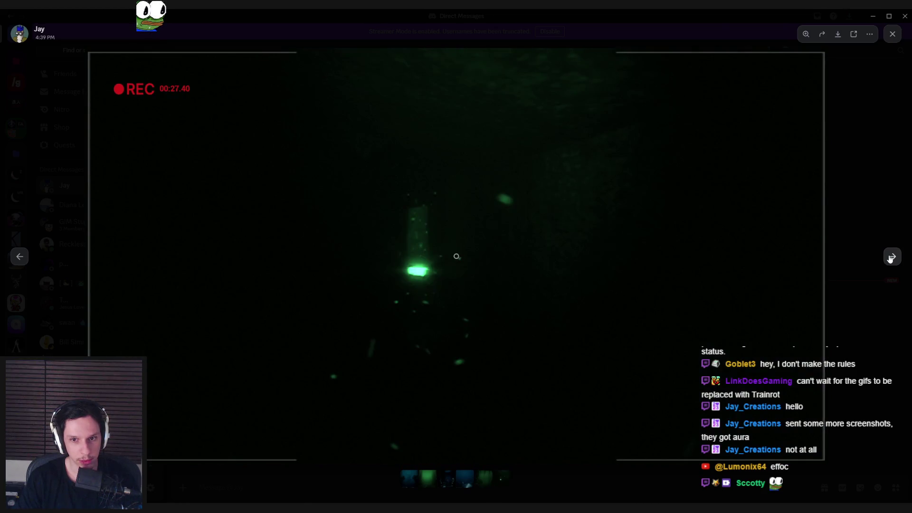
left_click(18, 258)
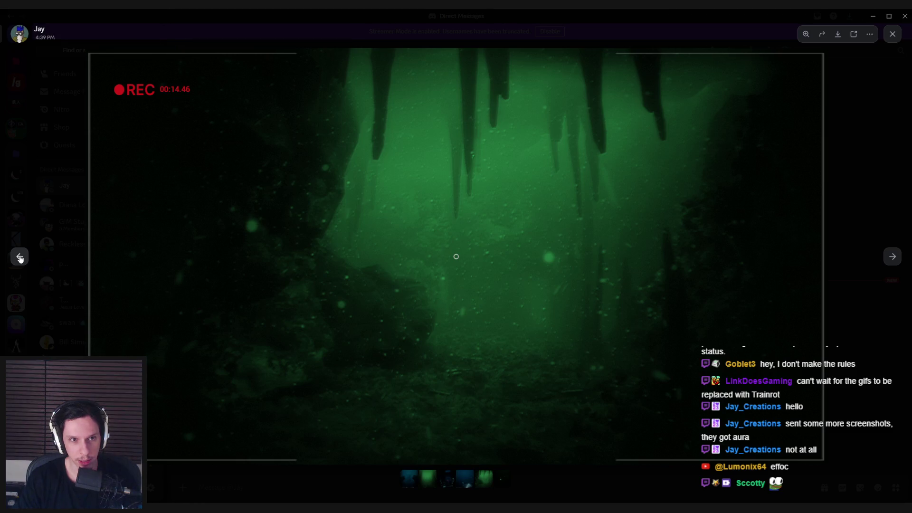
left_click(20, 257)
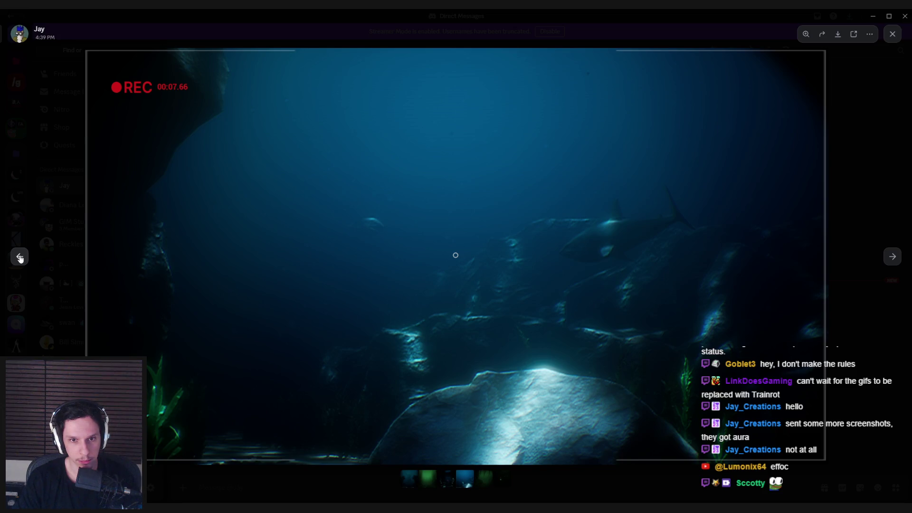
left_click(19, 257)
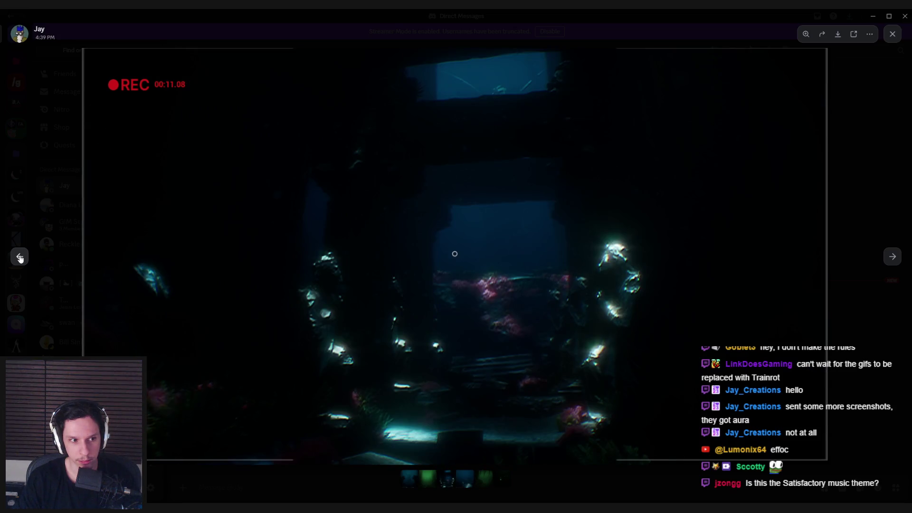
left_click(20, 258)
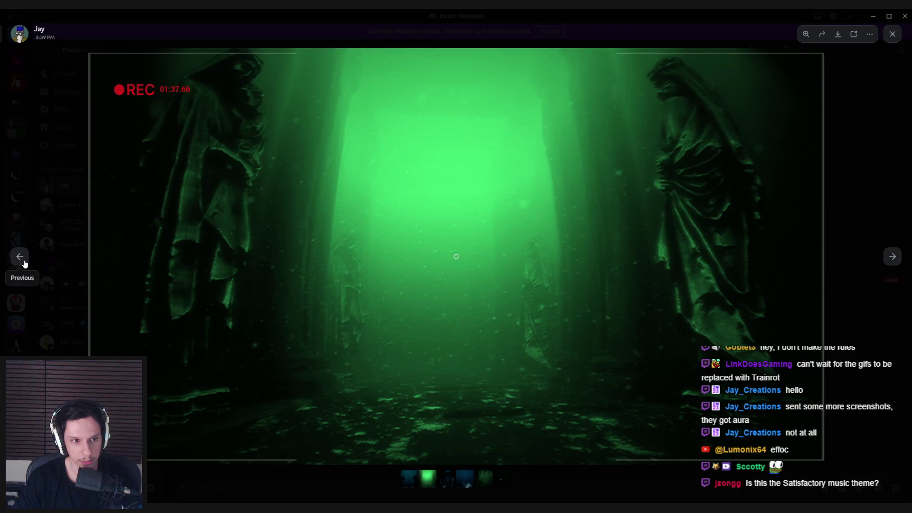
left_click(22, 262)
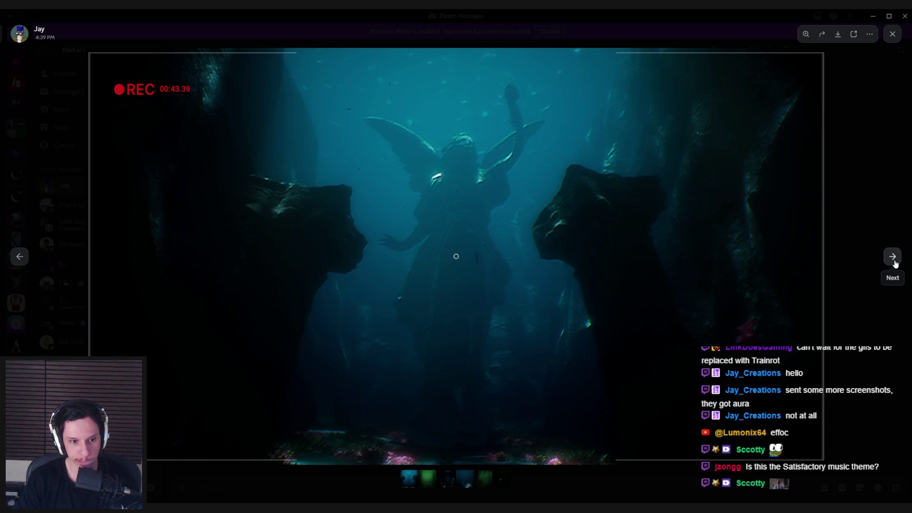
left_click(893, 257)
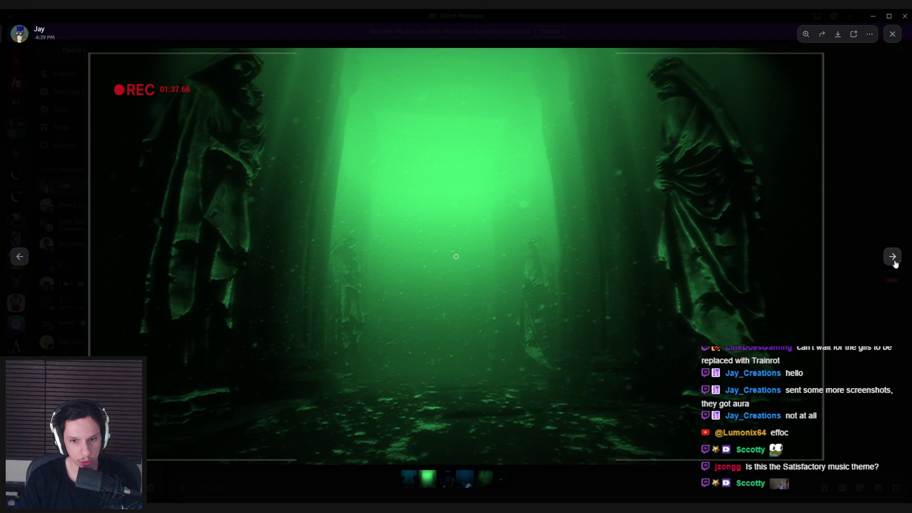
left_click(894, 262)
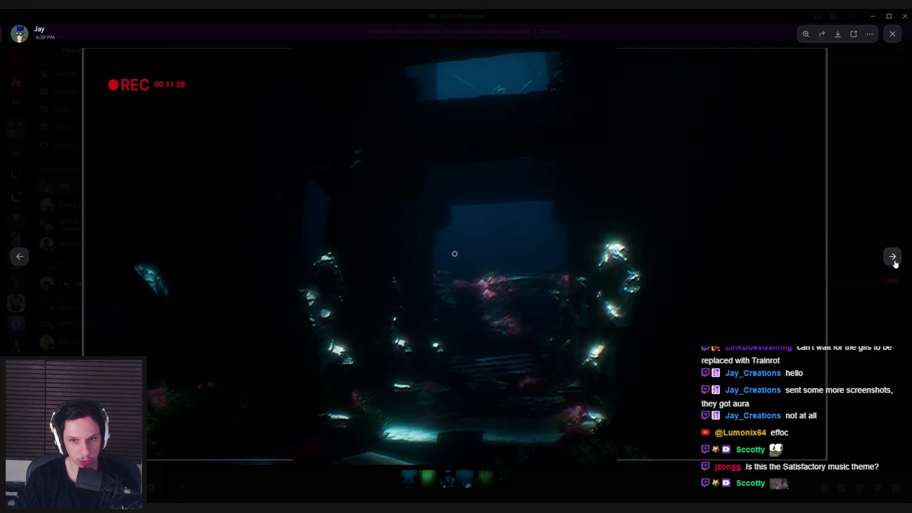
left_click(895, 262)
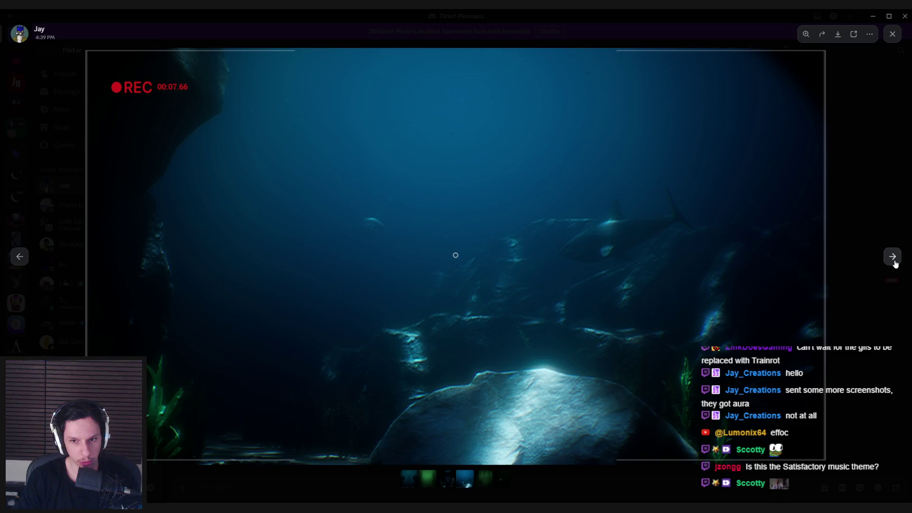
left_click(896, 264)
left_click(894, 262)
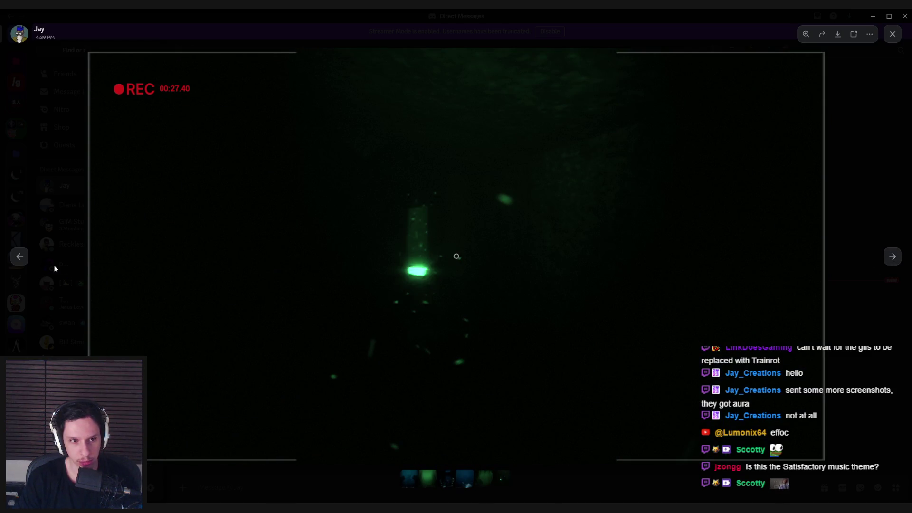
left_click(22, 259)
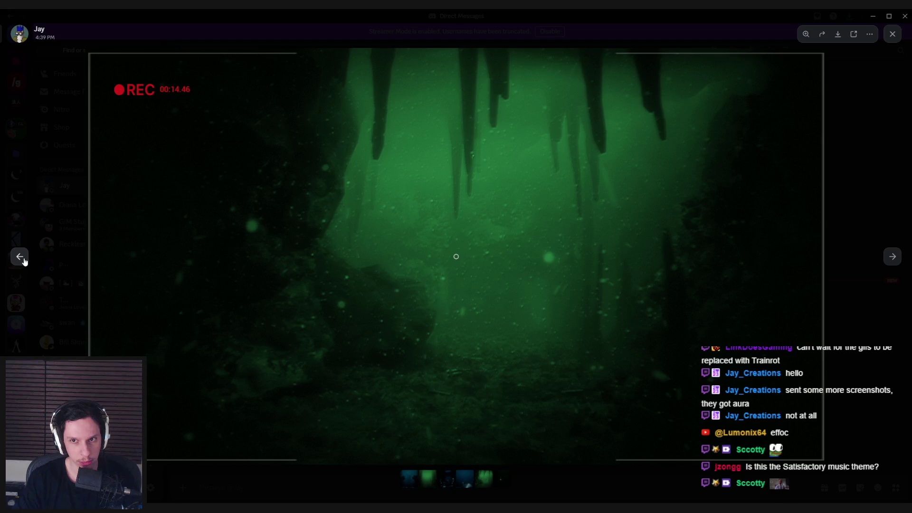
left_click(23, 259)
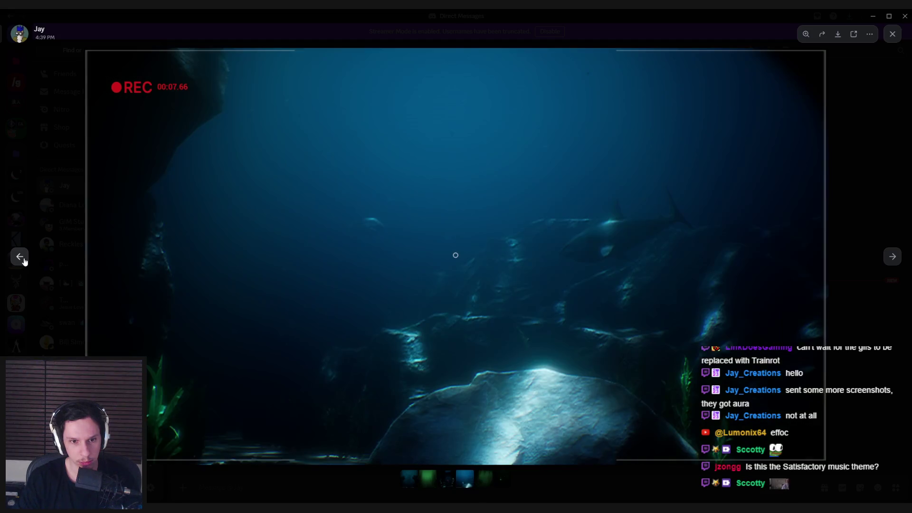
left_click(22, 260)
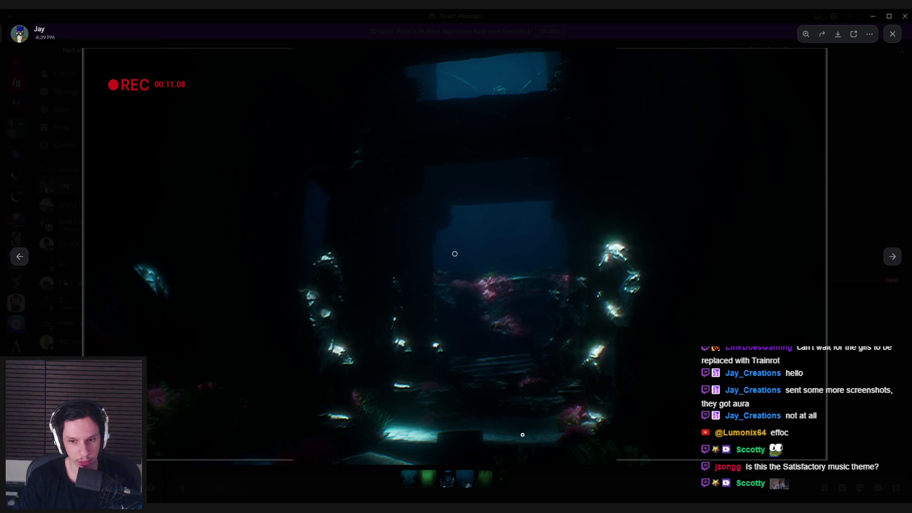
left_click(18, 257)
left_click(18, 258)
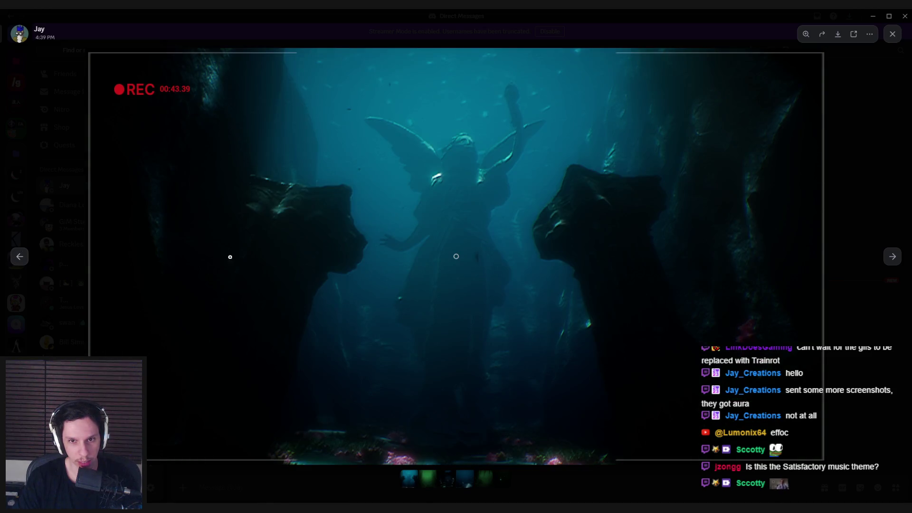
left_click(892, 257)
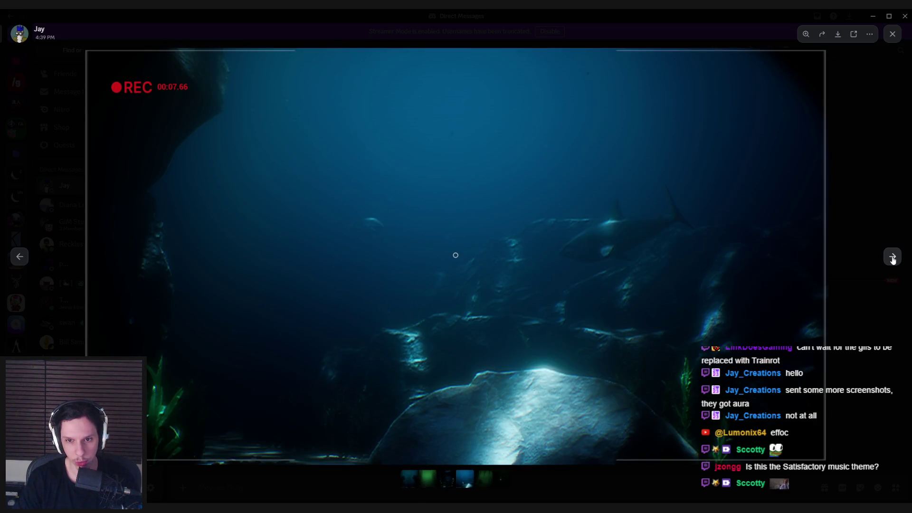
left_click(893, 259)
left_click(893, 259)
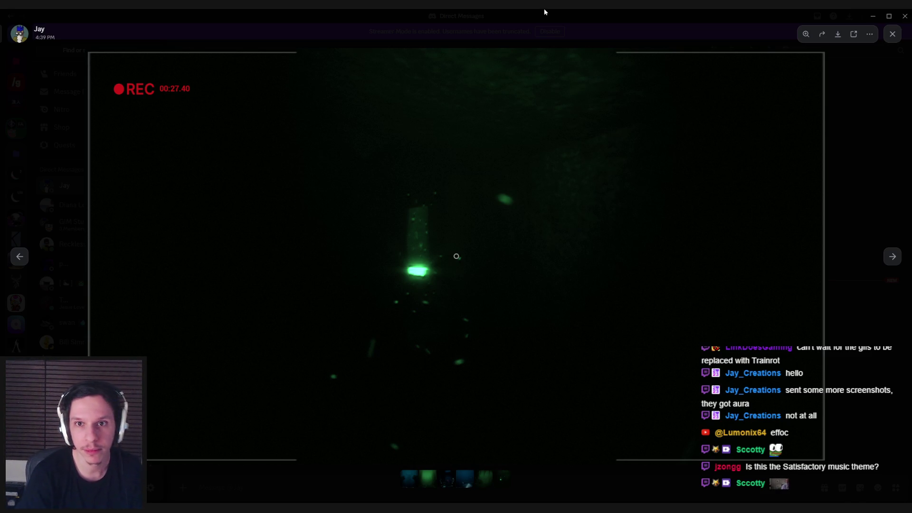
key("alt+Tab")
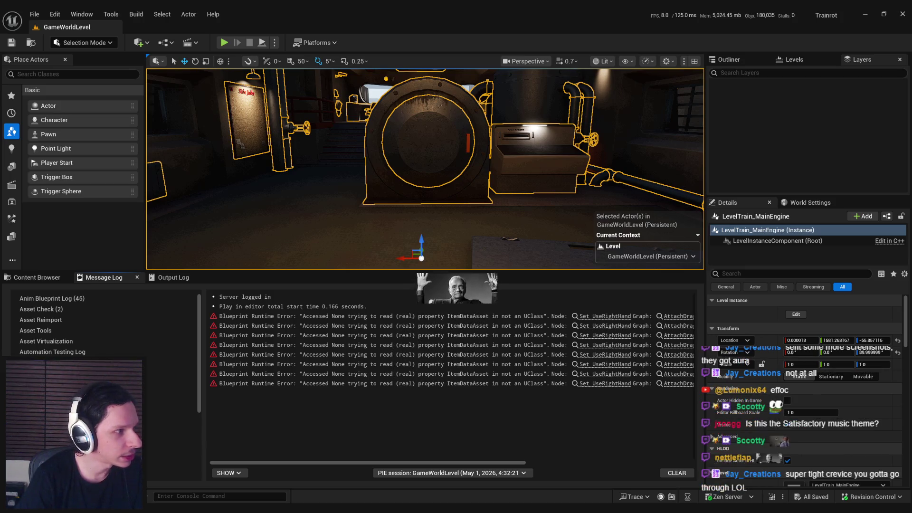
key("alt+Tab")
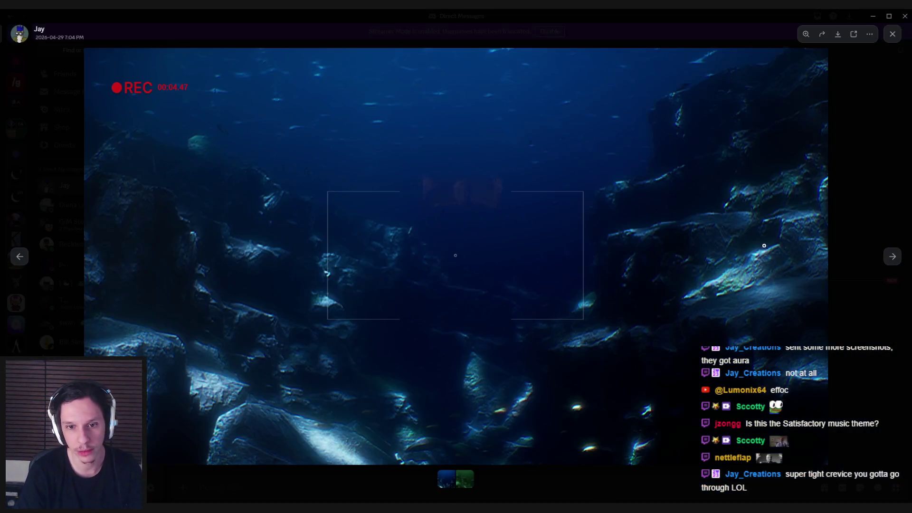
left_click(892, 257)
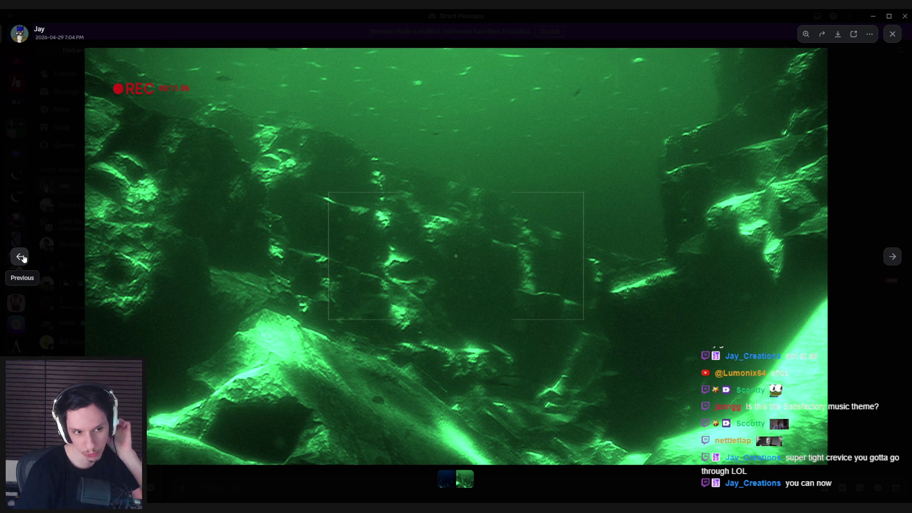
left_click(23, 258)
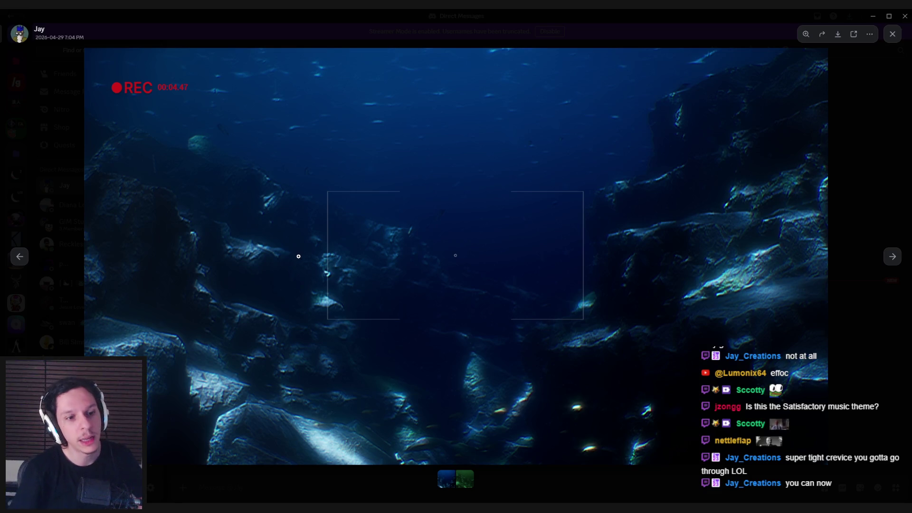
left_click(893, 261)
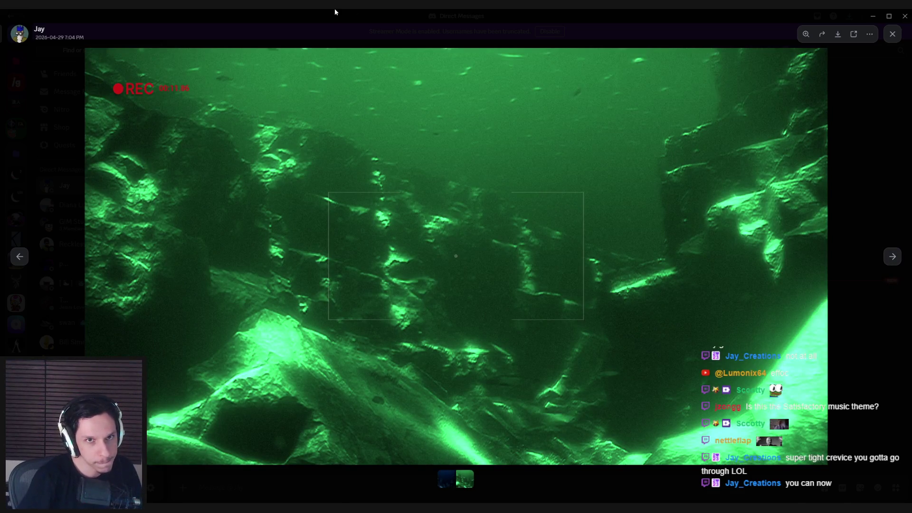
key("alt+Tab")
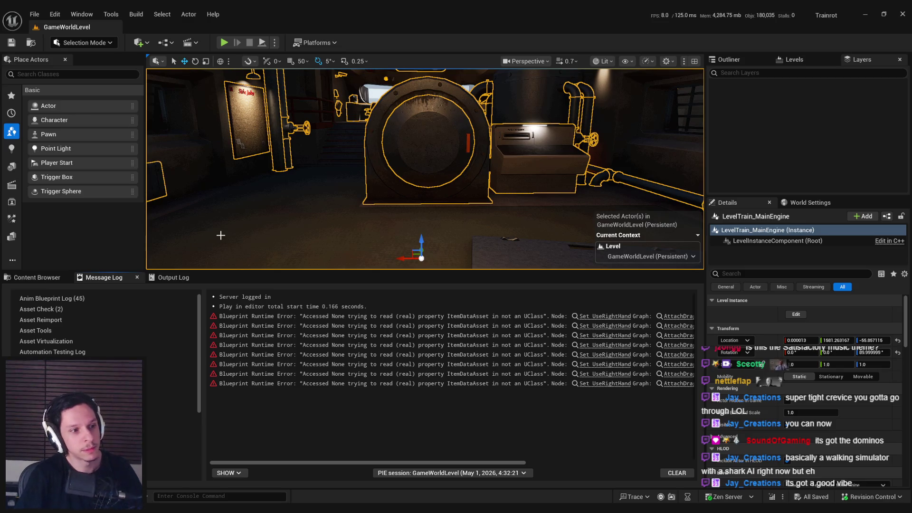
- Select BP_IDS-UsableStatusPanel in the IDS folder, focus the placed panel, and play the level
mouse_move(309, 218)
left_mouse_down()
mouse_move(271, 114)
mouse_move(214, 114)
left_mouse_up()
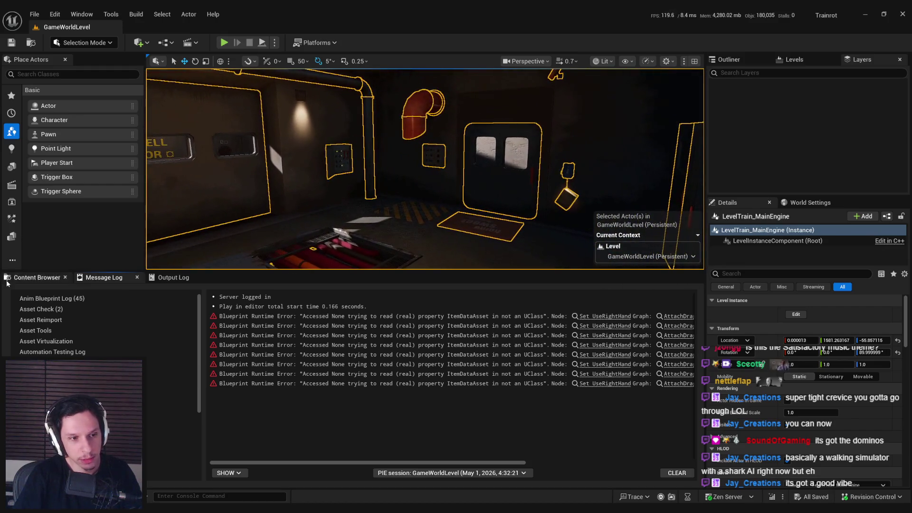
left_click(7, 281)
left_click_drag(368, 209, 371, 205)
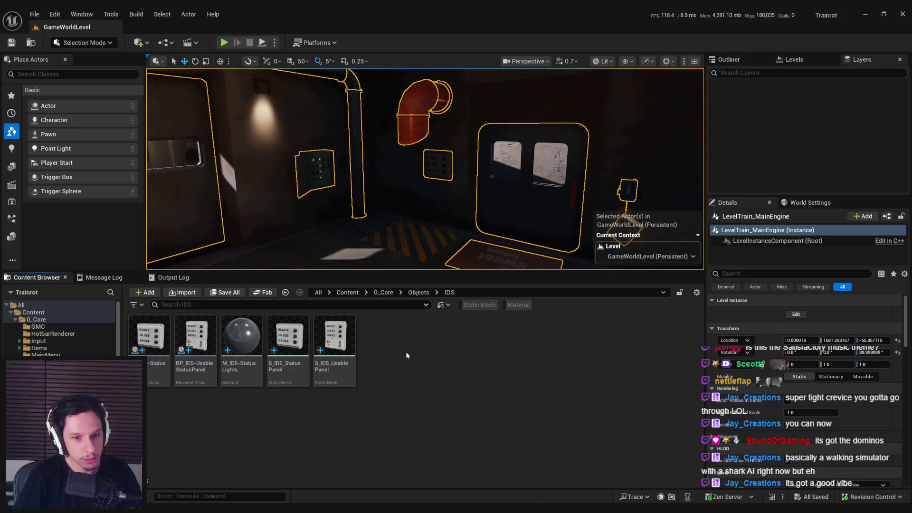
mouse_move(370, 205)
left_mouse_down()
mouse_move(418, 206)
mouse_move(380, 205)
left_mouse_up()
left_click(195, 338)
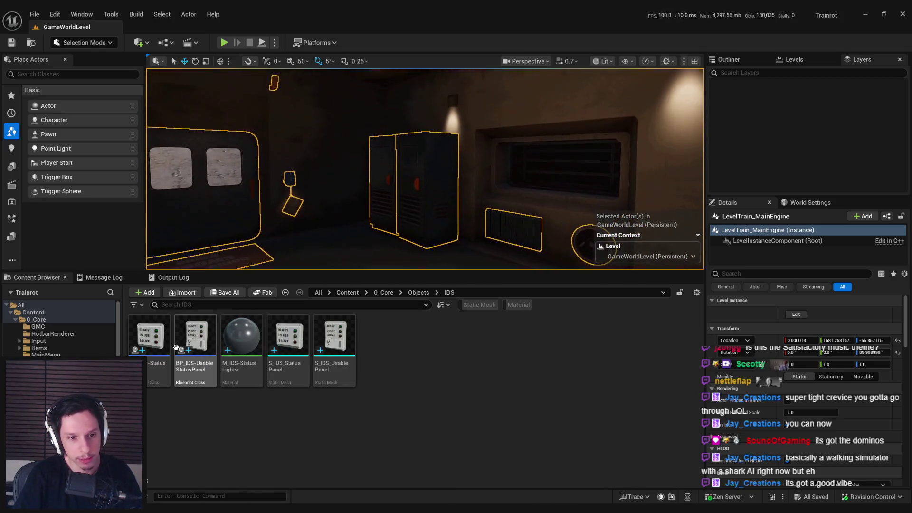
left_click(336, 157)
key("f")
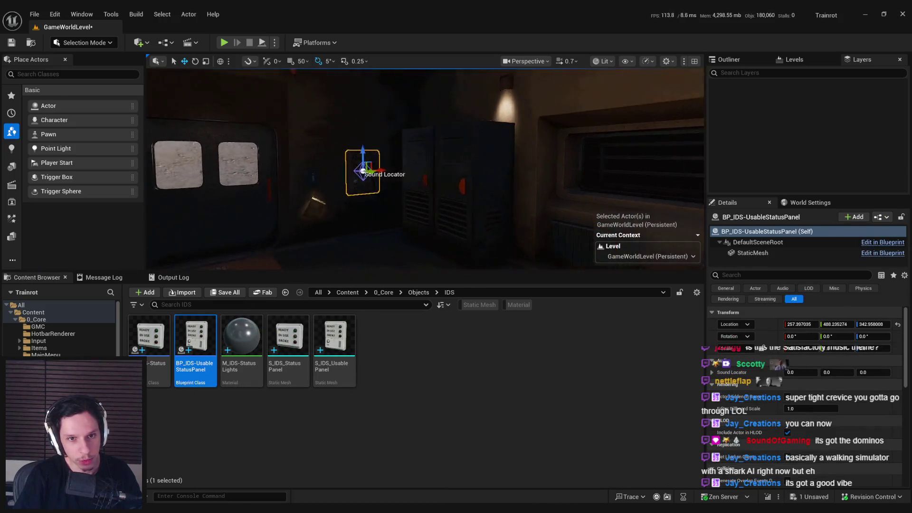
left_click(224, 43)
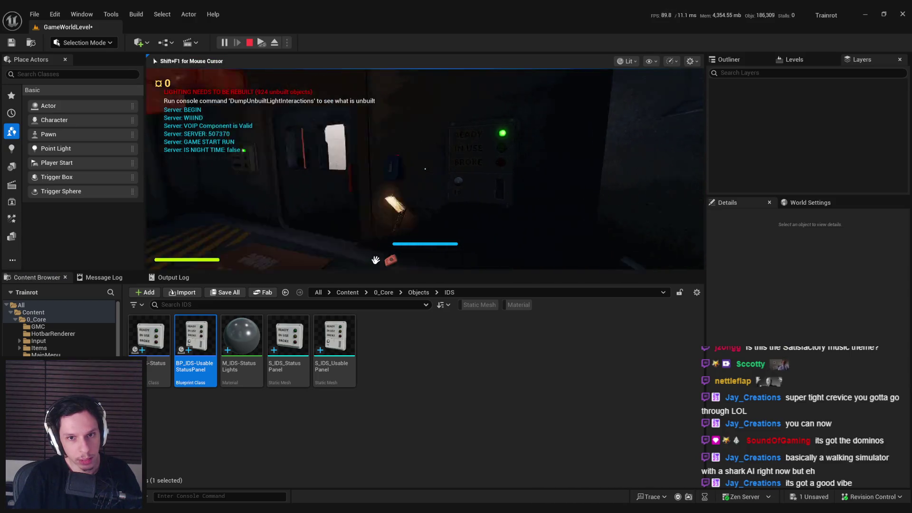
- Stop the playtest, save the level with Ctrl+S, and reselect the BP_IDS-UsableStatusPanel asset
key("Escape")
key("Escape")
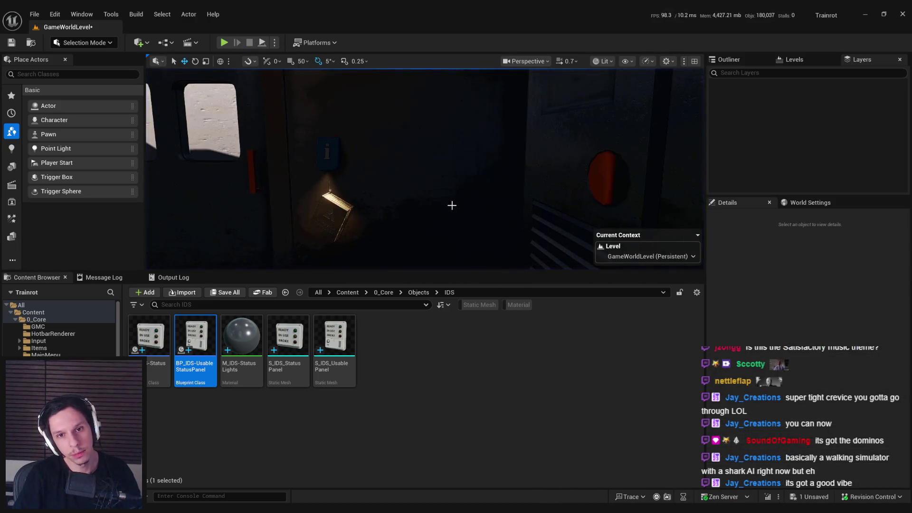
key("ctrl+s")
left_click(249, 468)
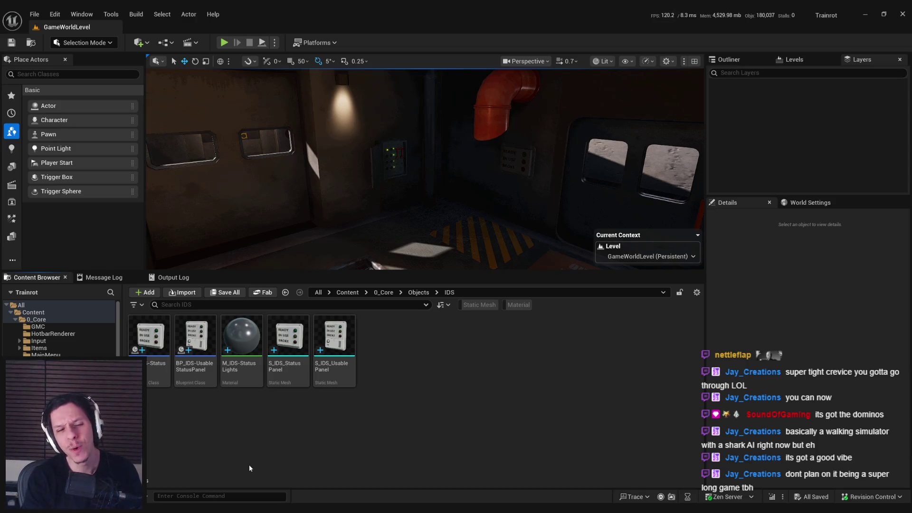
left_click(188, 366)
- Add a new static mesh component to BP_IDS-UsableStatusPanel using the SM_Pipe_100cm mesh
double_click(188, 365)
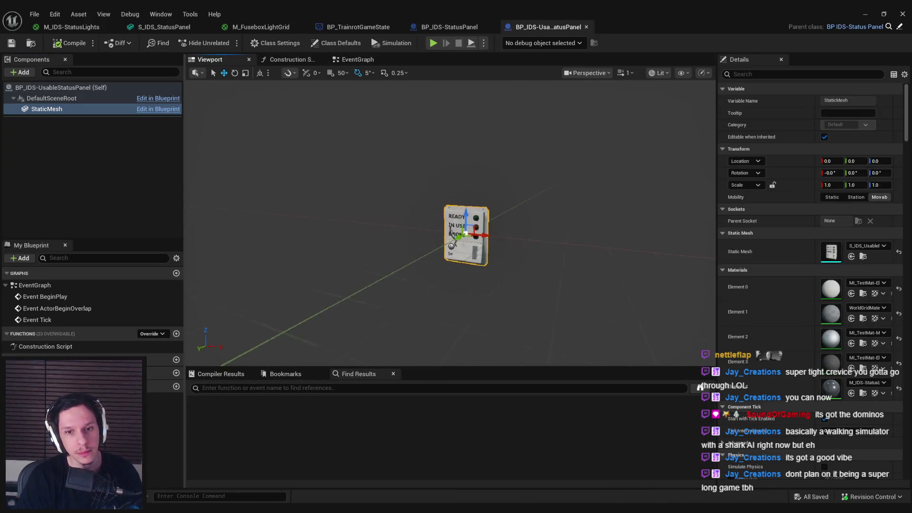
left_click(129, 166)
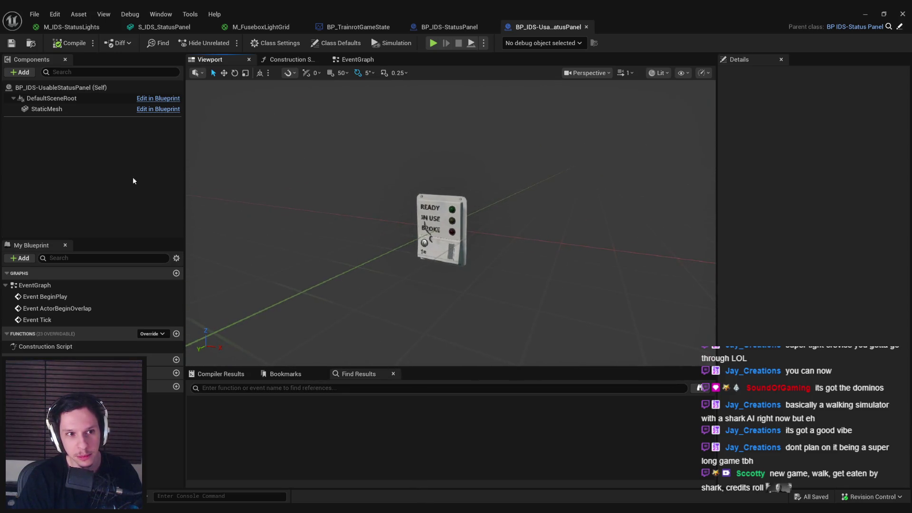
left_click(20, 73)
type("static")
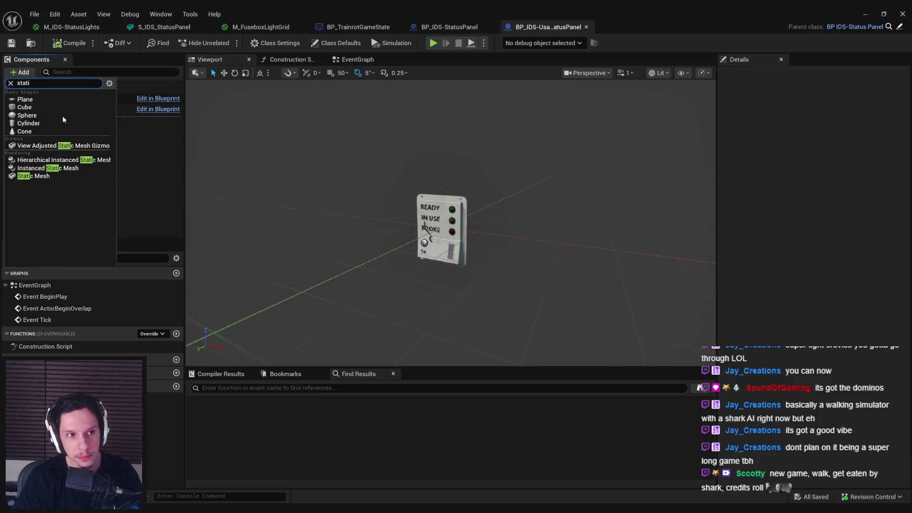
left_click(43, 176)
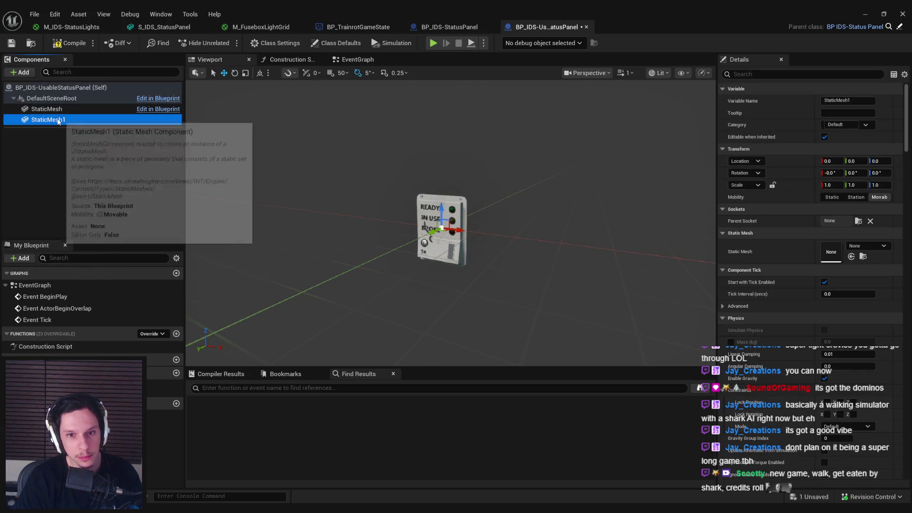
left_click(865, 245)
type("pipe")
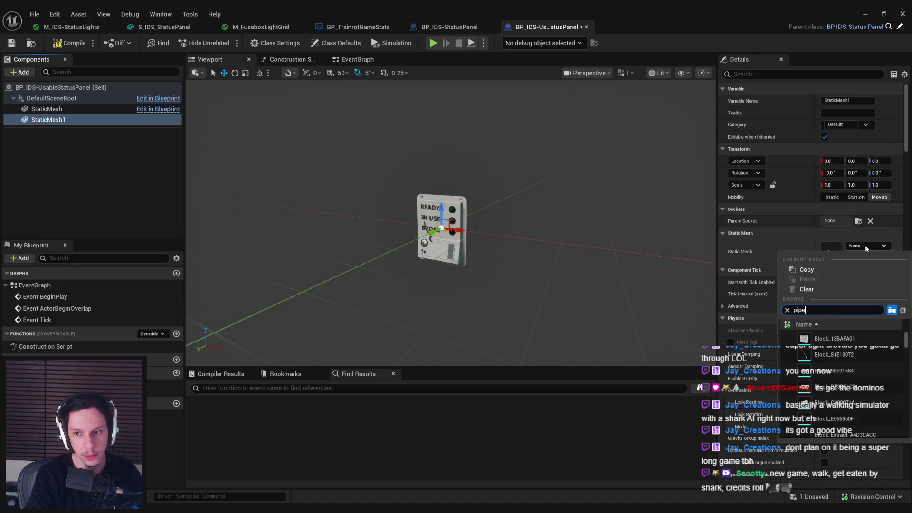
scroll(874, 364, "down", 3)
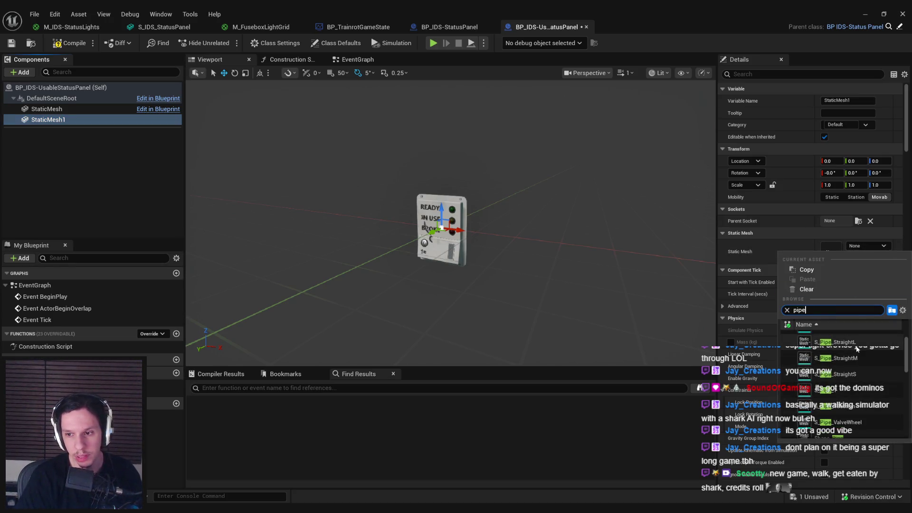
scroll(855, 351, "down", 5)
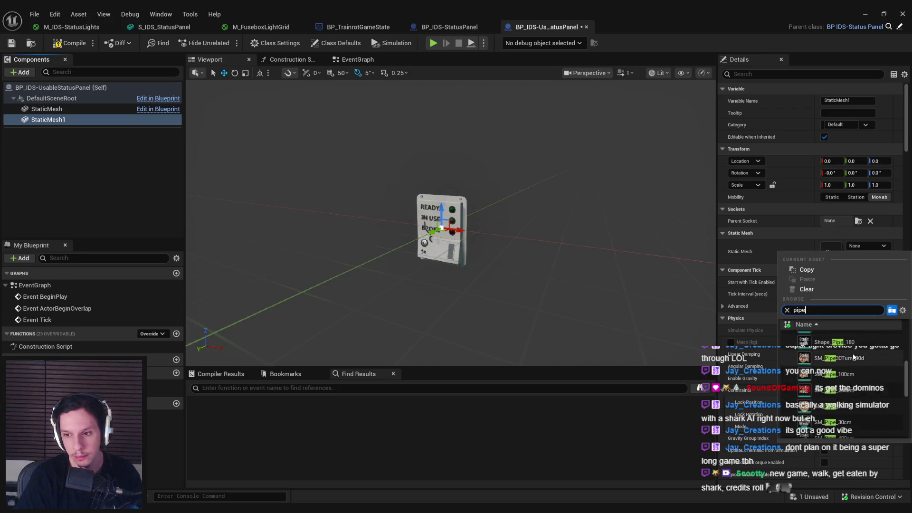
left_click(851, 376)
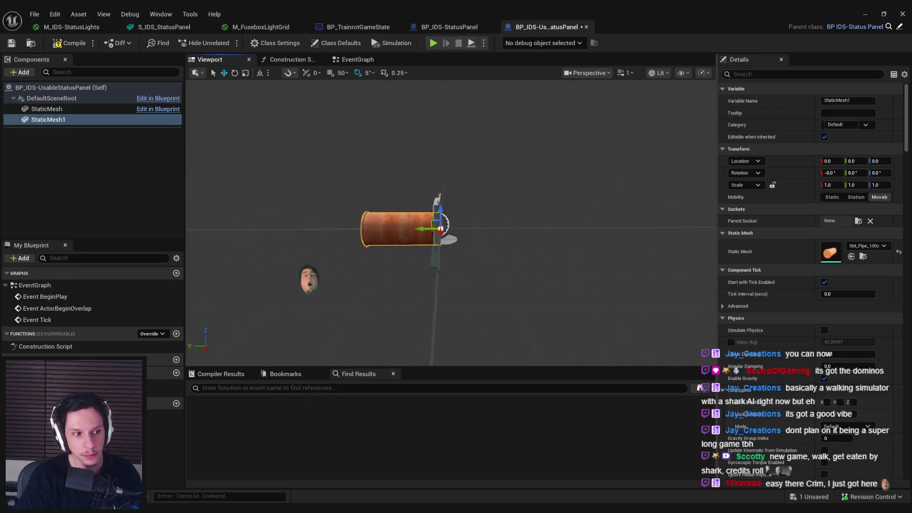
- Compare against the engine room's pipe level instance and compile the Blueprint
left_click(863, 14)
left_click(489, 131)
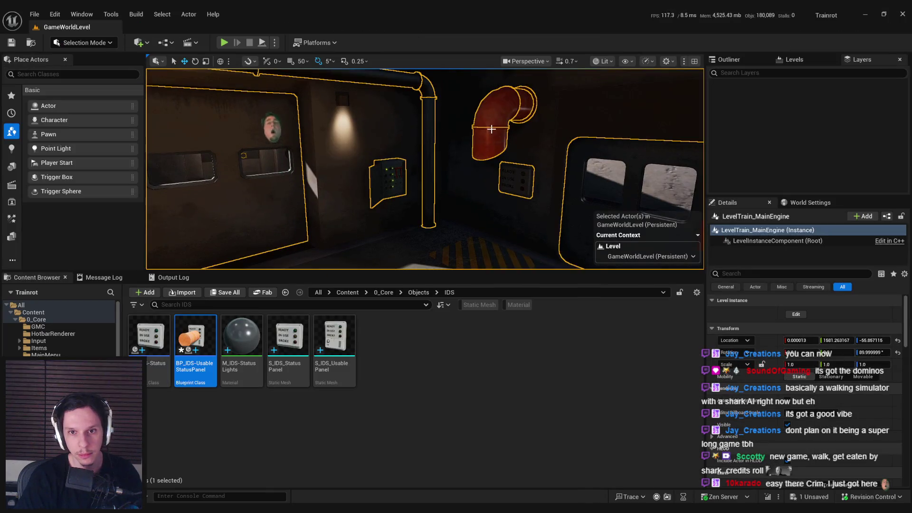
double_click(496, 114)
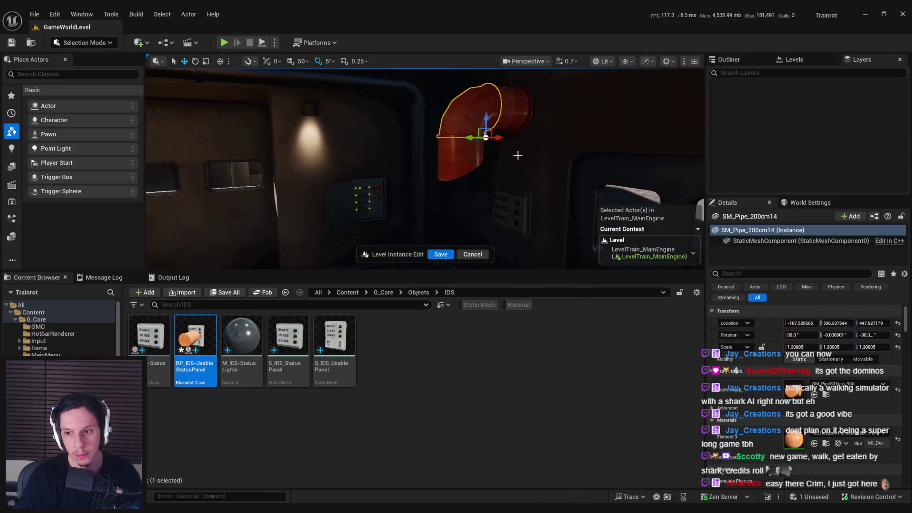
left_click(345, 470)
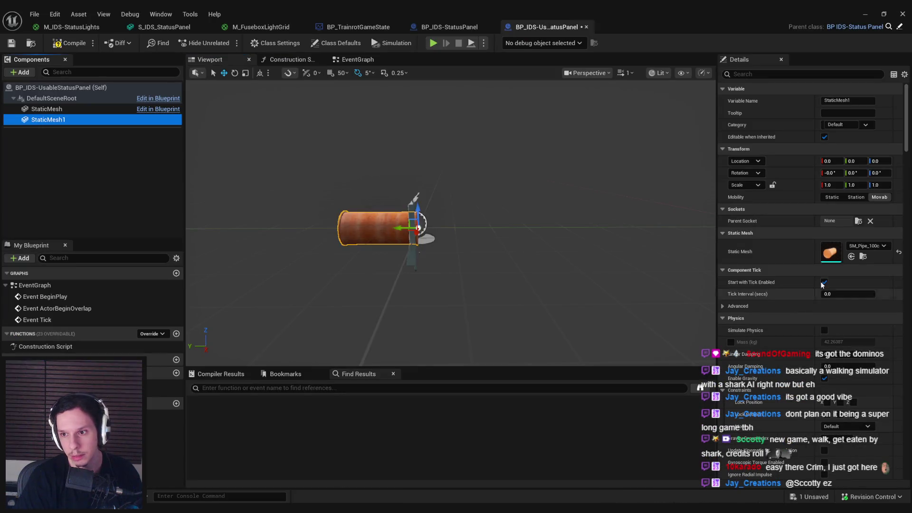
left_click(69, 43)
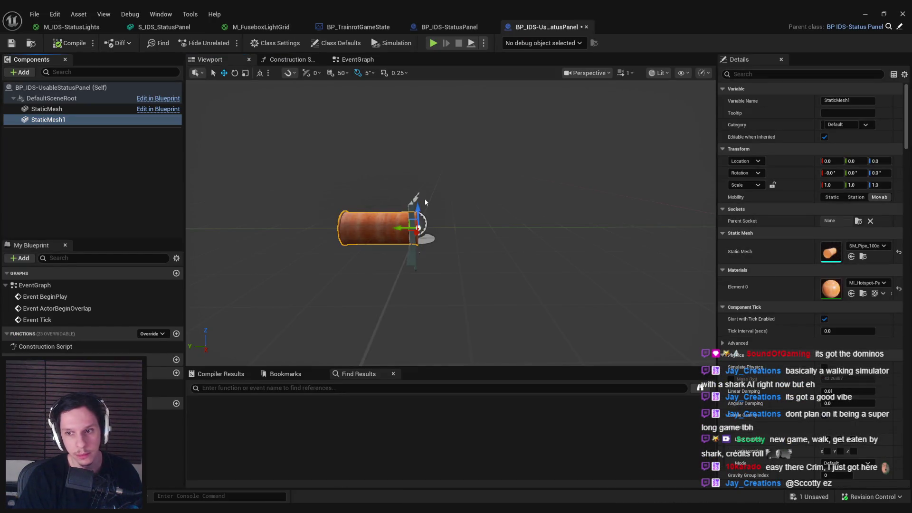
left_click(865, 14)
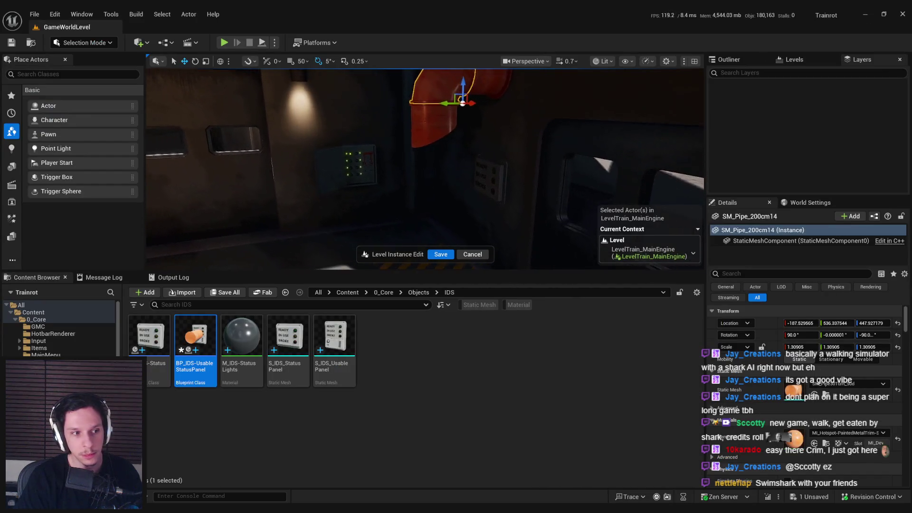
scroll(498, 214, "down", 5)
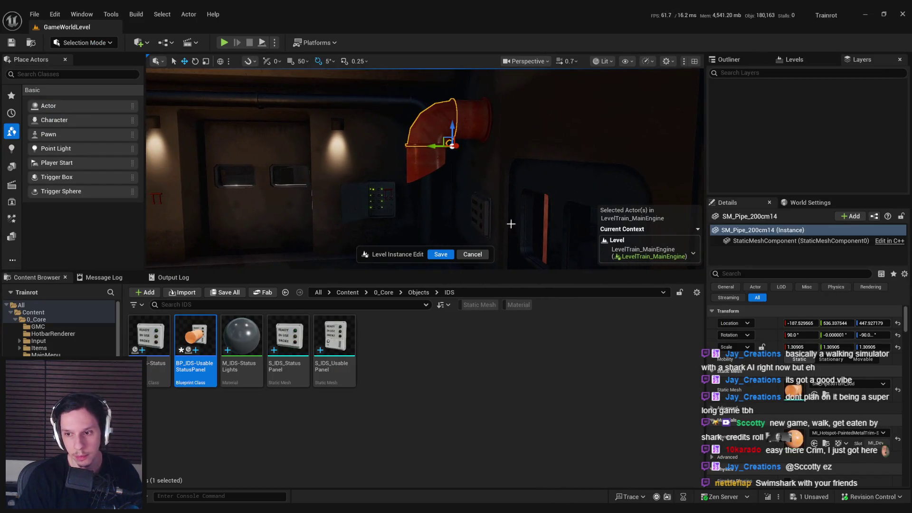
key("alt+Tab")
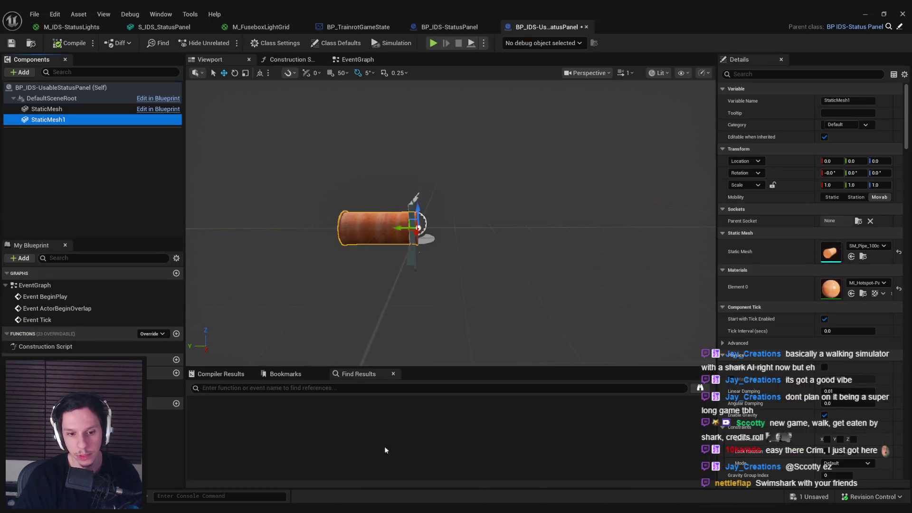
- Scale the blueprint pipe to 1.30905, roll it to -90 so it stands upright, and shift it sideways
left_click(834, 185)
key("Return")
key("e")
left_click_drag(546, 214, 560, 245)
key("w")
left_click_drag(546, 247, 496, 252)
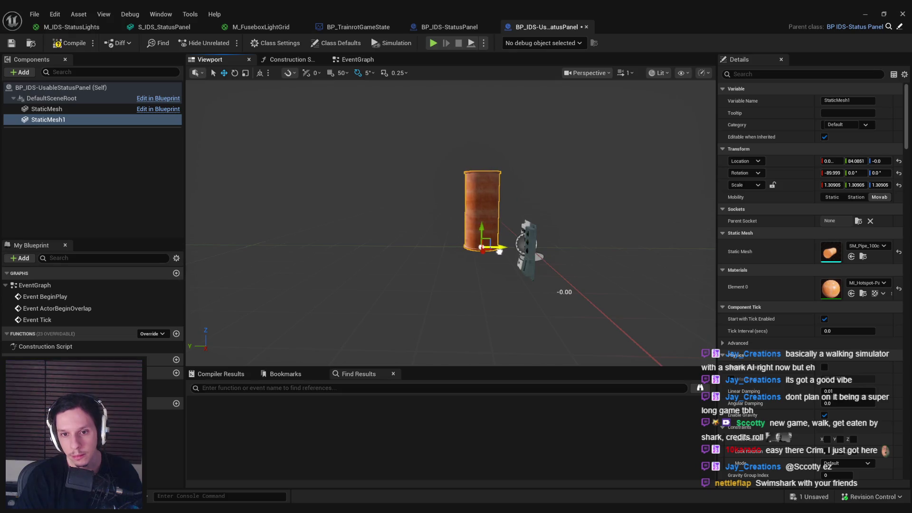
- Raise the upright pipe above the panel, save and compile the blueprint, then return to the level
key("ctrl+s")
mouse_move(348, 209)
left_mouse_down()
mouse_move(375, 209)
mouse_move(404, 276)
left_mouse_up()
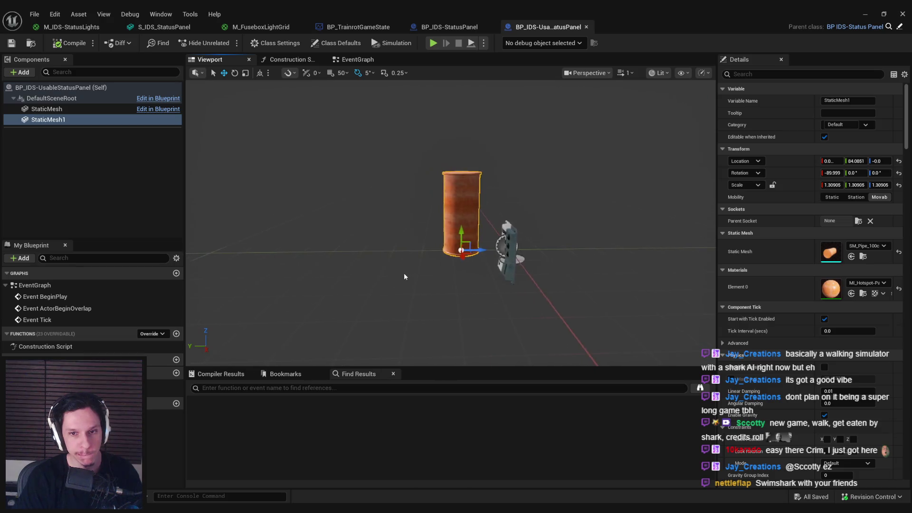
left_click_drag(457, 230, 472, 174)
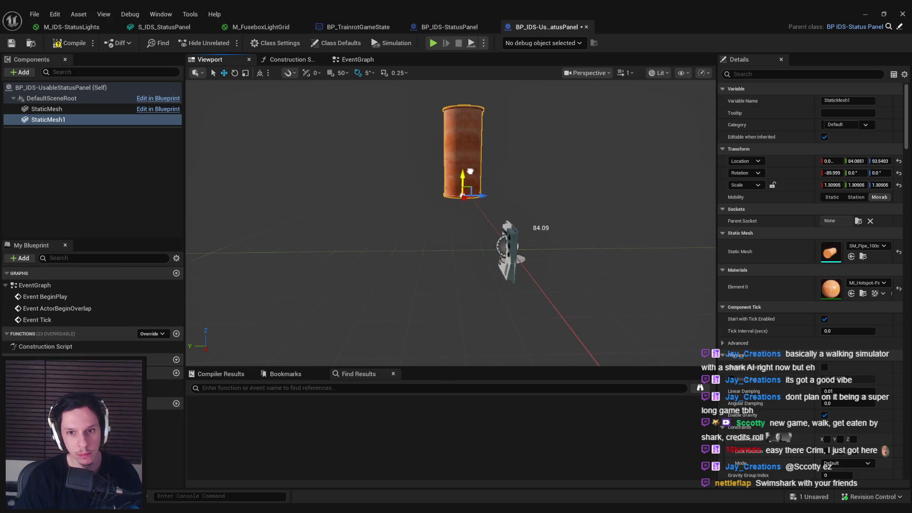
left_click(70, 44)
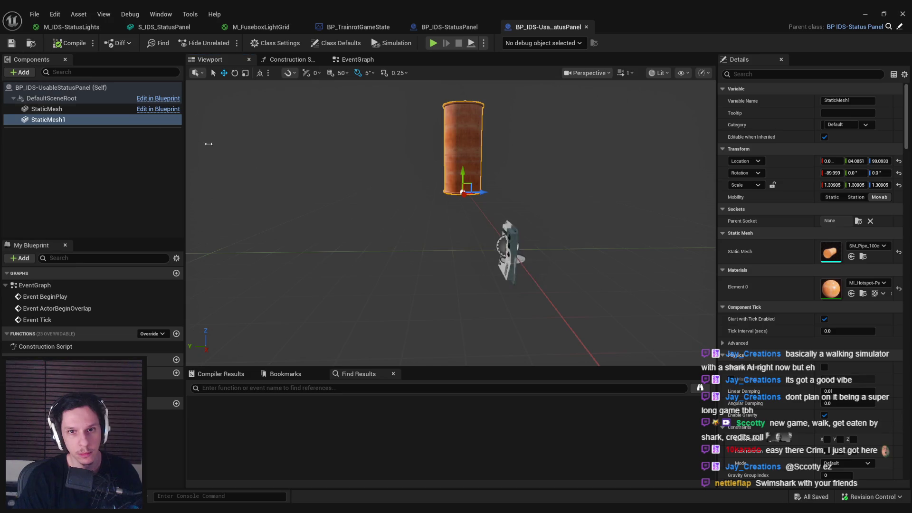
key("alt+Tab")
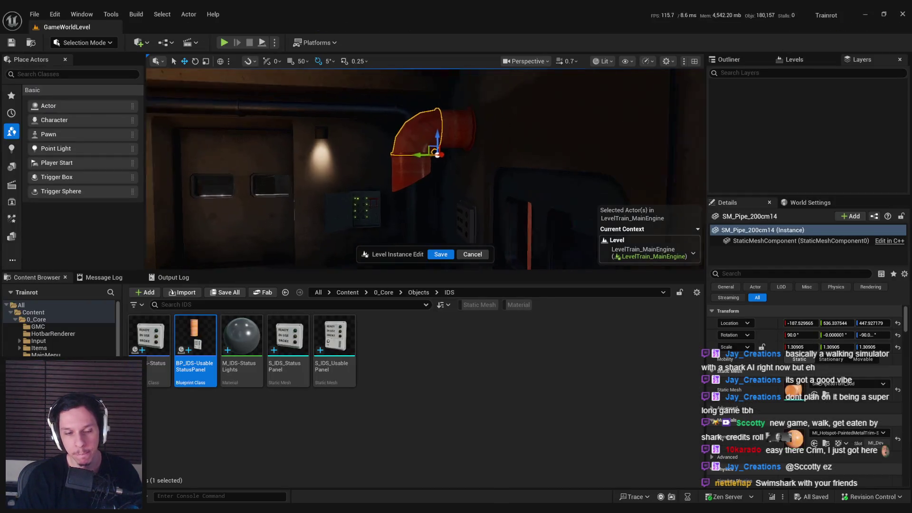
- Place BP_IDS-UsableStatusPanel against the level wall and preview it in game view
mouse_move(196, 342)
left_mouse_down()
mouse_move(561, 204)
mouse_move(580, 212)
mouse_move(482, 236)
left_mouse_up()
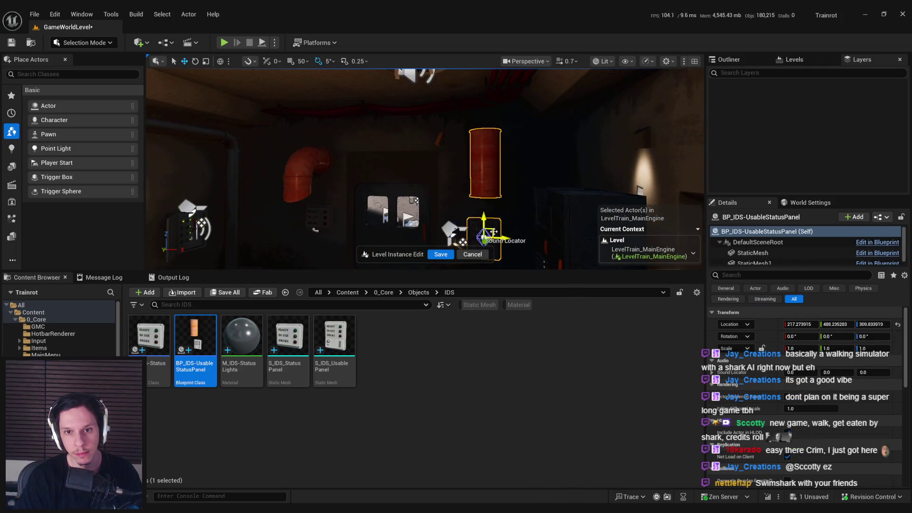
mouse_move(437, 208)
left_mouse_down()
mouse_move(430, 192)
mouse_move(436, 209)
mouse_move(471, 159)
left_mouse_up()
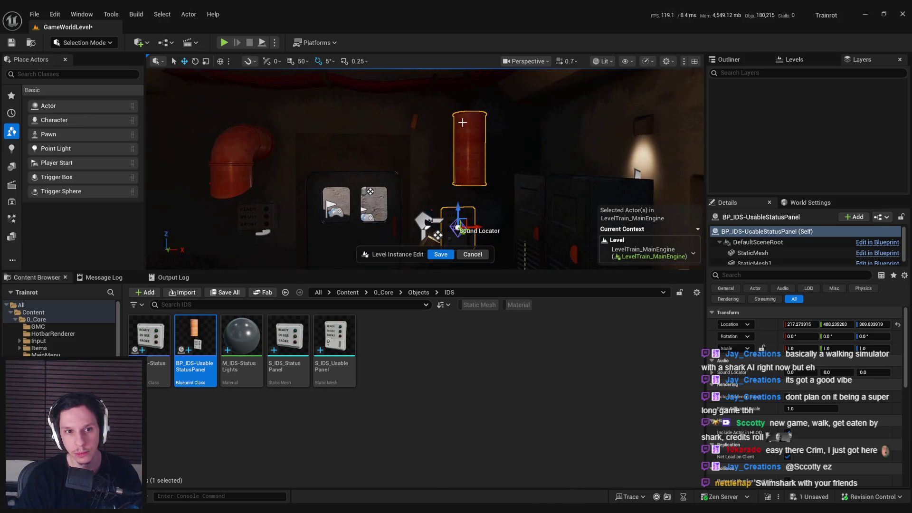
key("g")
key("g")
left_click_drag(463, 149, 407, 198)
- Undo the accidental cut, reopen the status panel blueprint and select pipe component StaticMesh1
left_click(407, 198)
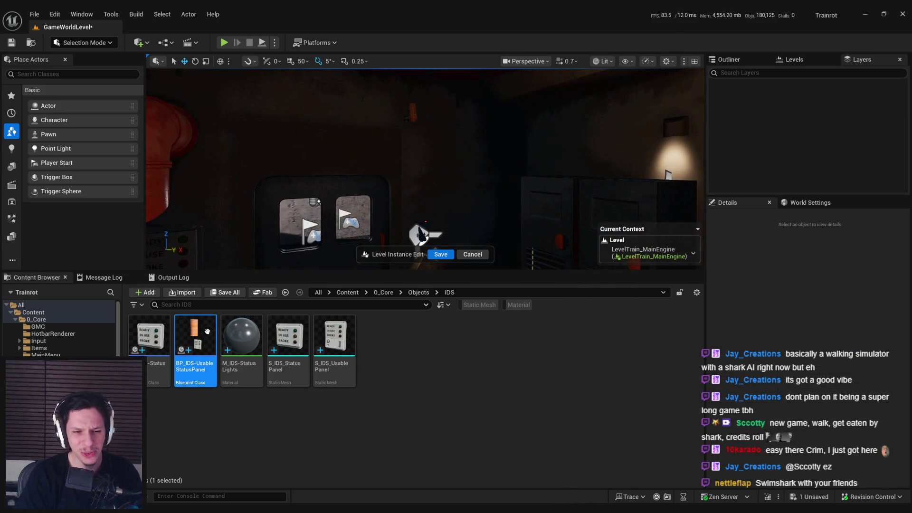
key("ctrl+z")
double_click(199, 341)
left_click(52, 122)
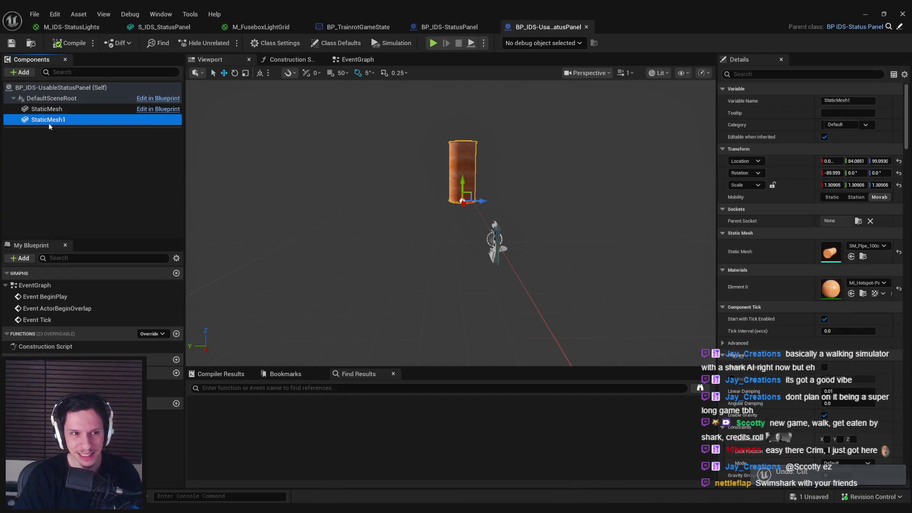
- Duplicate the pipe component and try a curvature pipe mesh on the copy
key("ctrl+d")
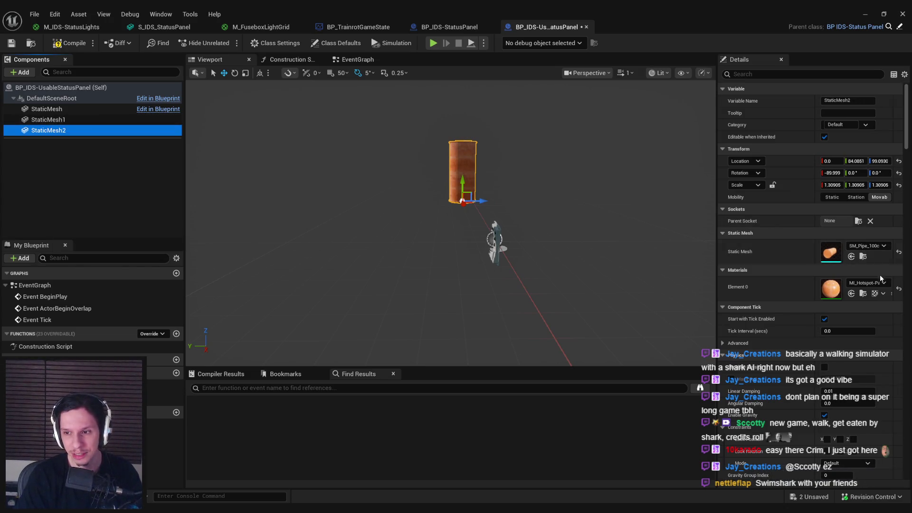
left_click(867, 246)
scroll(813, 380, "down", 3)
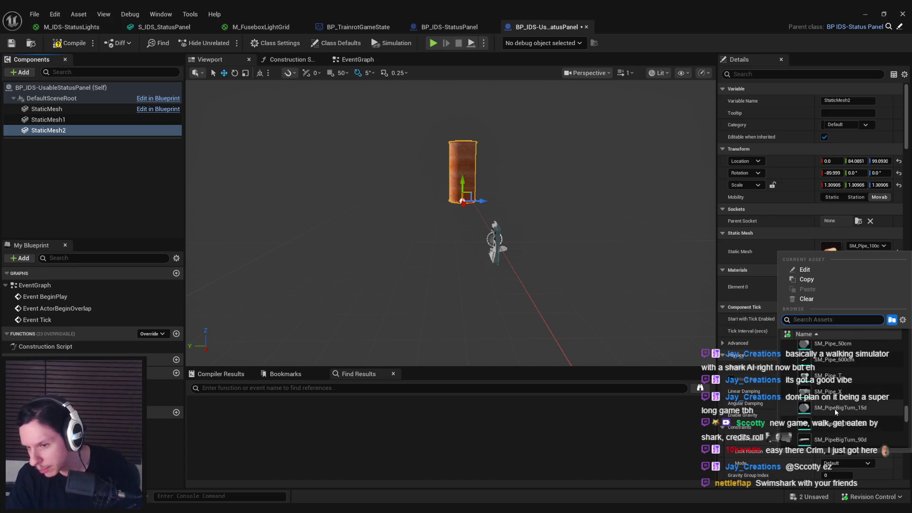
scroll(836, 411, "down", 2)
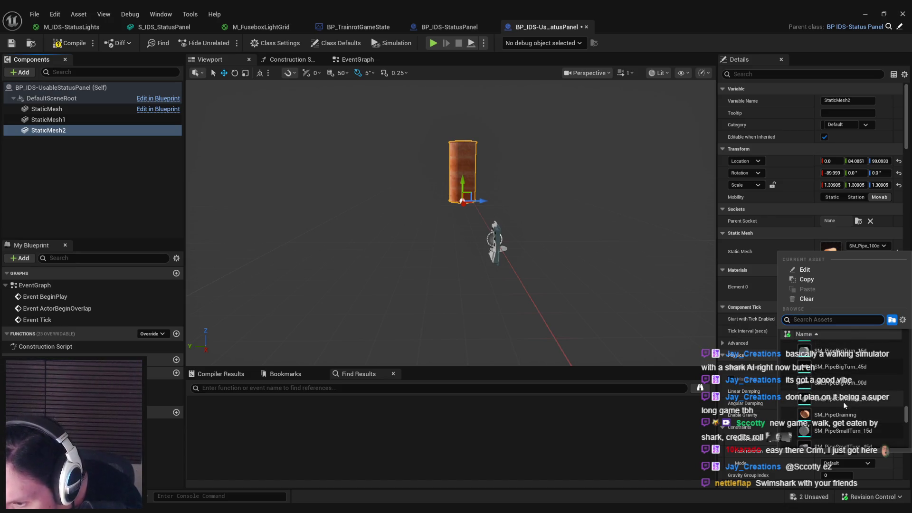
left_click(837, 400)
left_click_drag(567, 283, 518, 277)
- Compare the 90-degree pipe turns and settle on the SM_Pipe30Turn_90d elbow mesh
left_click(866, 246)
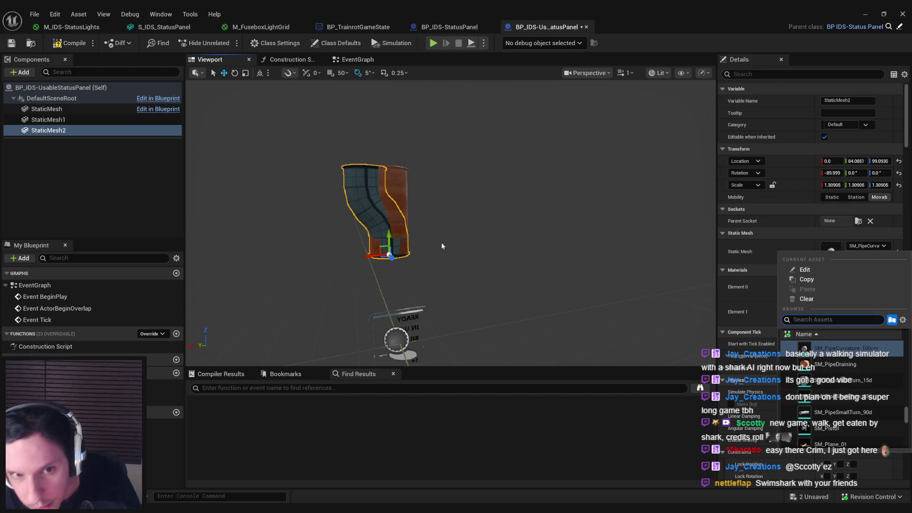
left_click(841, 412)
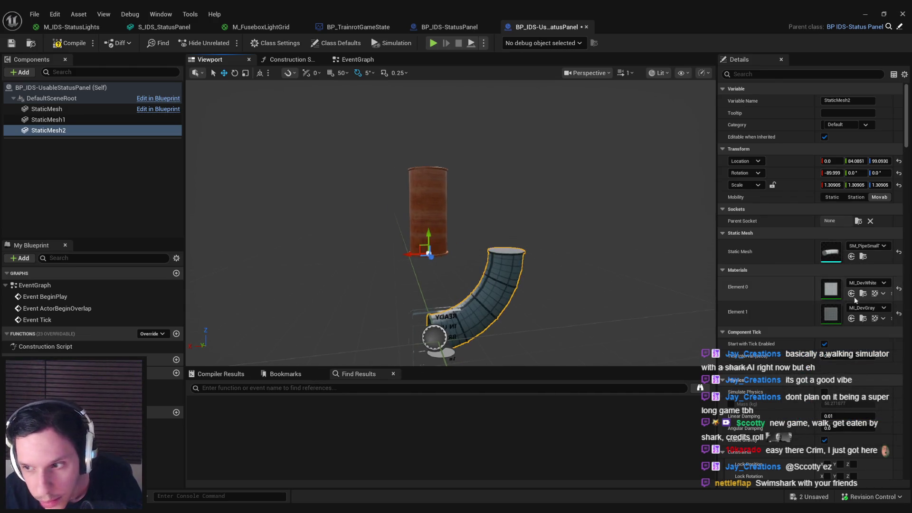
left_click(866, 248)
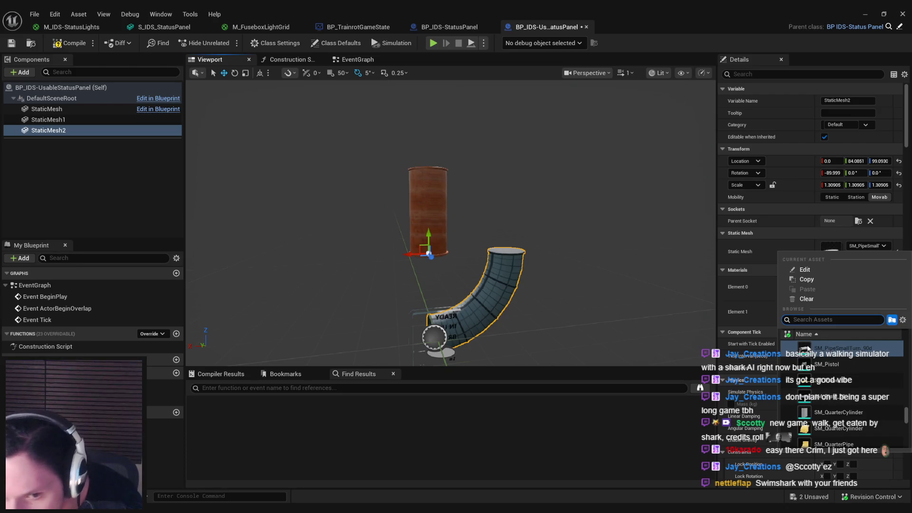
scroll(825, 361, "up", 3)
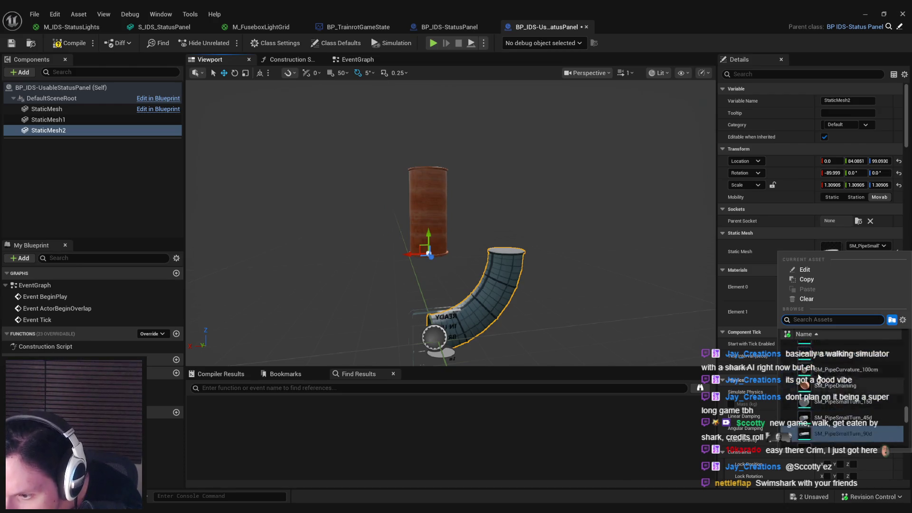
left_click(822, 387)
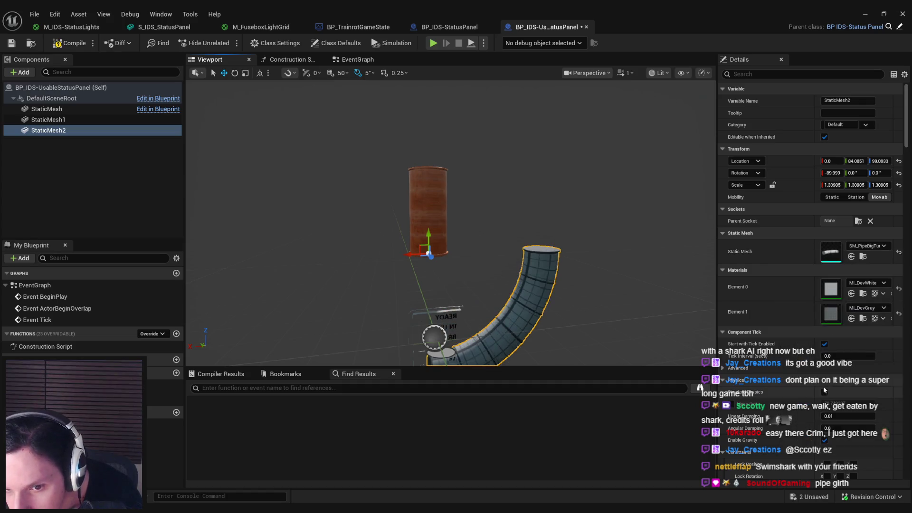
left_click(866, 246)
scroll(846, 380, "up", 4)
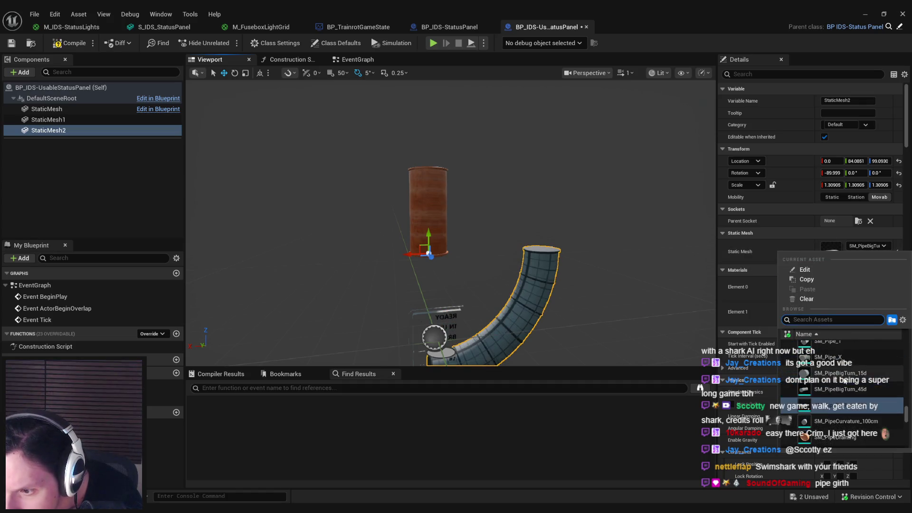
scroll(845, 381, "up", 4)
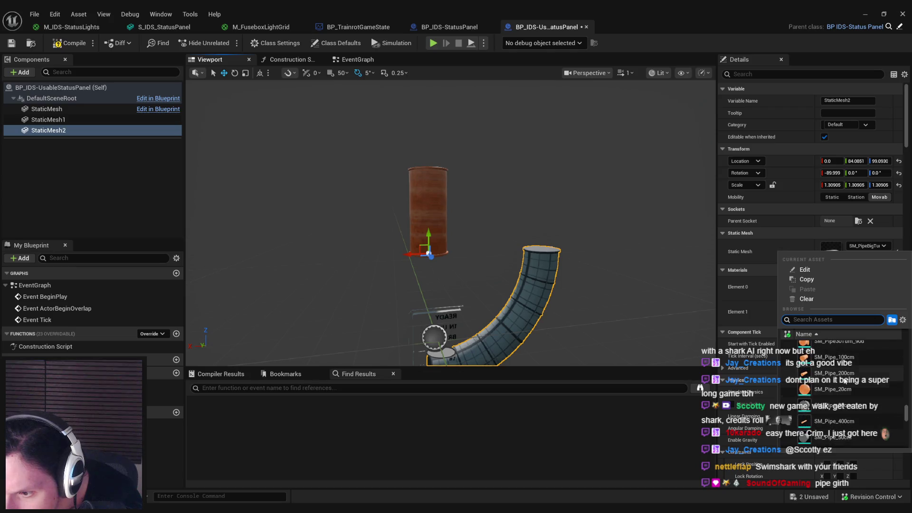
scroll(839, 386, "up", 1)
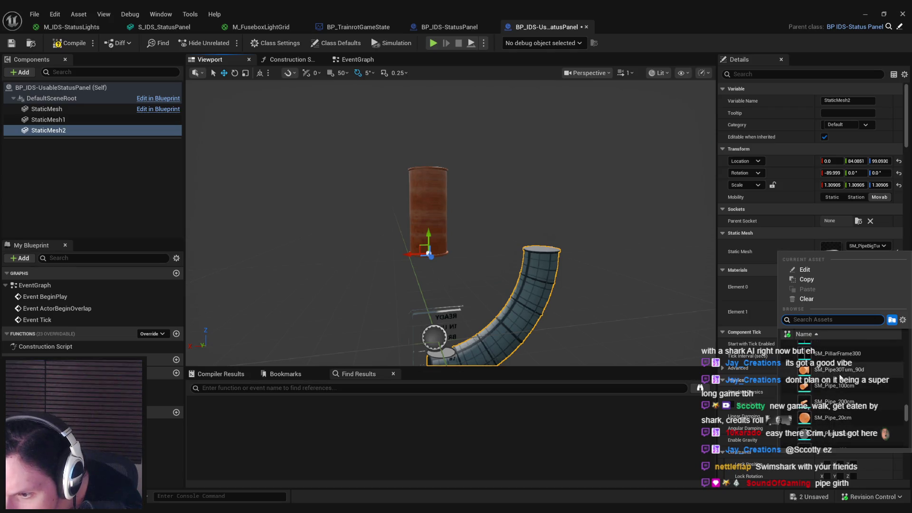
left_click(839, 386)
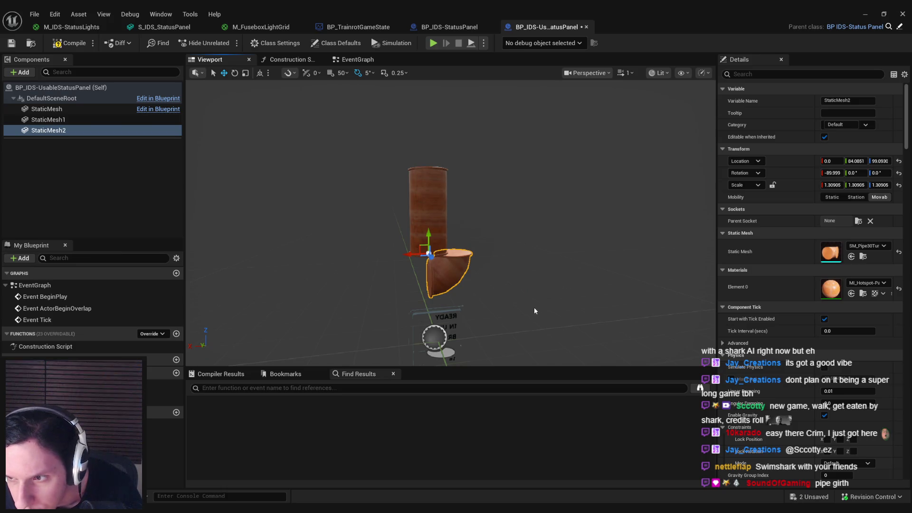
- Turn the elbow, lift it onto the upright pipe's top, and compile and save
left_click_drag(535, 311, 517, 311)
mouse_move(445, 232)
left_mouse_down()
mouse_move(404, 257)
mouse_move(442, 285)
mouse_move(479, 244)
mouse_move(429, 230)
left_mouse_up()
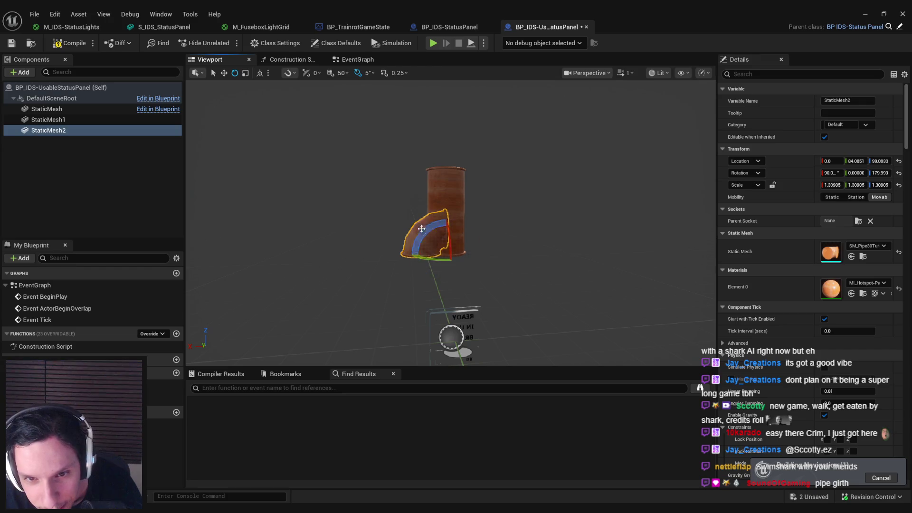
mouse_move(461, 257)
left_mouse_down()
mouse_move(452, 258)
mouse_move(472, 171)
left_mouse_up()
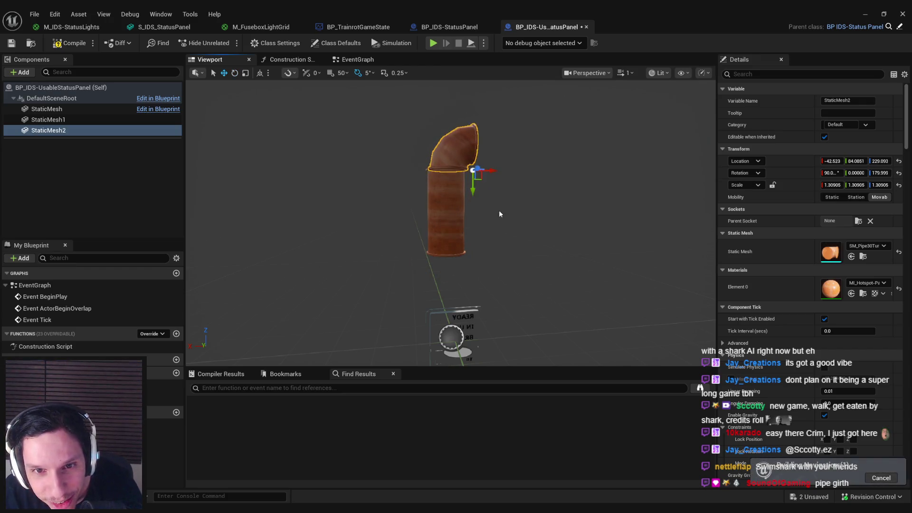
scroll(499, 208, "up", 3)
scroll(519, 217, "up", 2)
mouse_move(535, 212)
left_mouse_down()
mouse_move(538, 205)
mouse_move(521, 209)
mouse_move(522, 221)
left_mouse_up()
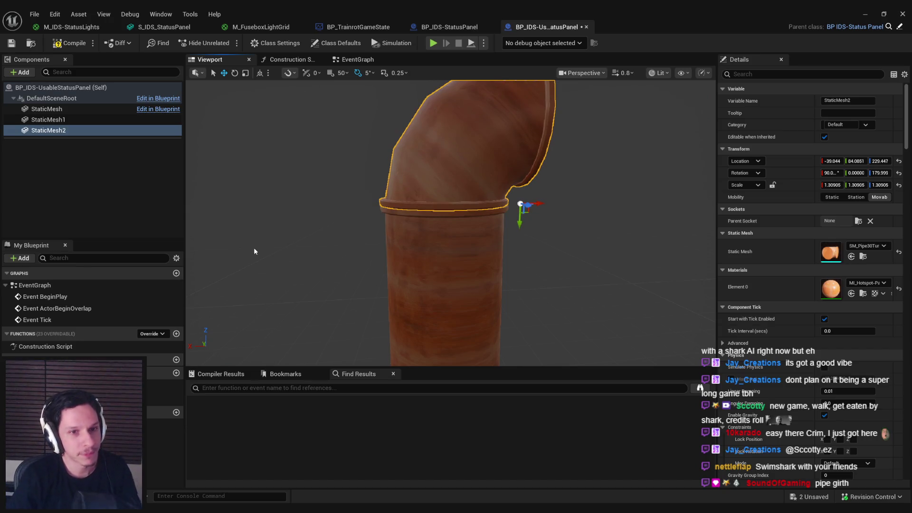
left_click(336, 213)
scroll(336, 213, "down", 5)
left_click(69, 43)
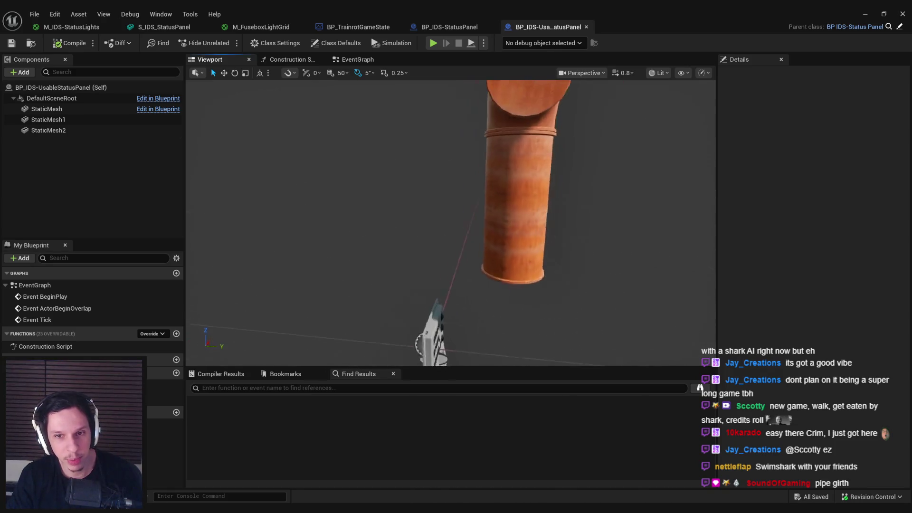
- Rotate the elbow 90 degrees and recentre it over the pipe top so it bends sideways
left_click(471, 143)
key("e")
left_click_drag(477, 183, 475, 199)
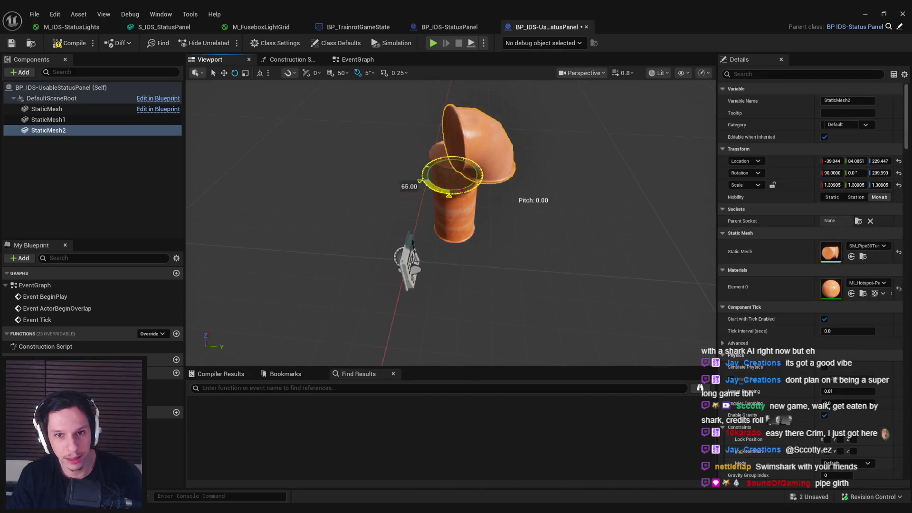
key("w")
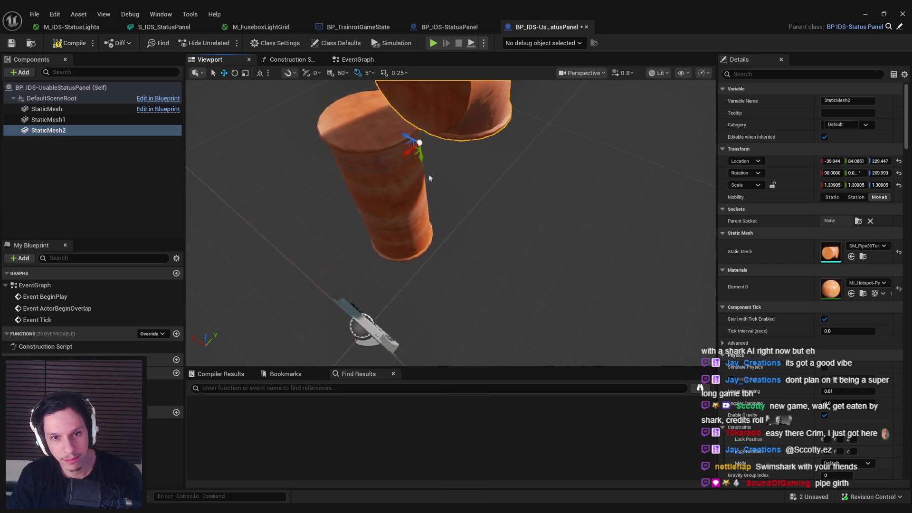
mouse_move(411, 149)
left_mouse_down()
mouse_move(337, 136)
mouse_move(299, 154)
mouse_move(333, 190)
mouse_move(405, 217)
left_mouse_up()
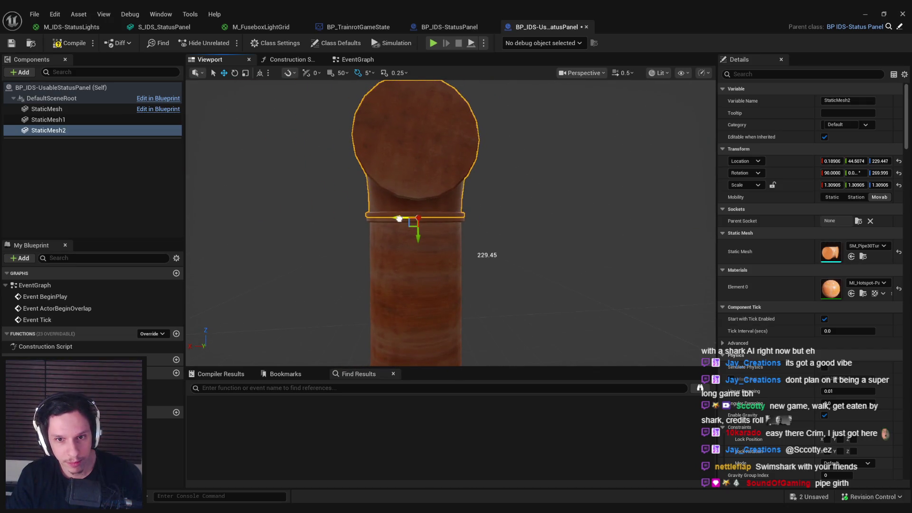
left_click(401, 224)
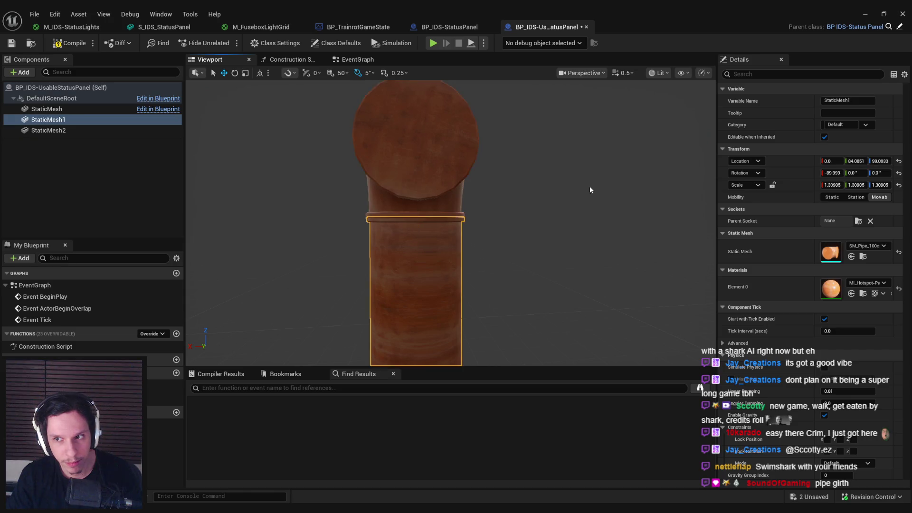
left_click(450, 162)
left_click_drag(515, 196, 496, 232)
left_click(226, 218)
scroll(374, 238, "down", 10)
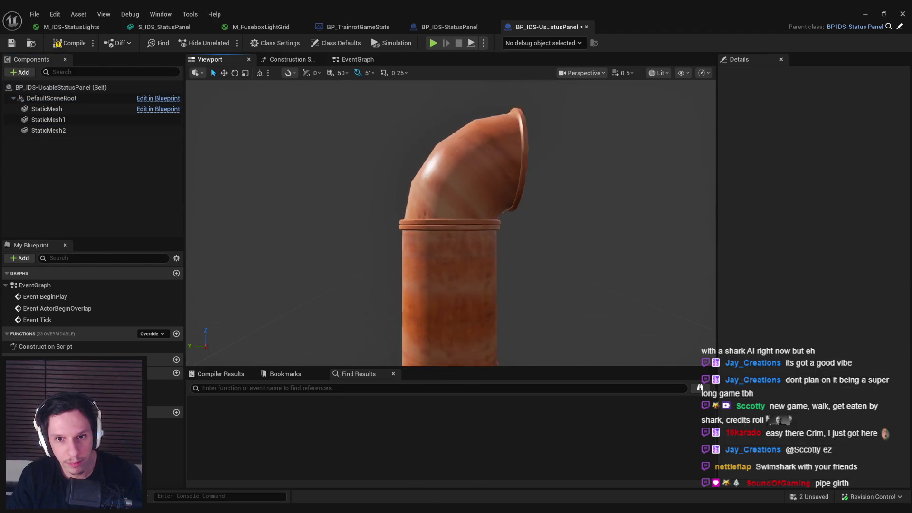
left_click(422, 218)
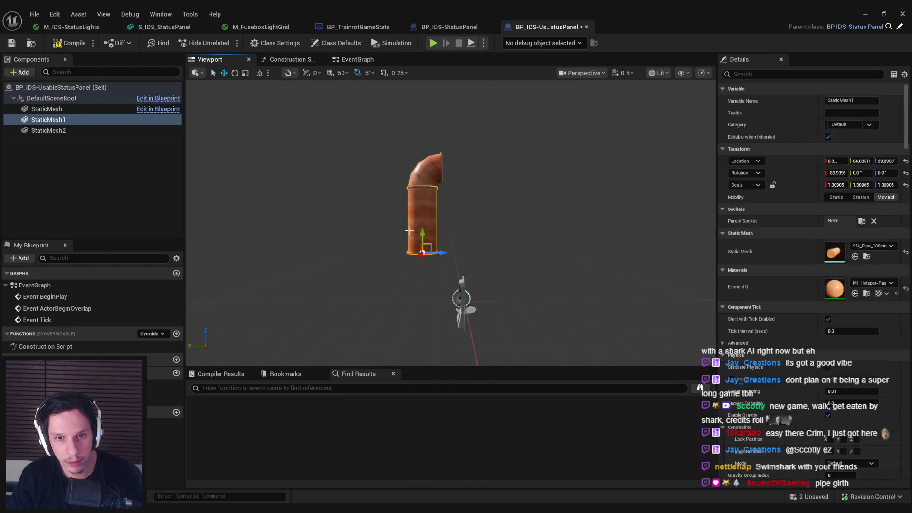
- Duplicate the straight pipe as SM_Pipe_20cm, roll it -180 to lie horizontal, and butt it against the elbow
key("ctrl+d")
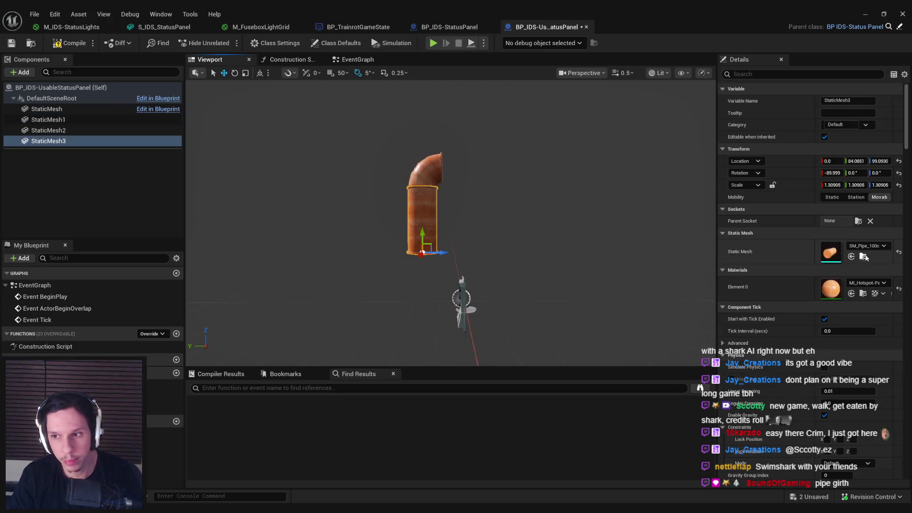
left_click(867, 246)
scroll(827, 383, "up", 1)
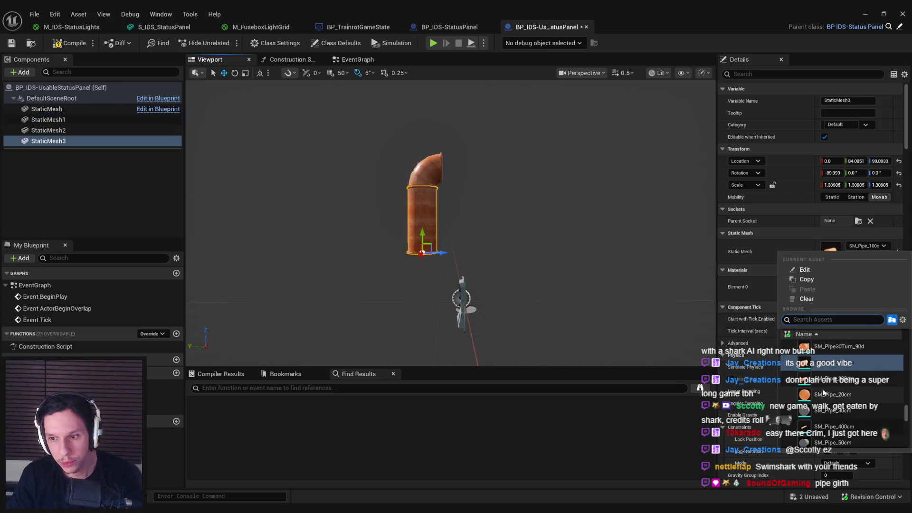
left_click(825, 395)
key("e")
mouse_move(445, 256)
left_mouse_down()
mouse_move(455, 288)
mouse_move(451, 182)
left_mouse_up()
key("w")
key("f")
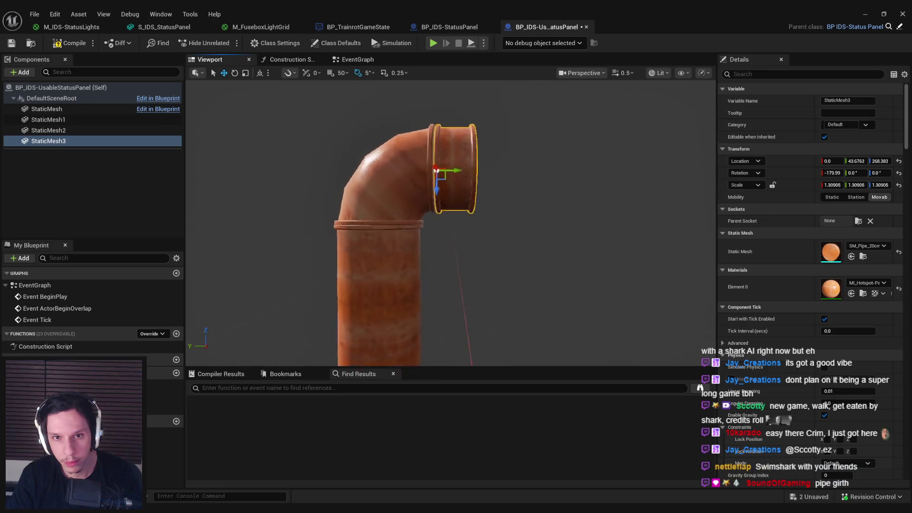
left_click_drag(451, 234, 450, 234)
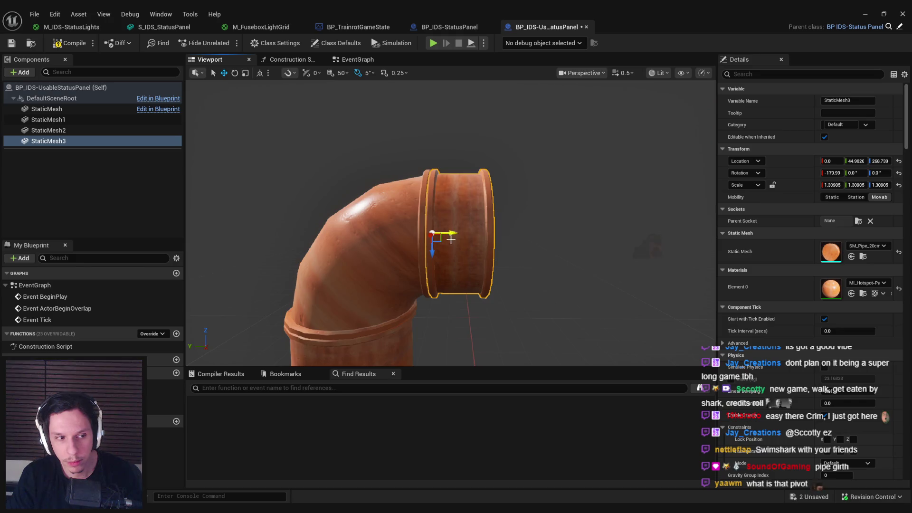
scroll(452, 223, "down", 10)
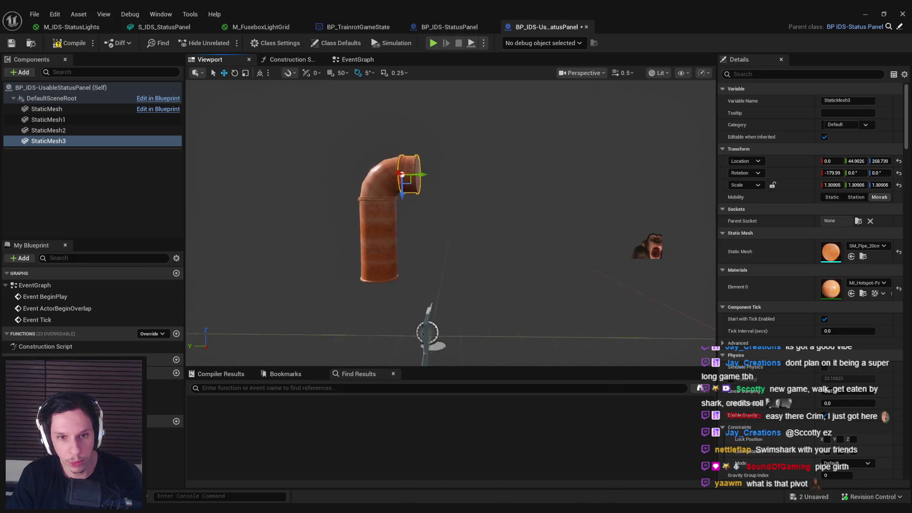
left_click_drag(451, 223, 454, 199)
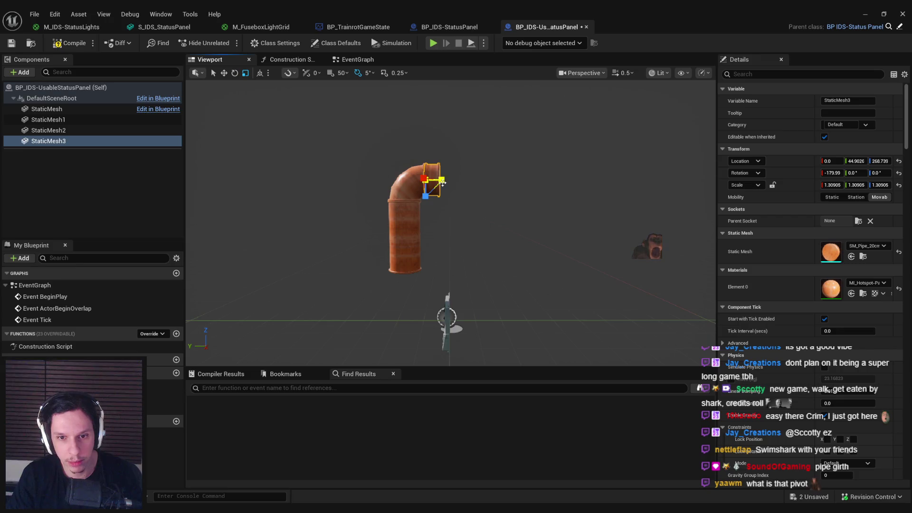
left_click(585, 73)
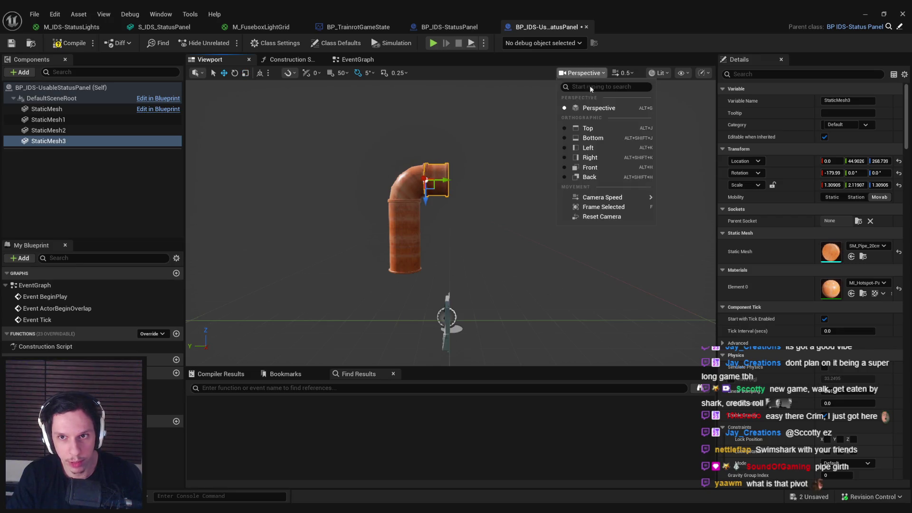
- Inspect the pipe assembly in Top view, then switch to the M_IDS-StatusLights material graph
left_click(594, 127)
mouse_move(445, 253)
left_mouse_down()
mouse_move(478, 281)
mouse_move(467, 212)
mouse_move(438, 210)
mouse_move(447, 209)
left_mouse_up()
scroll(447, 215, "up", 2)
scroll(448, 217, "down", 1)
left_click(630, 74)
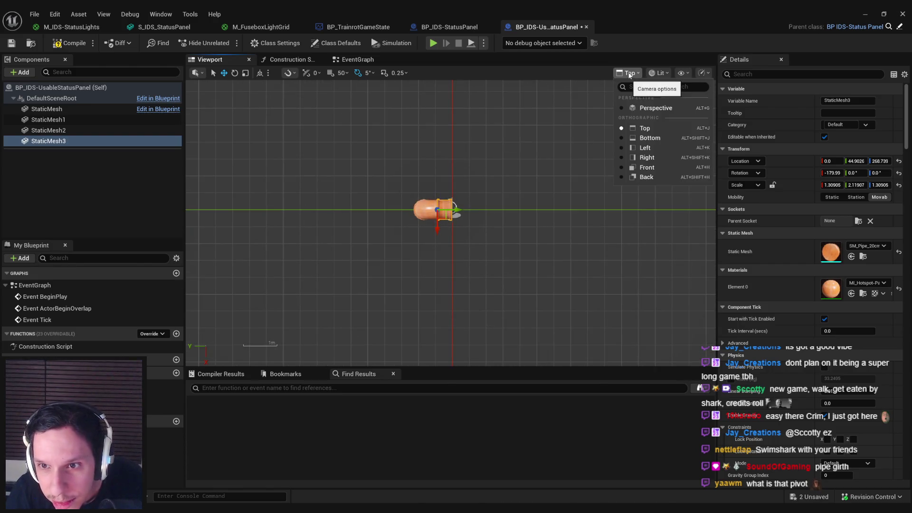
mouse_move(678, 77)
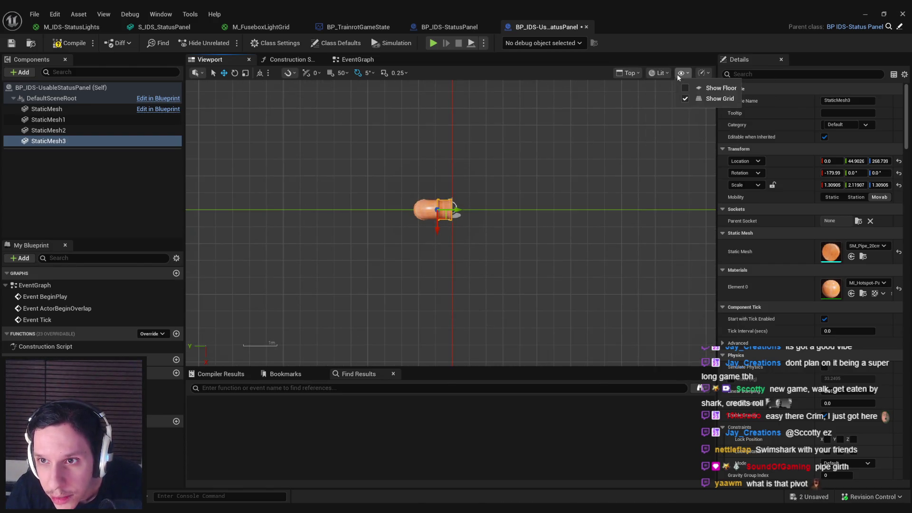
scroll(452, 204, "up", 2)
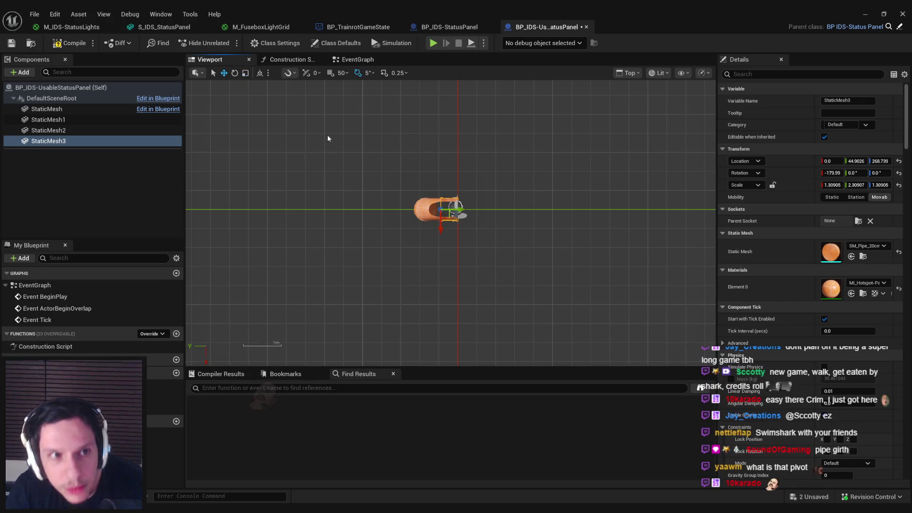
left_click(53, 32)
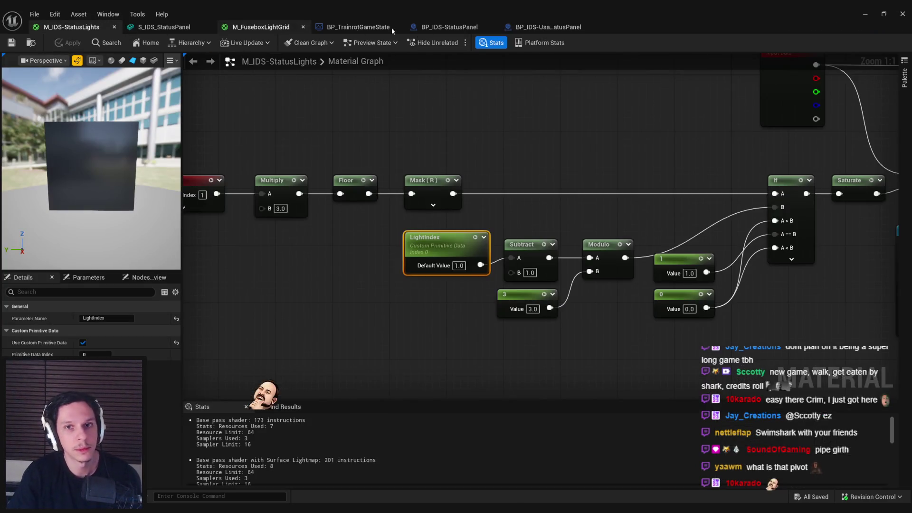
- Return to the status panel blueprint in Perspective view and save it
left_click(532, 27)
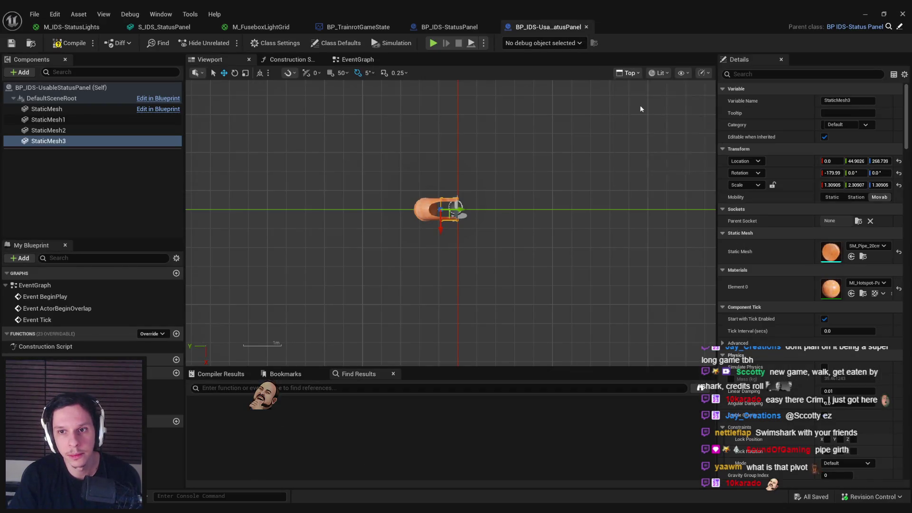
left_click(656, 108)
left_click(12, 43)
left_click(568, 149)
- Check the copper pipes above the panel in the level, then bring the blueprint back
left_click(860, 16)
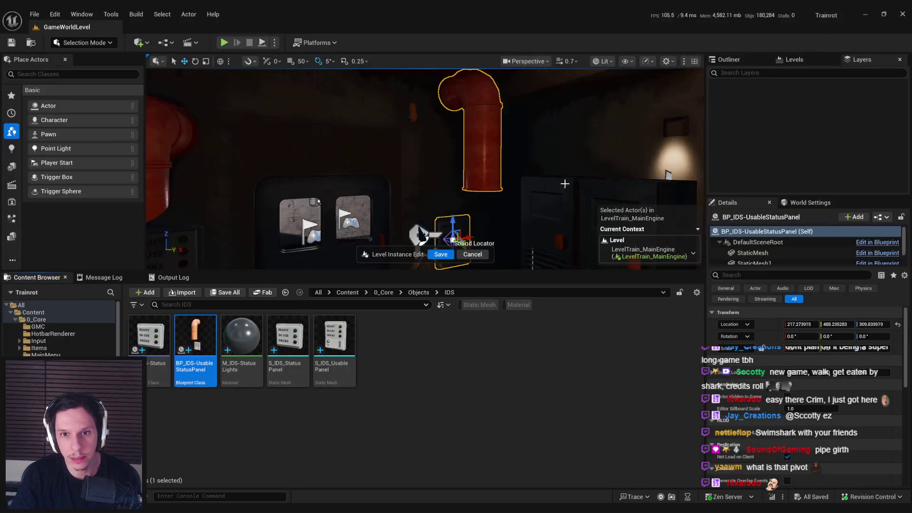
scroll(425, 169, "down", 5)
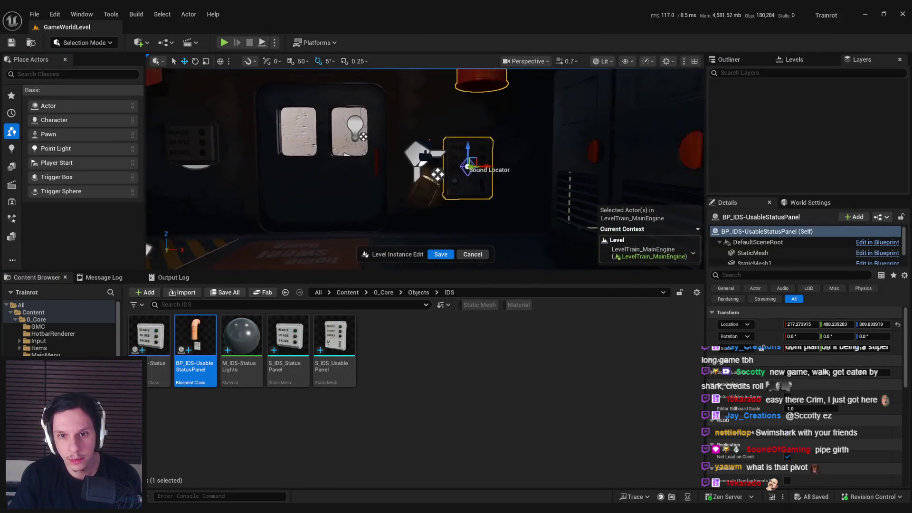
mouse_move(655, 198)
left_mouse_down()
mouse_move(678, 198)
mouse_move(561, 184)
left_mouse_up()
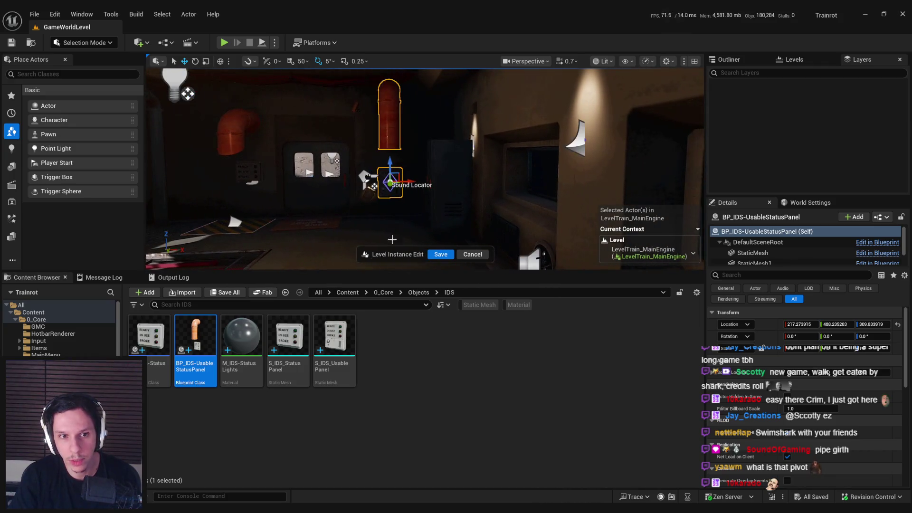
left_click(351, 468)
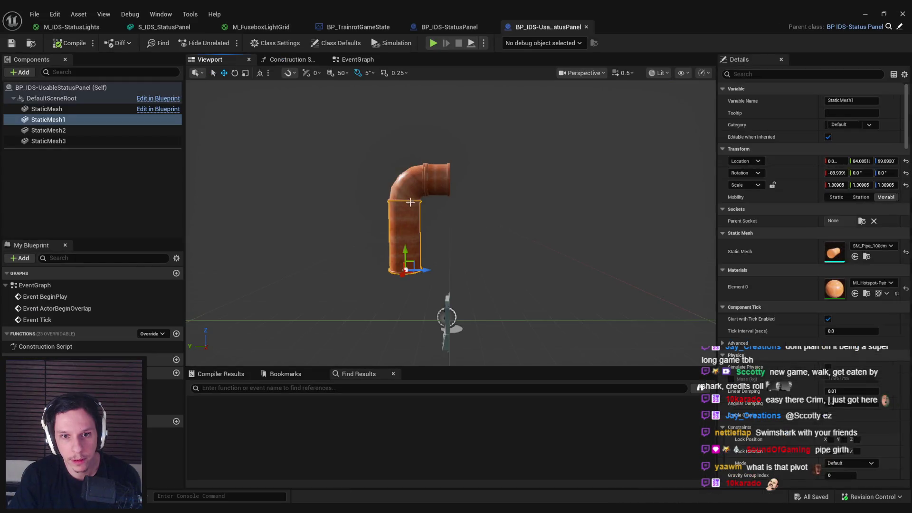
- Move the elbow and pipe pieces down together and compile the blueprint
left_click(435, 184, "ctrl")
left_click_drag(430, 182, 423, 198)
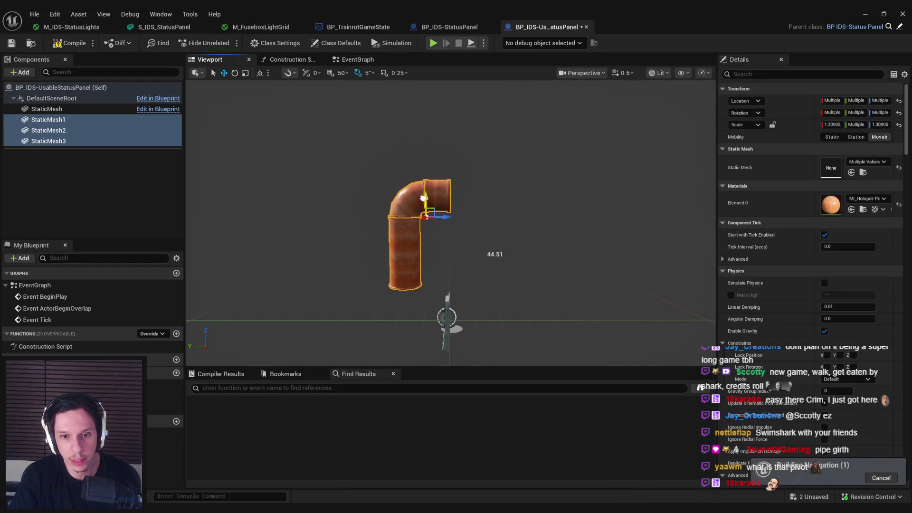
left_click(70, 44)
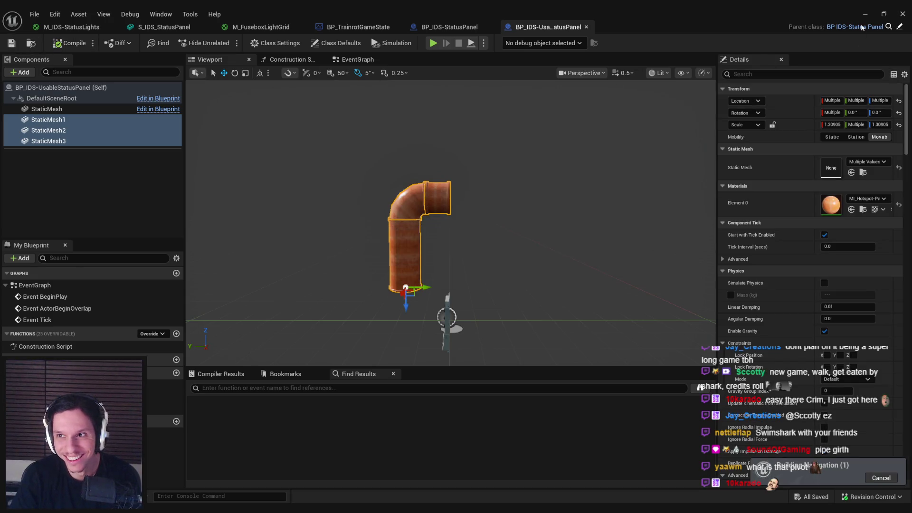
- Inspect the pipes beside the panel in the level, then return to the blueprint with Ctrl+E
key("alt+Tab")
left_click_drag(496, 156, 478, 121)
left_click_drag(514, 188, 468, 183)
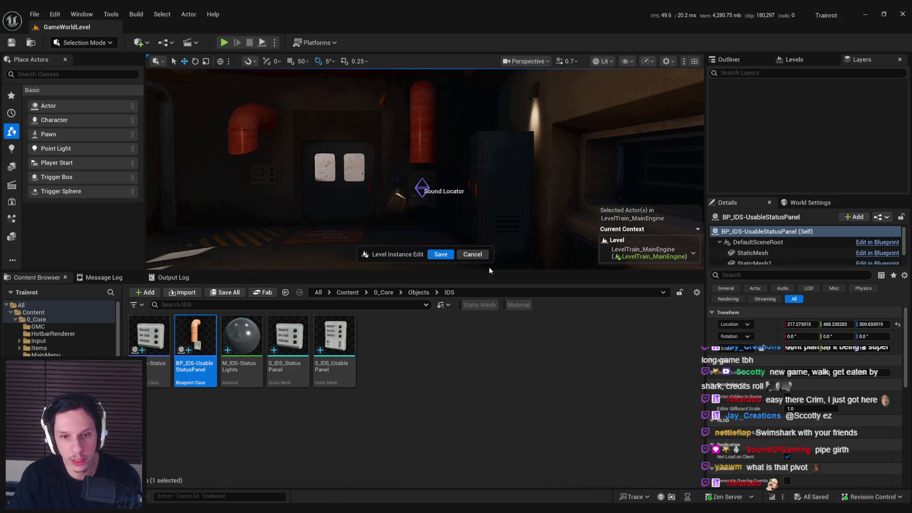
key("ctrl+e")
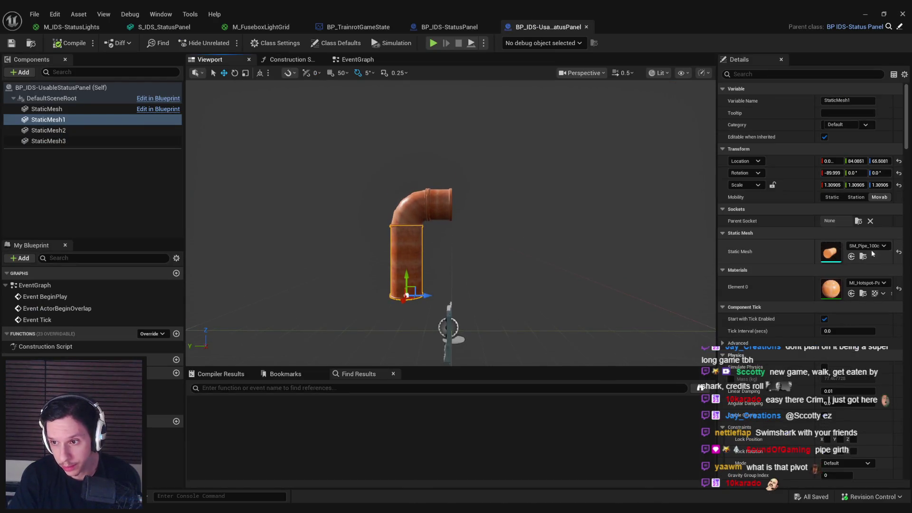
- Make the straight pipe SM_Pipe_50cm with copper on Element 1 and raise it to meet the elbow
left_click(870, 247)
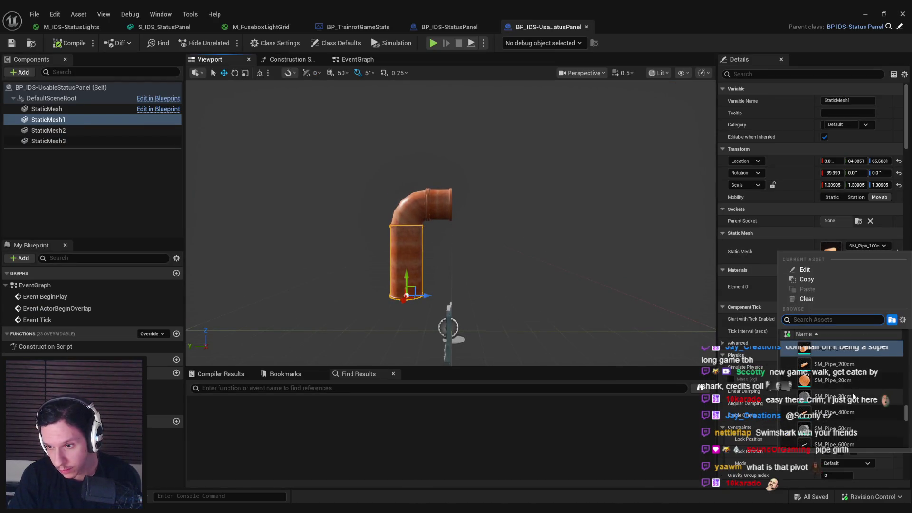
left_click(850, 432)
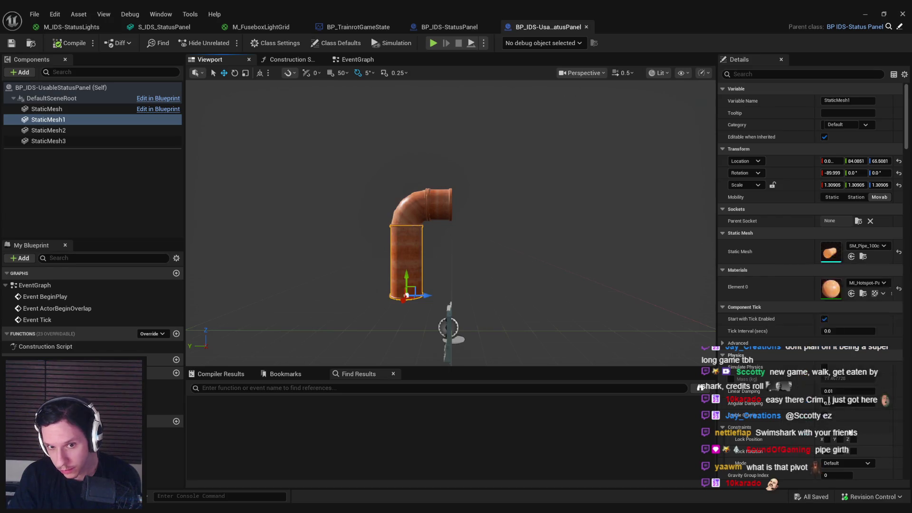
left_click(420, 206)
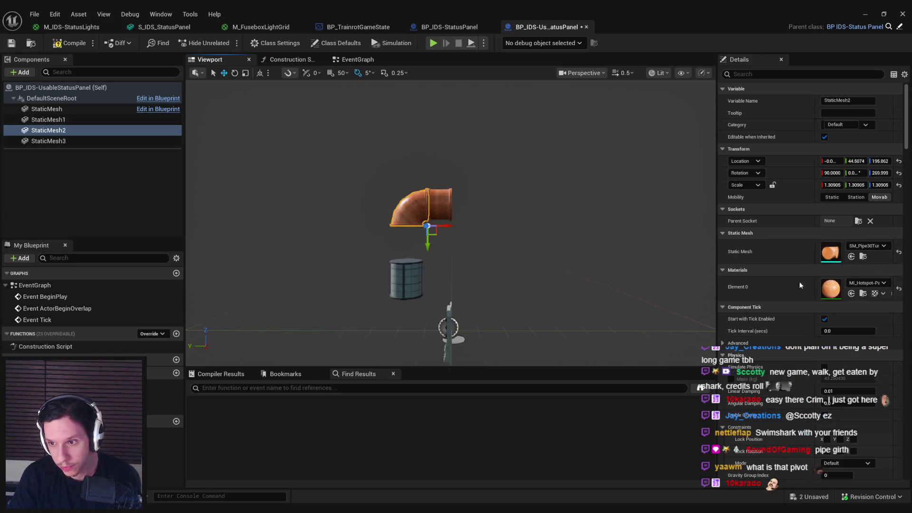
left_click(406, 274)
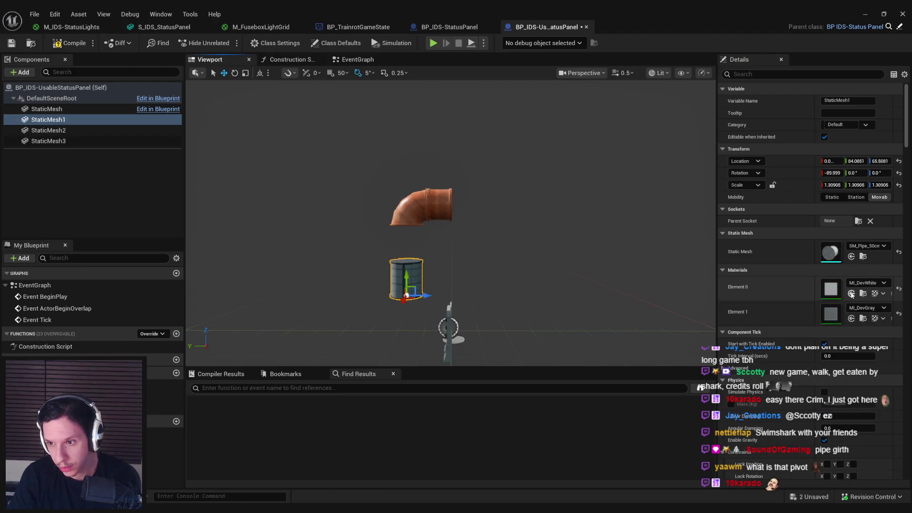
left_click(852, 319)
left_click_drag(405, 261, 401, 231)
scroll(403, 238, "up", 5)
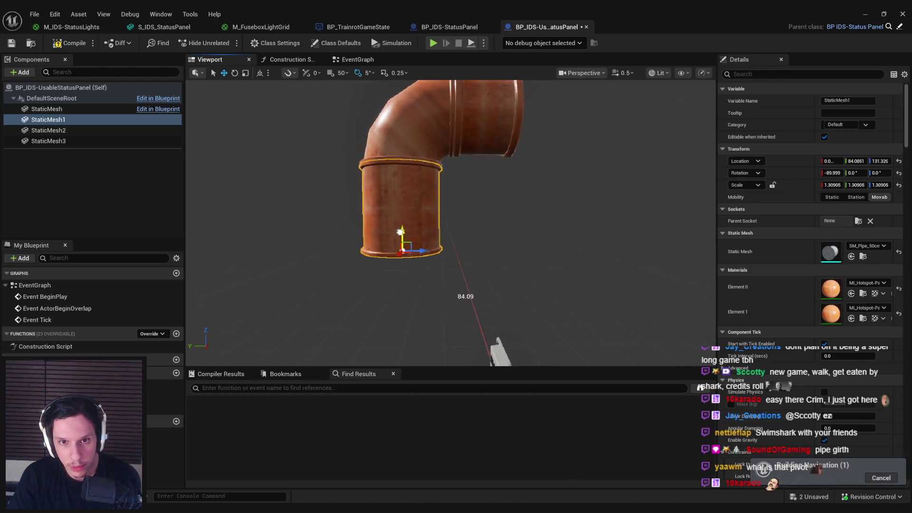
scroll(402, 237, "down", 3)
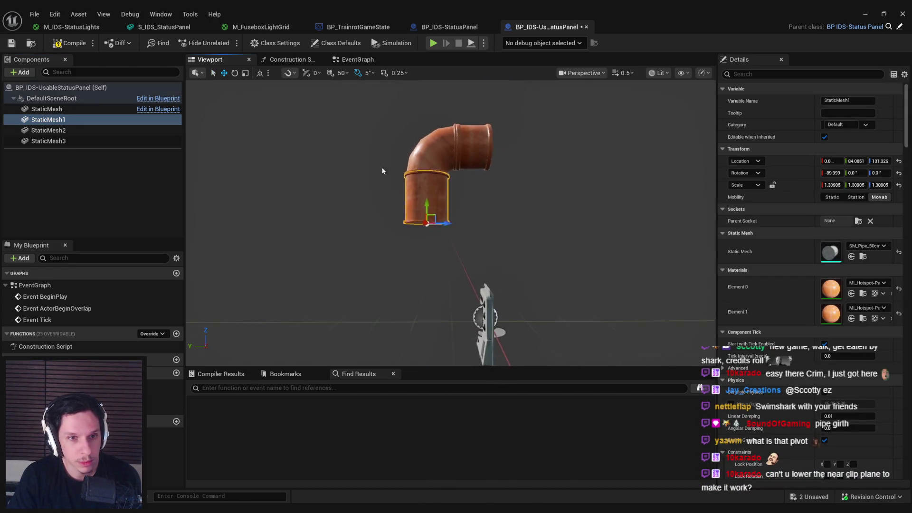
- Lower the elbow and short pipe together, then duplicate the straight pipe as a fourth mesh
left_click(446, 161, "ctrl")
left_click(468, 153, "ctrl")
left_click_drag(455, 159, 455, 176)
left_click(591, 76)
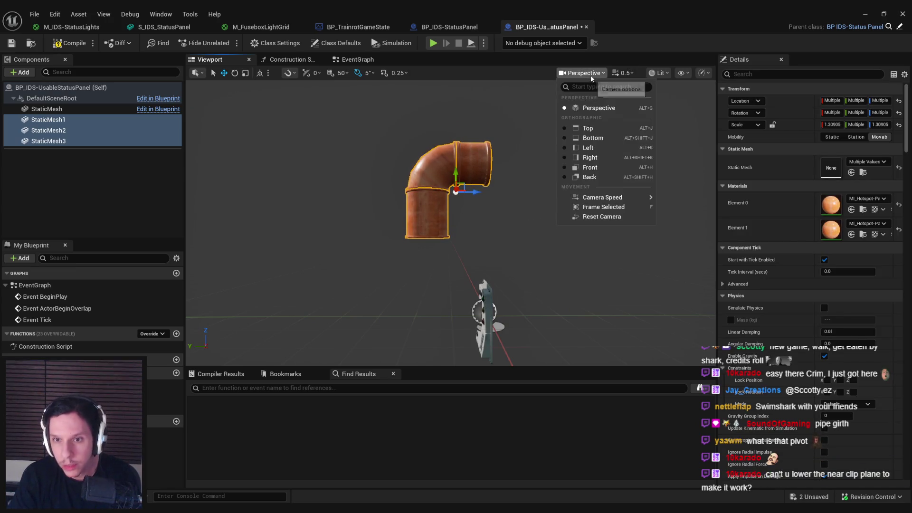
left_click(633, 74)
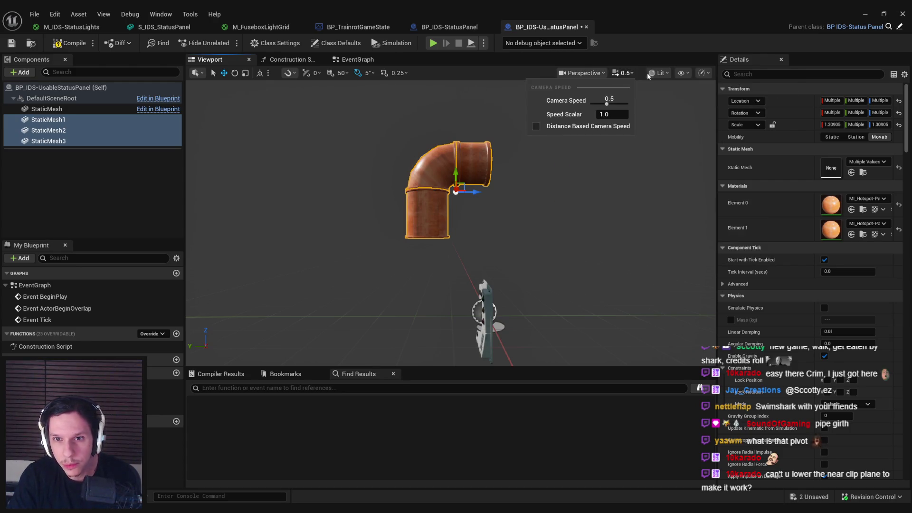
left_click(689, 75)
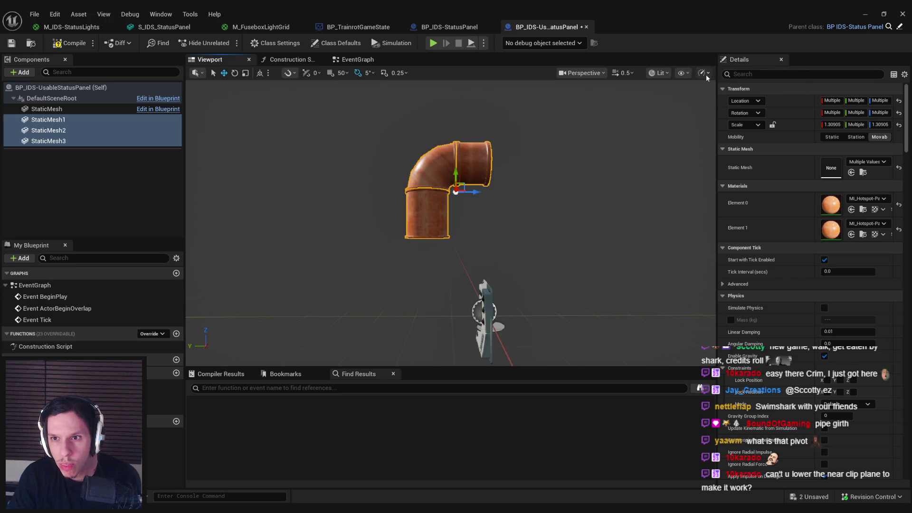
left_click(436, 216)
key("ctrl+d")
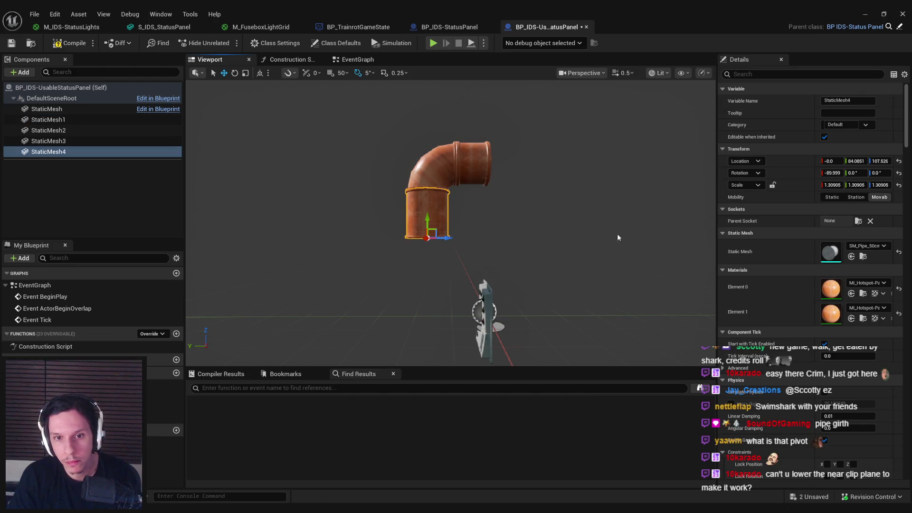
- Turn the fourth piece into SM_PipeDraining and rotate it to angle its end
left_click(867, 246)
scroll(849, 388, "down", 2)
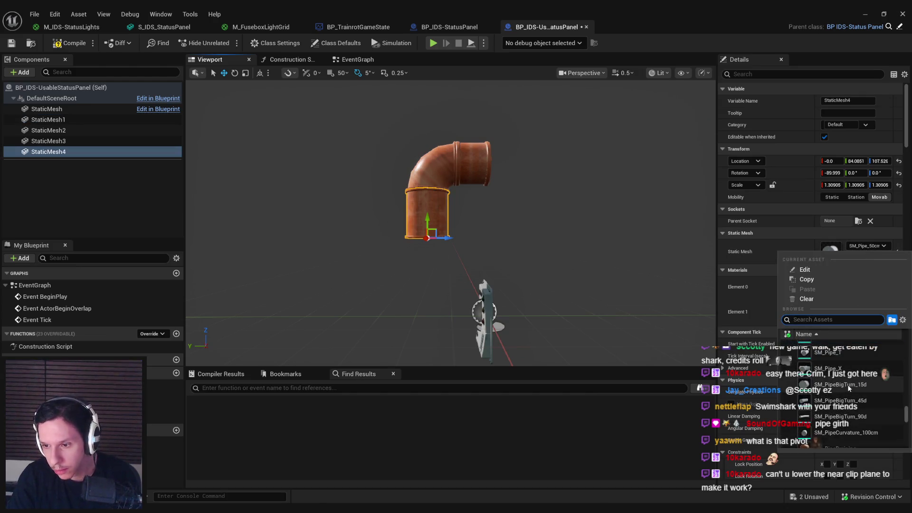
left_click(844, 436)
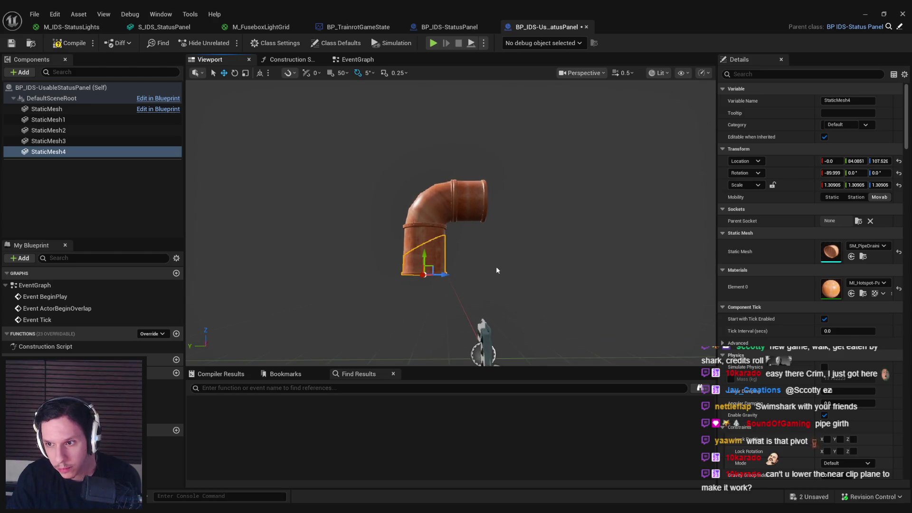
mouse_move(405, 305)
left_mouse_down()
mouse_move(394, 270)
mouse_move(423, 291)
left_mouse_up()
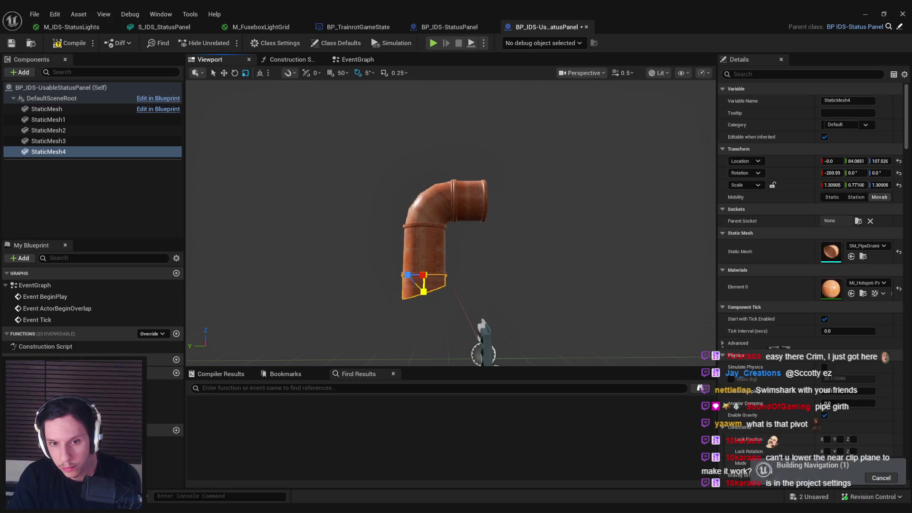
- Save and compile the updated blueprint
key("ctrl+s")
left_click(11, 44)
left_click(147, 187)
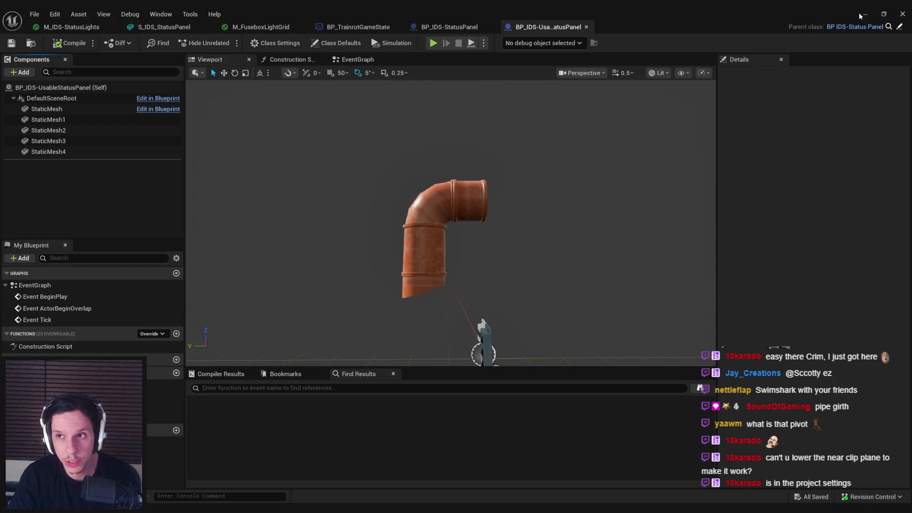
- Lower StaticMesh1–4 together about 44.5 units on Z and check the assembly in GameWorldLevel
left_click(864, 14)
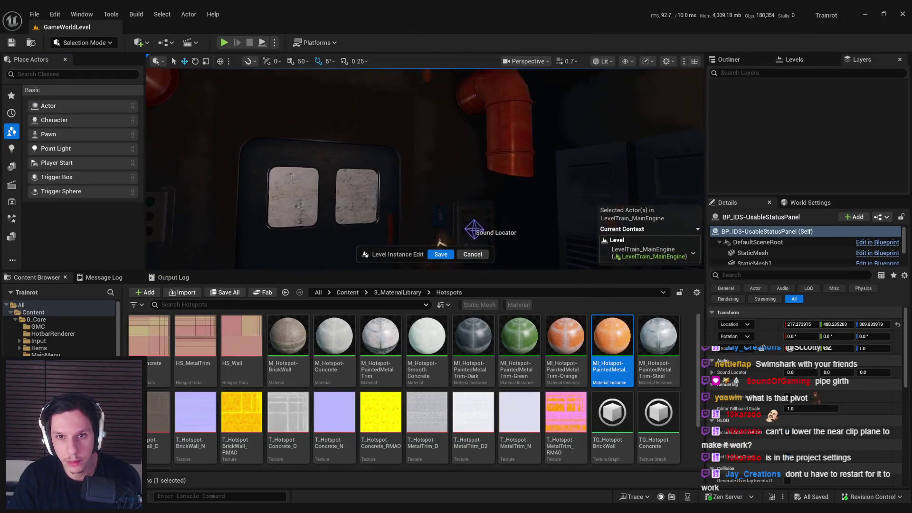
left_click(299, 470)
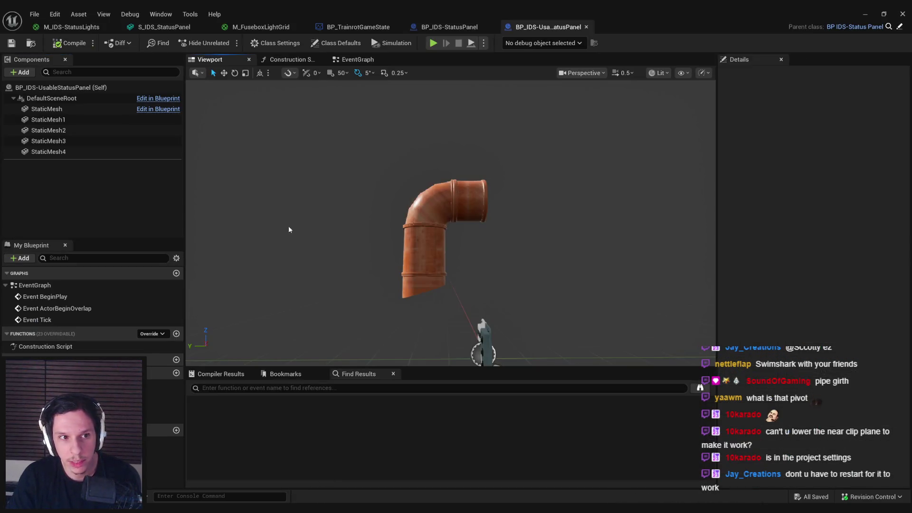
left_click(65, 119)
left_click(56, 153, "shift")
left_click_drag(452, 209, 452, 238)
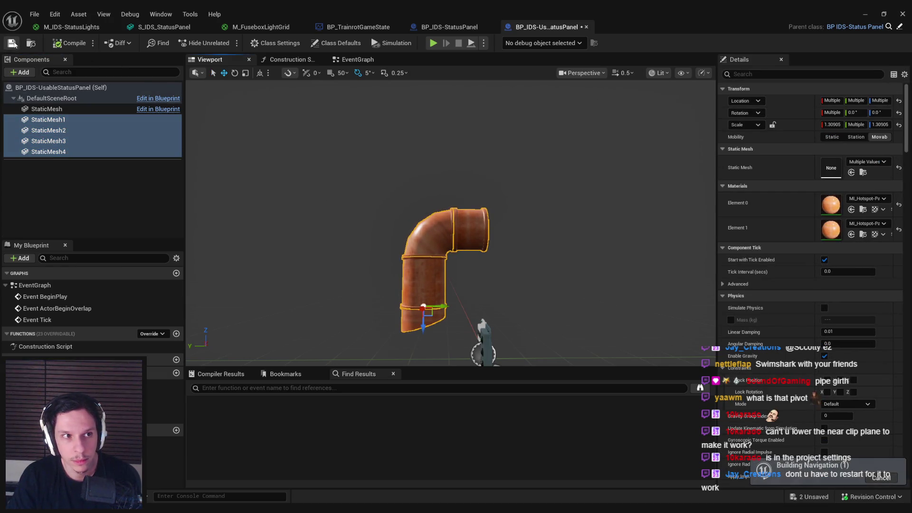
left_click(865, 14)
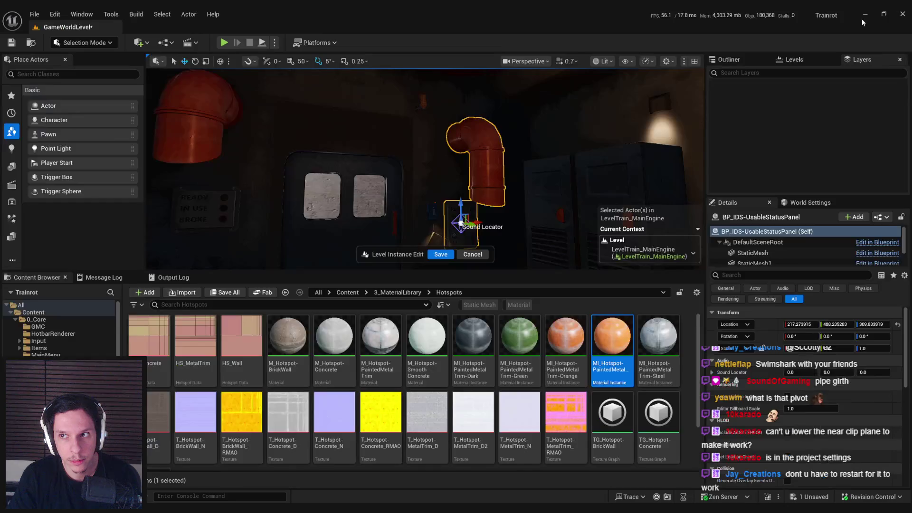
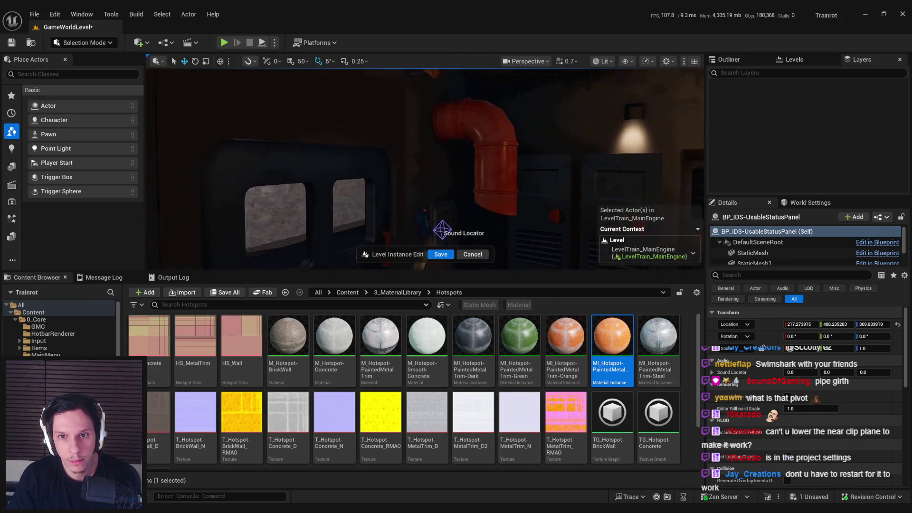
- Save the level instance edits and play-test by walking up to the READY panel
left_click(440, 255)
left_click(224, 42)
key("F11")
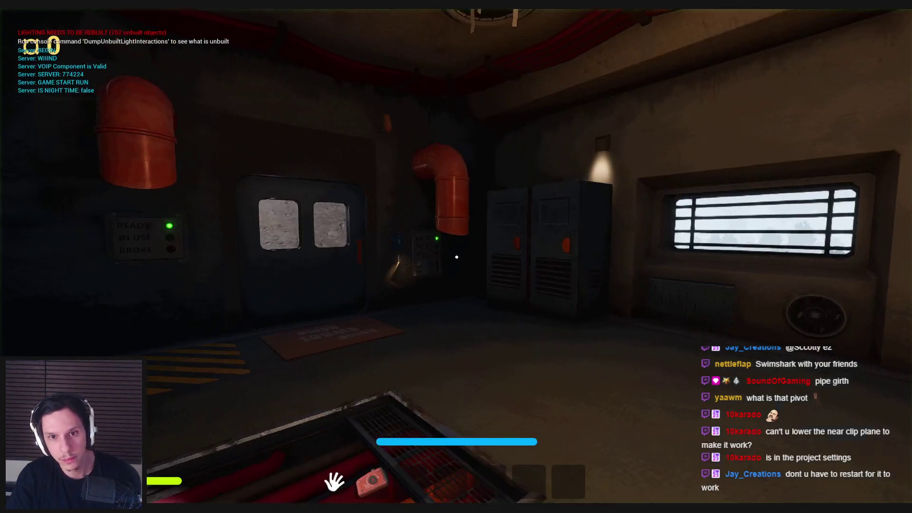
key("w")
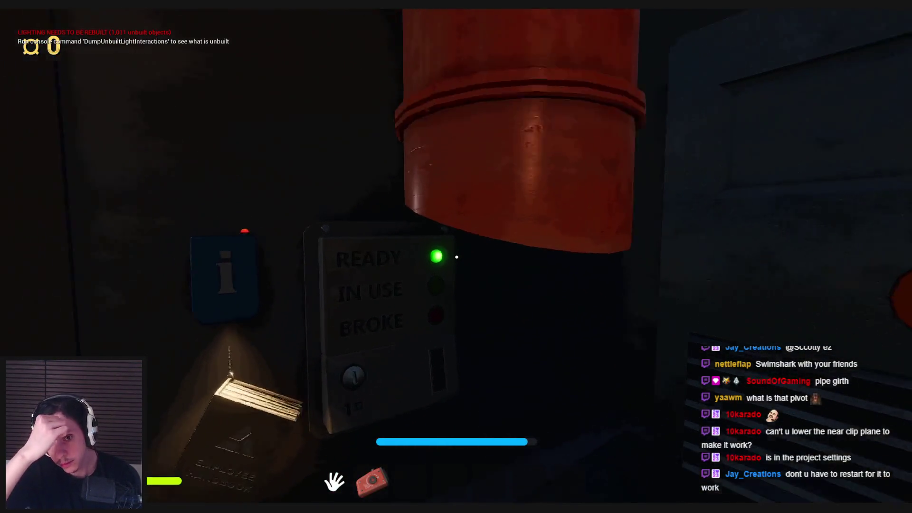
key("w")
key("s")
key("Escape")
- Set the panel's Sound Locator to Z 331 and shift it along X to 226.89
key("f")
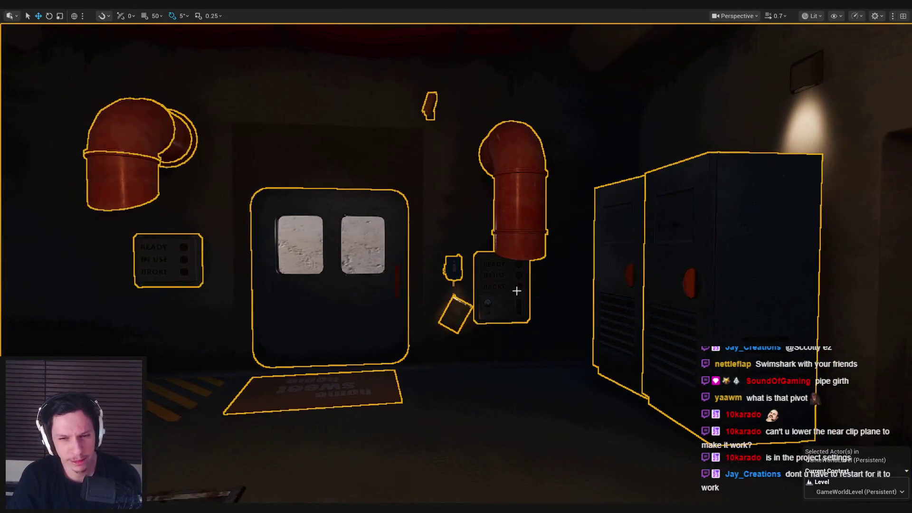
left_click(520, 286)
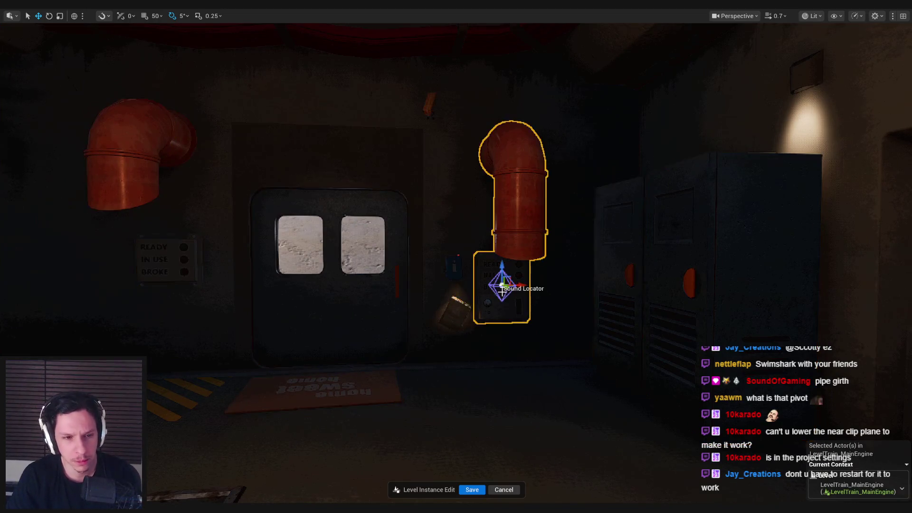
key("F11")
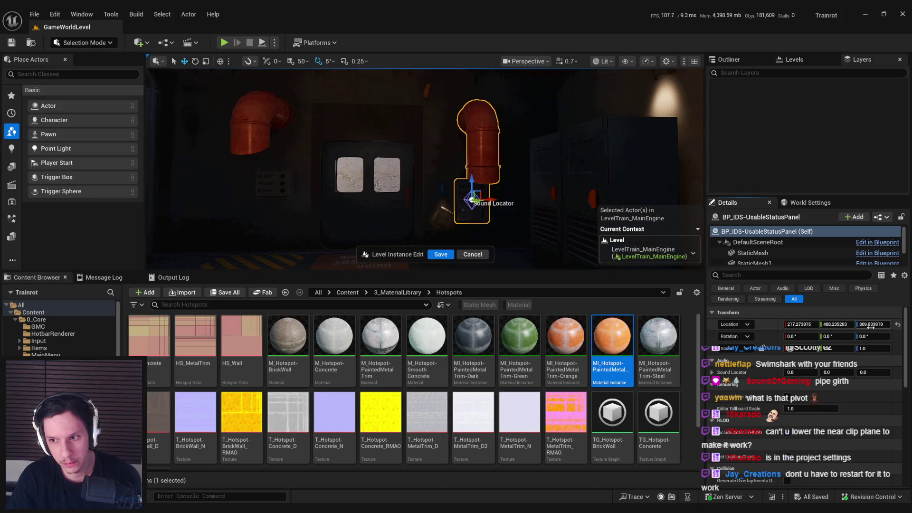
type("1")
key("Return")
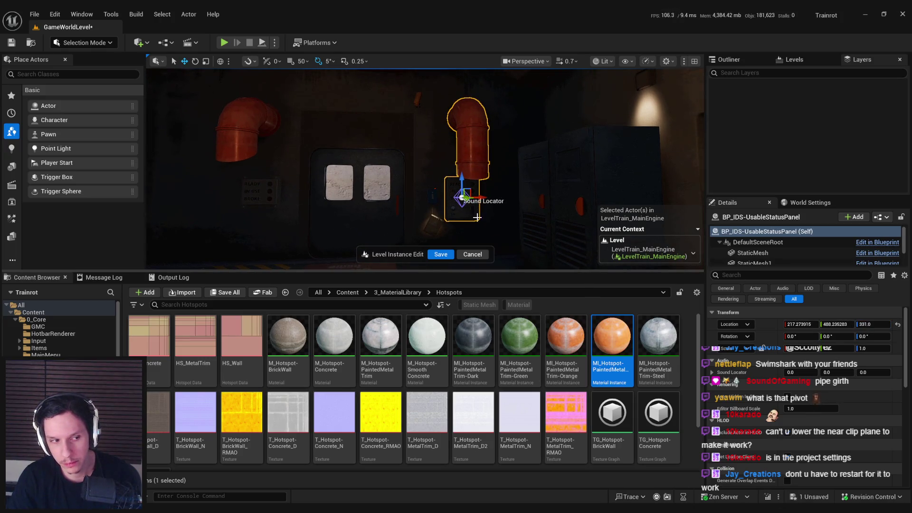
left_click_drag(481, 197, 494, 189)
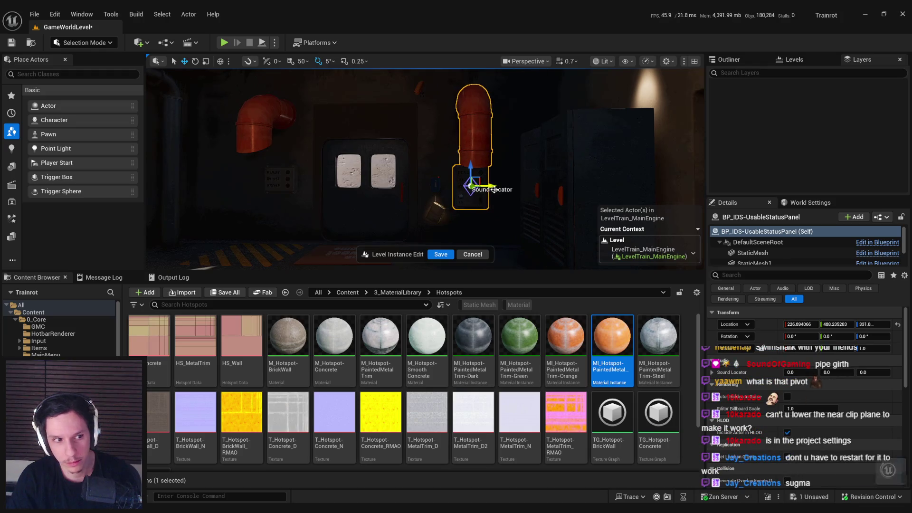
- Save the level instance again and play-test around the READY/IN USE/BROKE panel
left_click(436, 255)
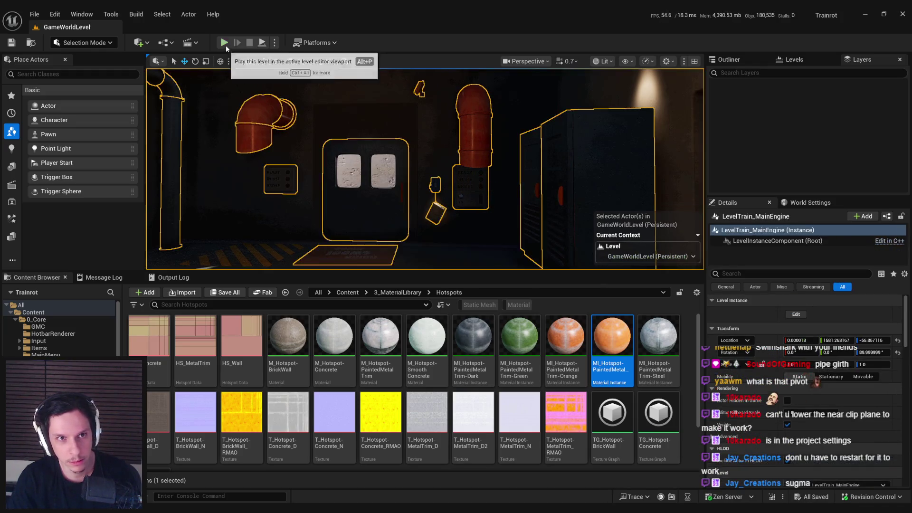
left_click(225, 43)
key("F11")
key("w")
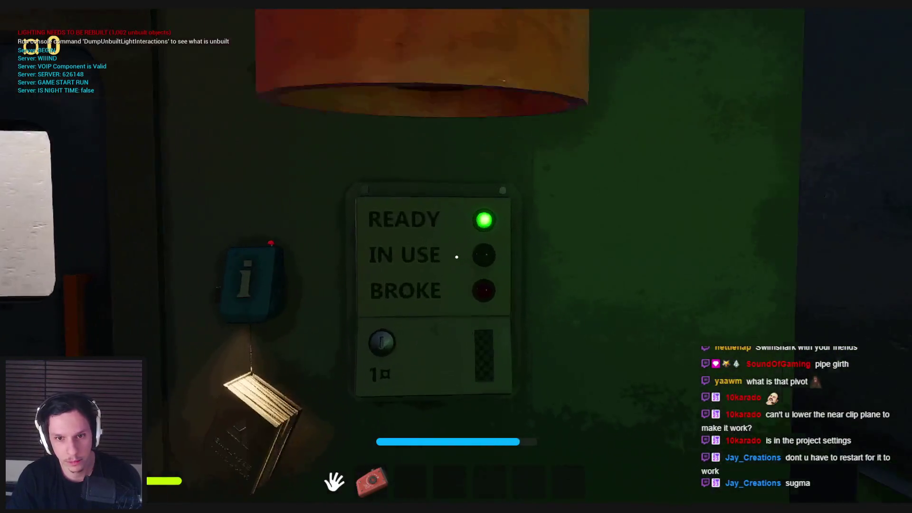
key("s")
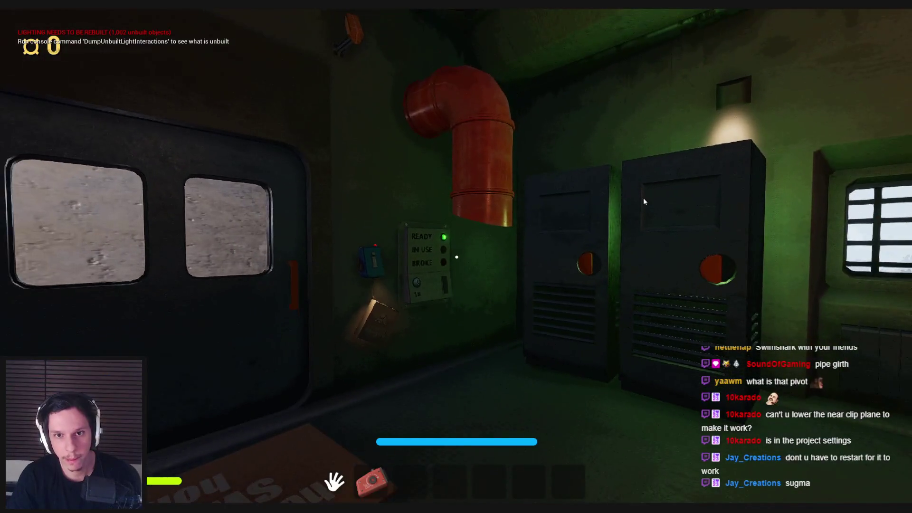
key("Escape")
- In BP_IDS-UsableStatusPanel, raise the straight StaticMesh1 pipe section to Z 80.83
left_click(344, 470)
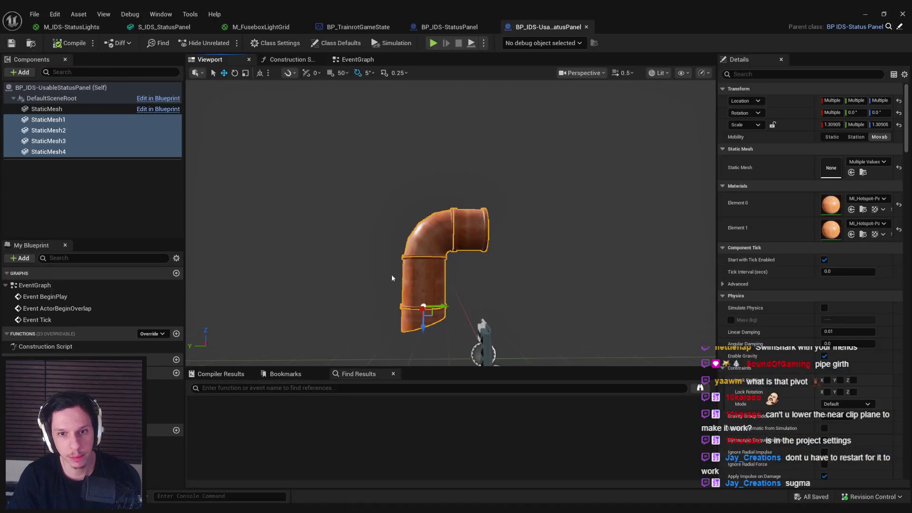
left_click(421, 285)
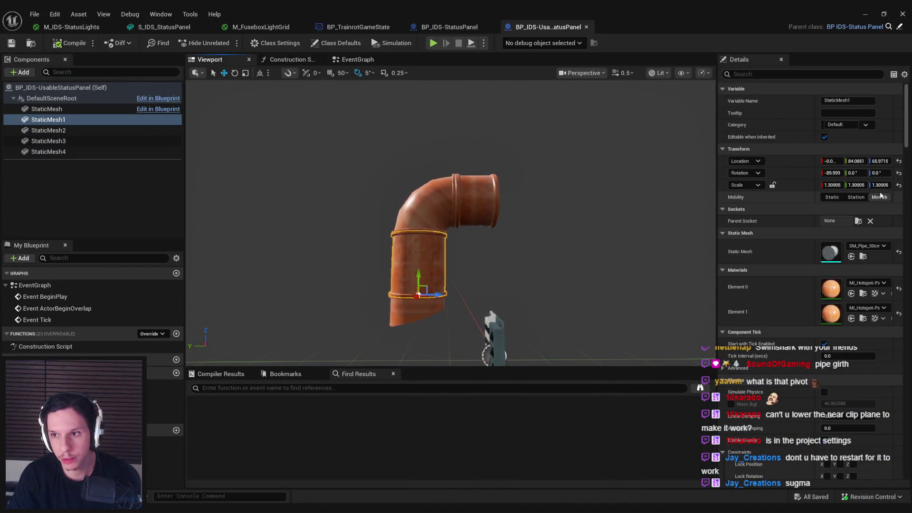
type("1")
key("Return")
key("ctrl+z")
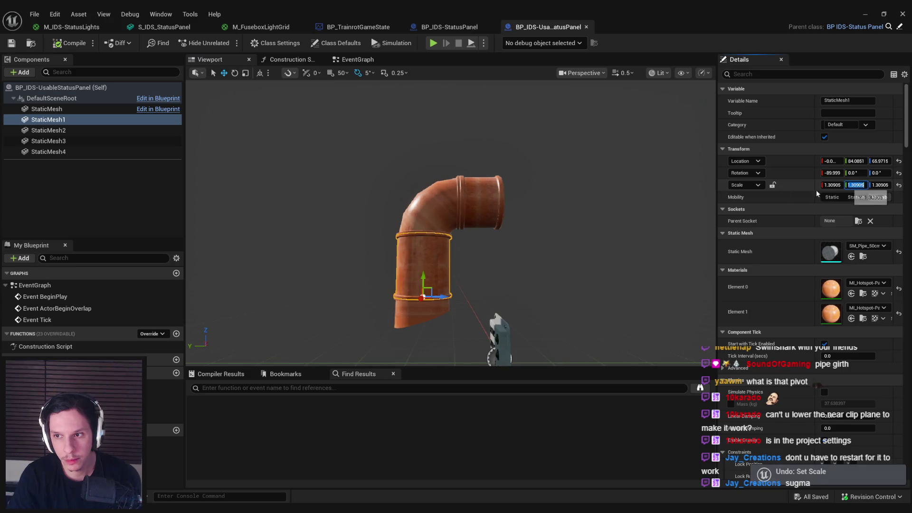
left_click_drag(420, 278, 420, 262)
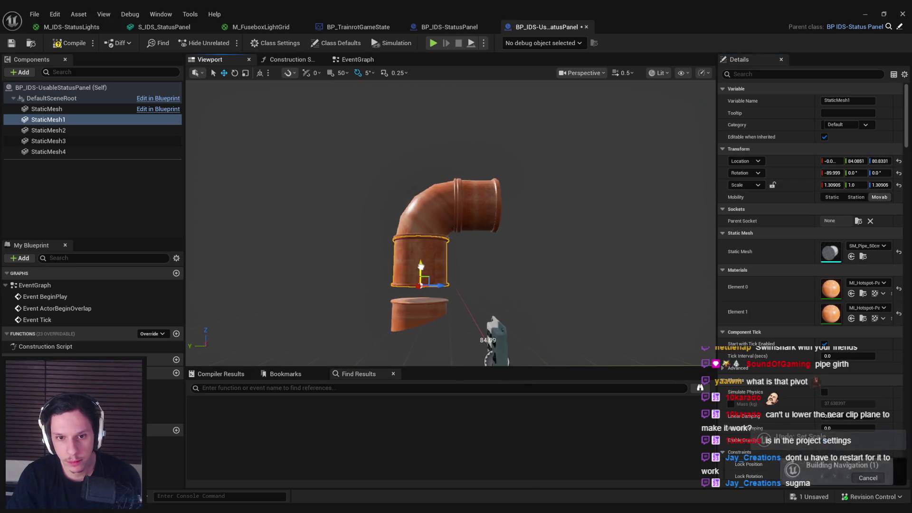
- Raise the lower StaticMesh4 pipe piece to meet the section above
left_click(418, 299)
left_click_drag(420, 317, 420, 302)
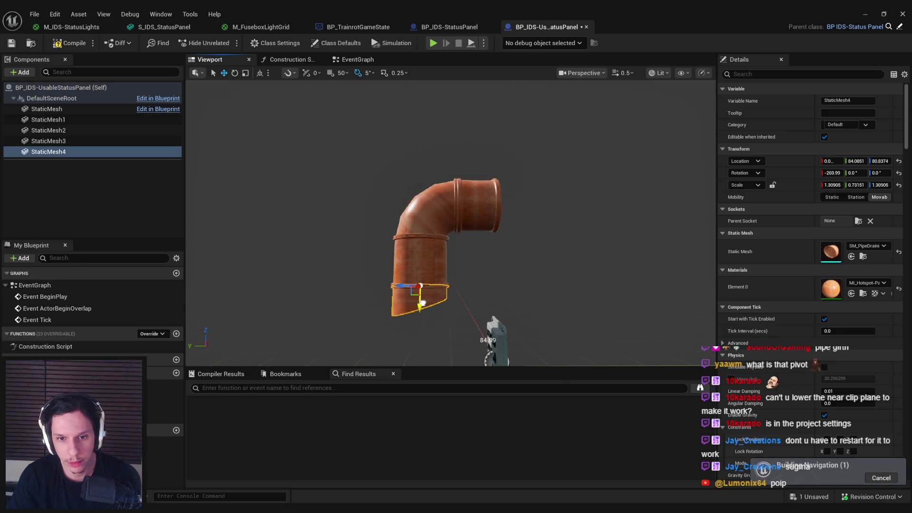
scroll(358, 302, "up", 5)
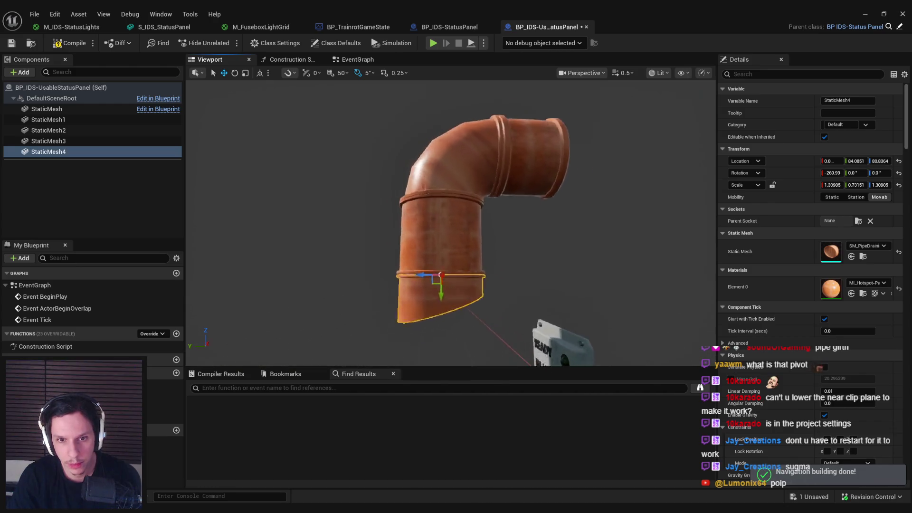
scroll(458, 298, "up", 3)
left_click_drag(436, 275, 449, 288)
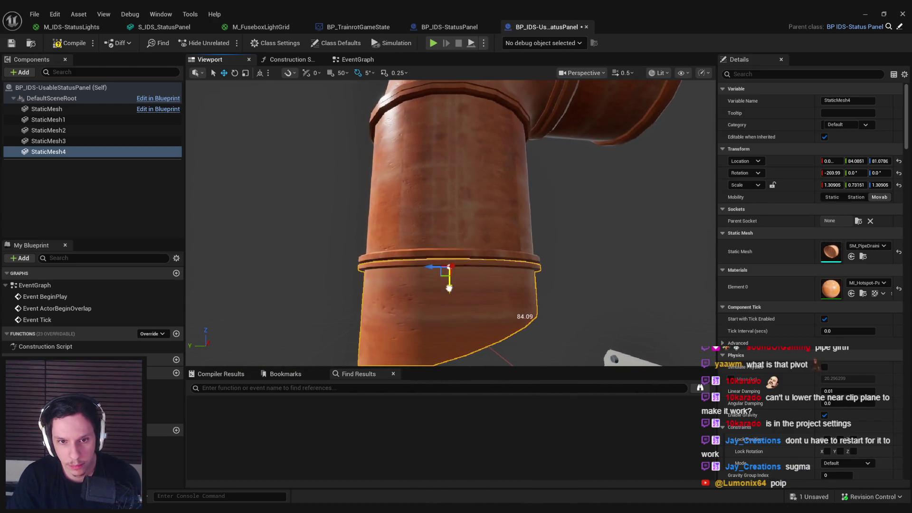
- Compile and save the blueprint, then minimize it to view the level
left_click(67, 44)
key("ctrl+s")
left_click(204, 180)
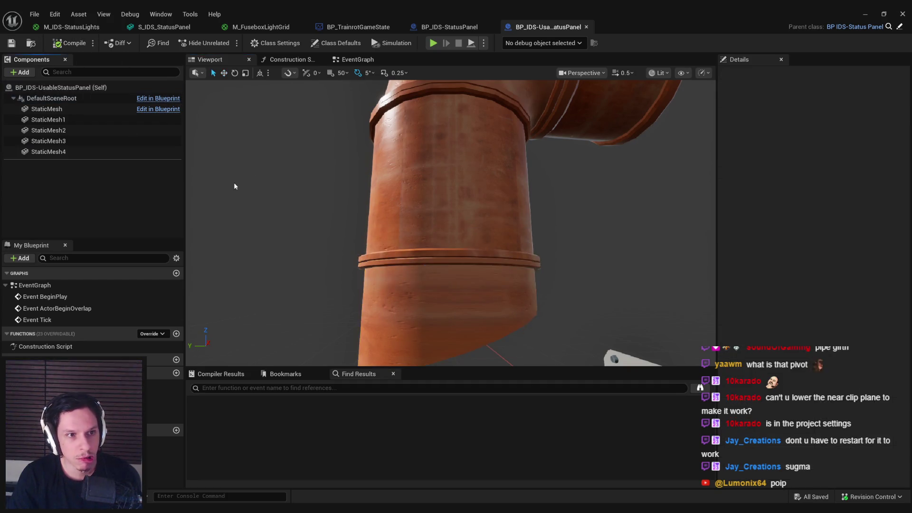
scroll(451, 214, "down", 5)
left_click(864, 14)
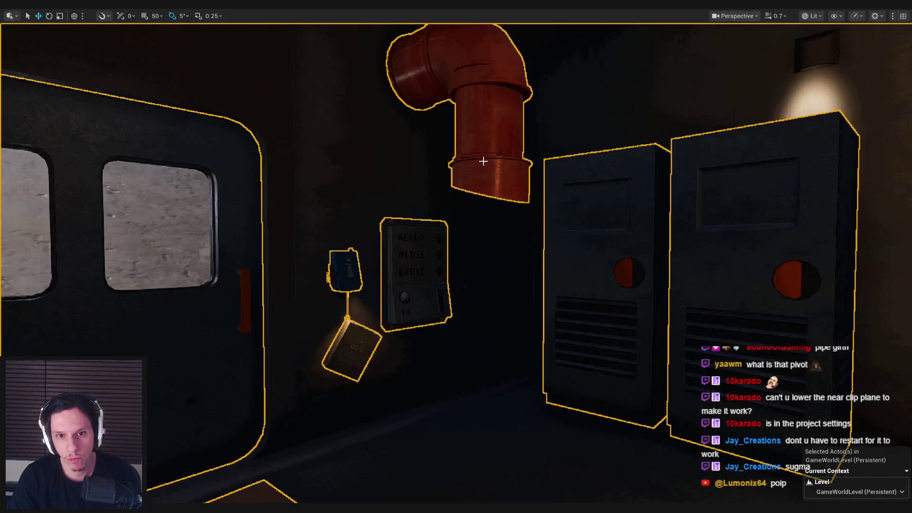
- Open the status panel level instance and save its edits
scroll(481, 163, "up", 3)
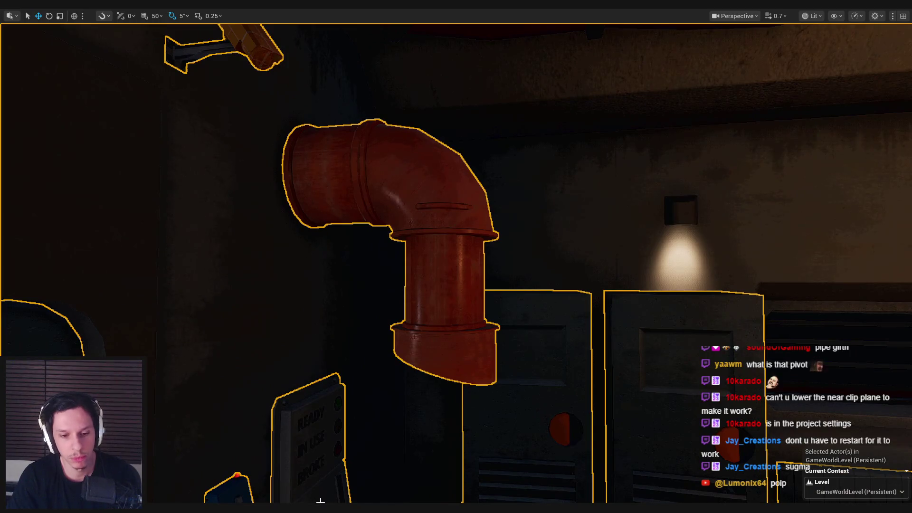
mouse_move(321, 504)
left_click(352, 471)
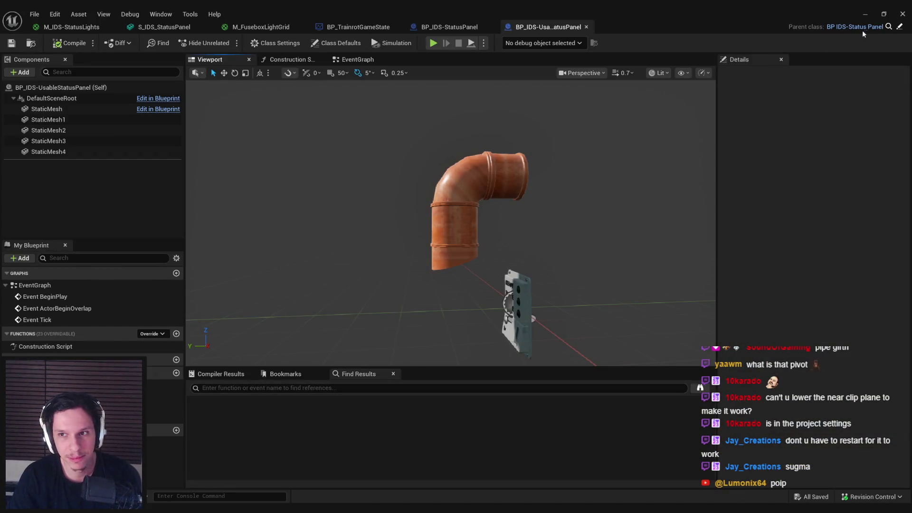
left_click(865, 14)
double_click(447, 267)
left_click(472, 490)
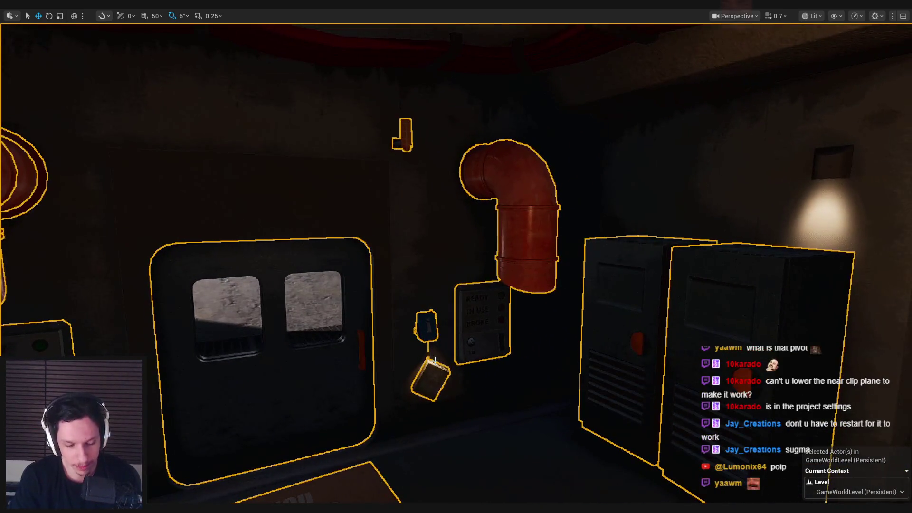
- Play-test the room, walking around to check the shortened pipes above the panels
key("alt+p")
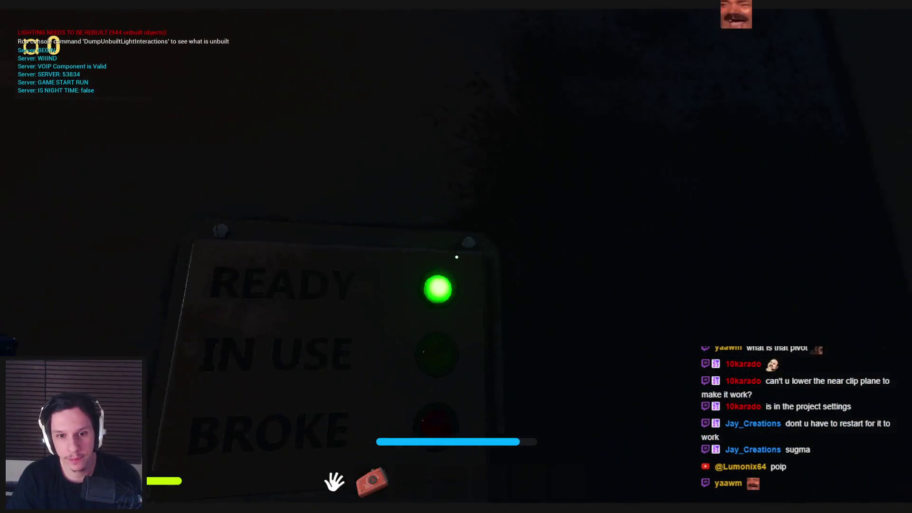
key("s")
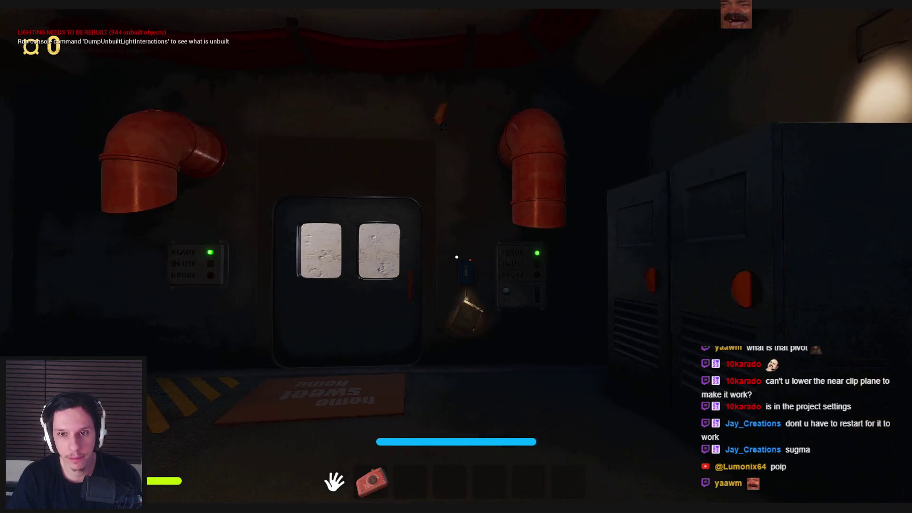
mouse_move(457, 257)
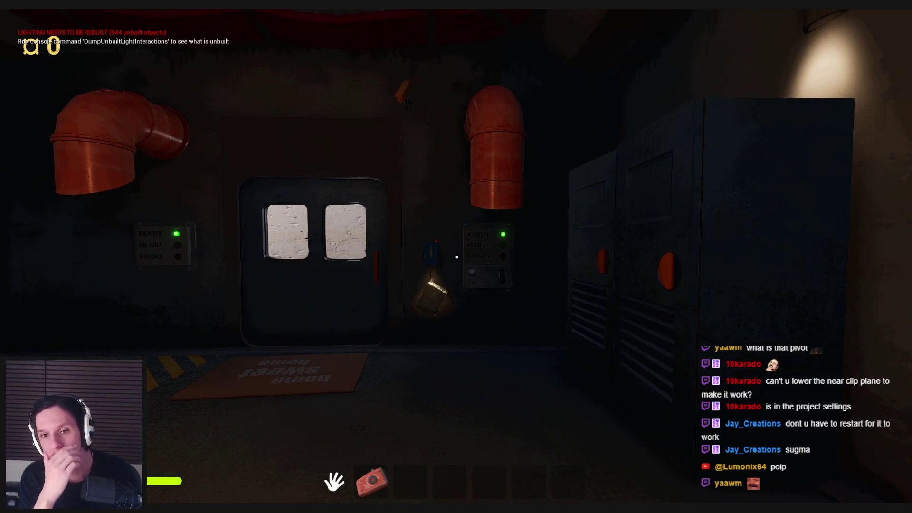
key("w")
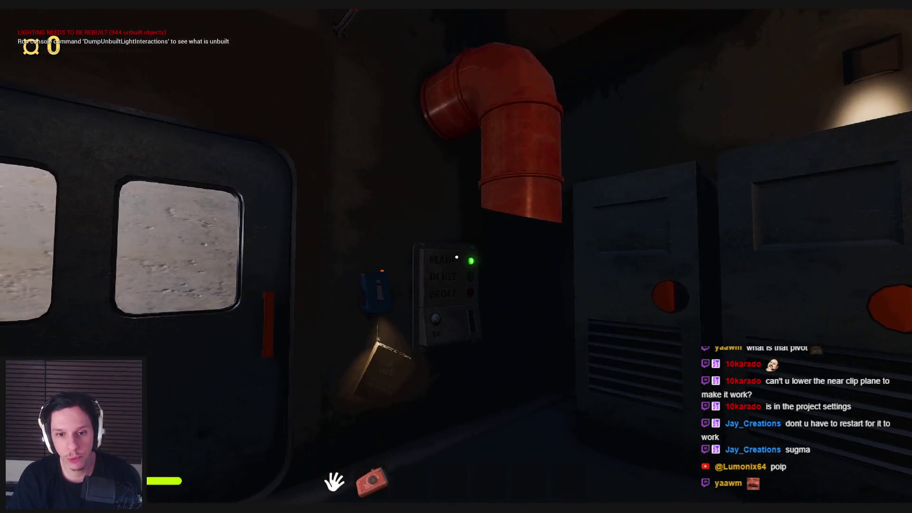
key("s")
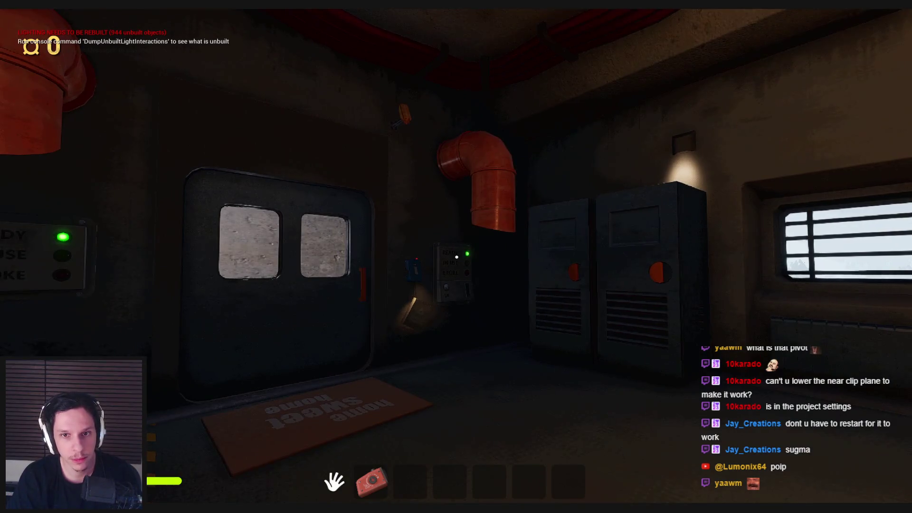
key("w")
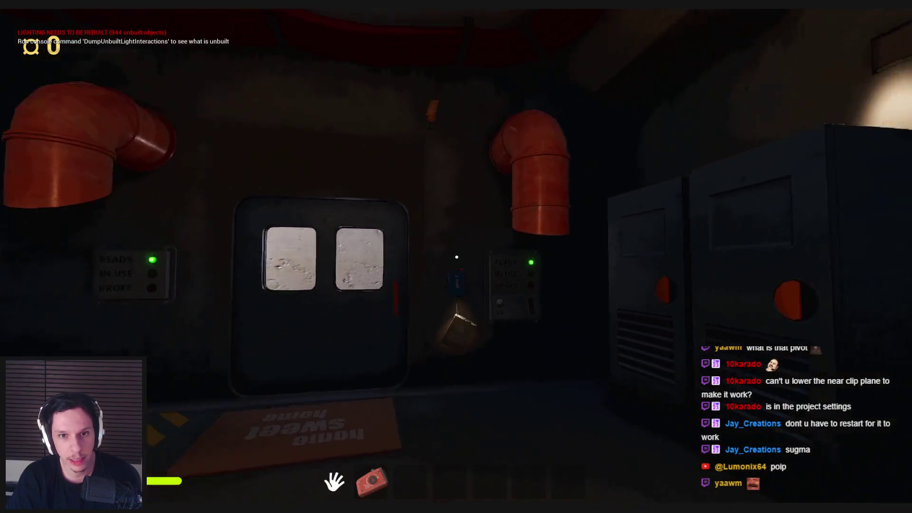
key("s")
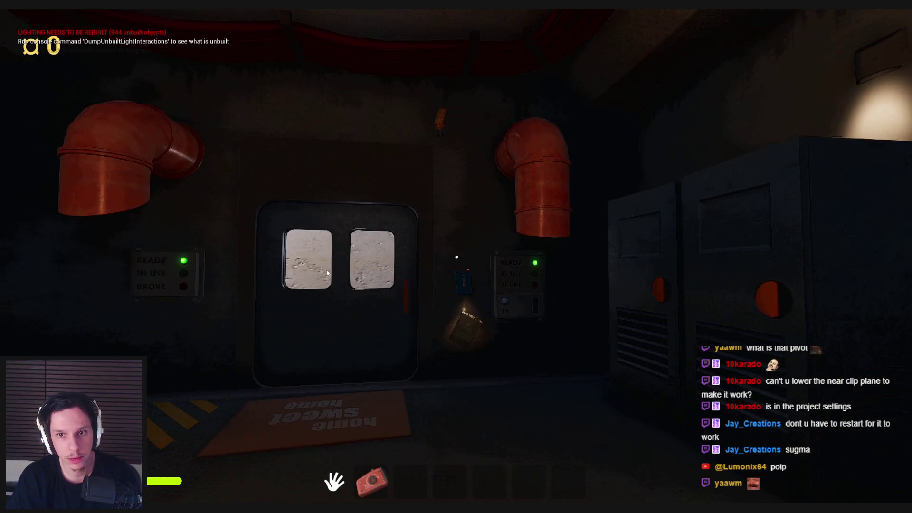
key("shift+F1")
mouse_move(285, 501)
left_click(347, 475)
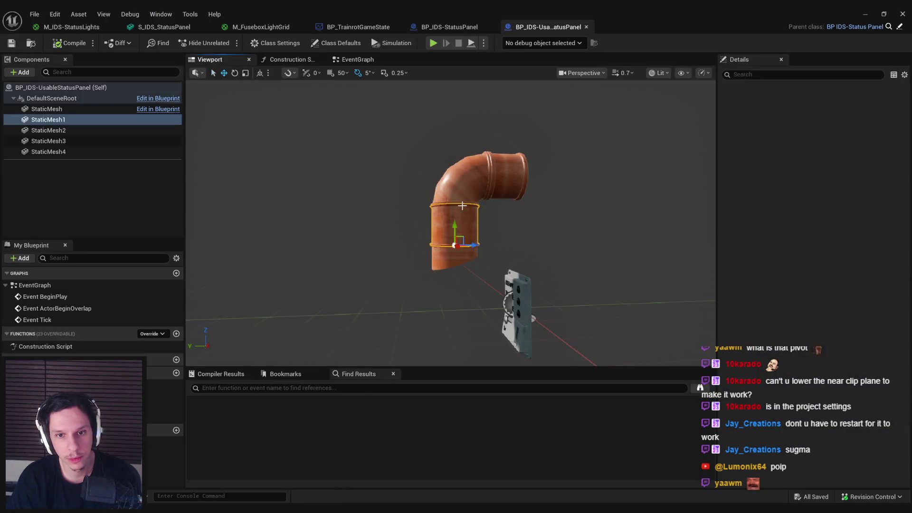
- Delete the vertical StaticMesh1 pipe piece and lower the elbow with its straight section
left_click(462, 205)
key("Delete")
left_click(494, 200)
left_click_drag(474, 182, 472, 235)
key("ctrl+z")
left_click(493, 181, "ctrl")
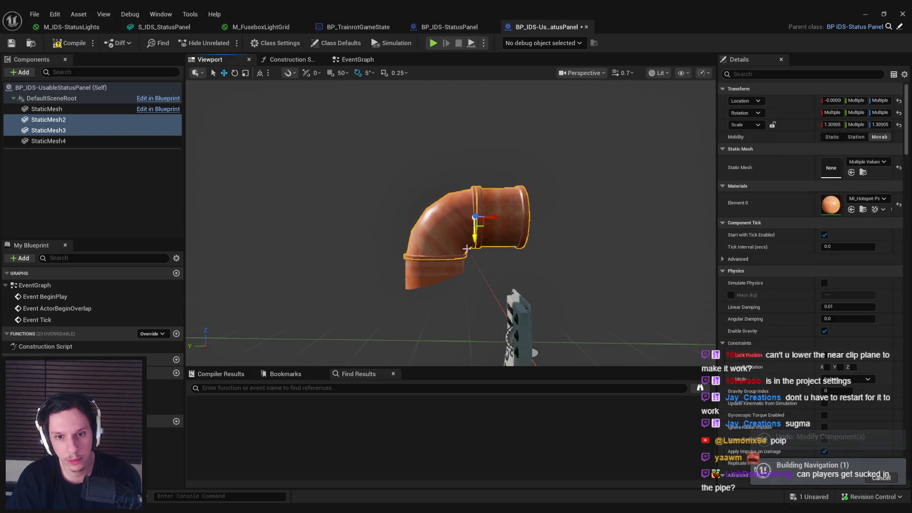
scroll(469, 245, "up", 5)
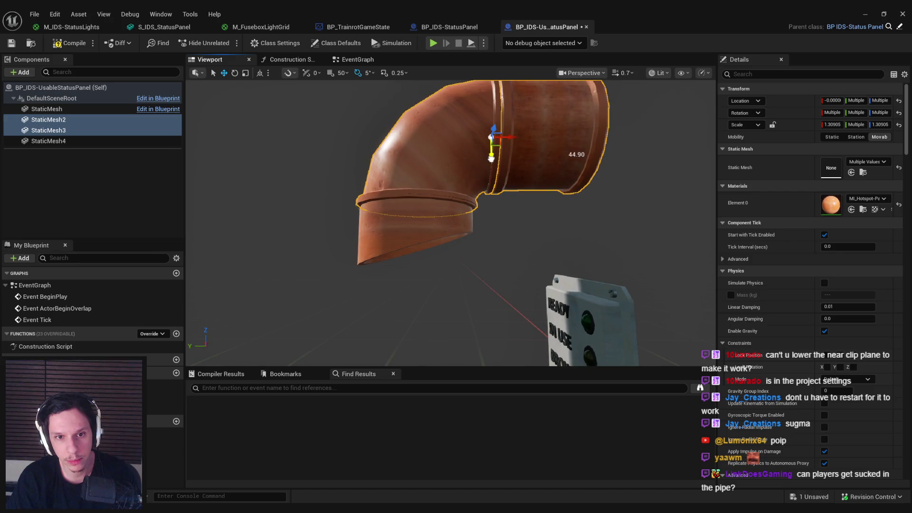
scroll(484, 189, "down", 3)
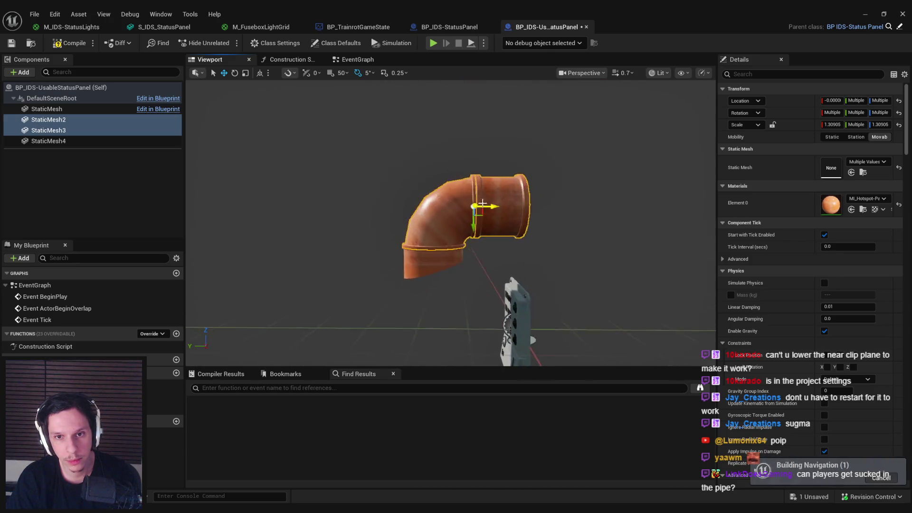
- Swap the straight section's mesh to SM_Pipe_30cm with the orange hotspot material
left_click(430, 209)
left_click(883, 246)
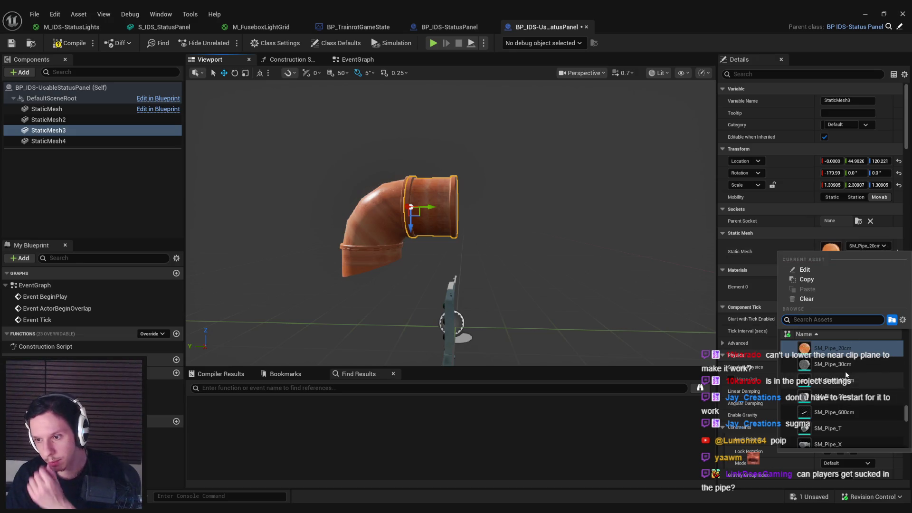
left_click(838, 365)
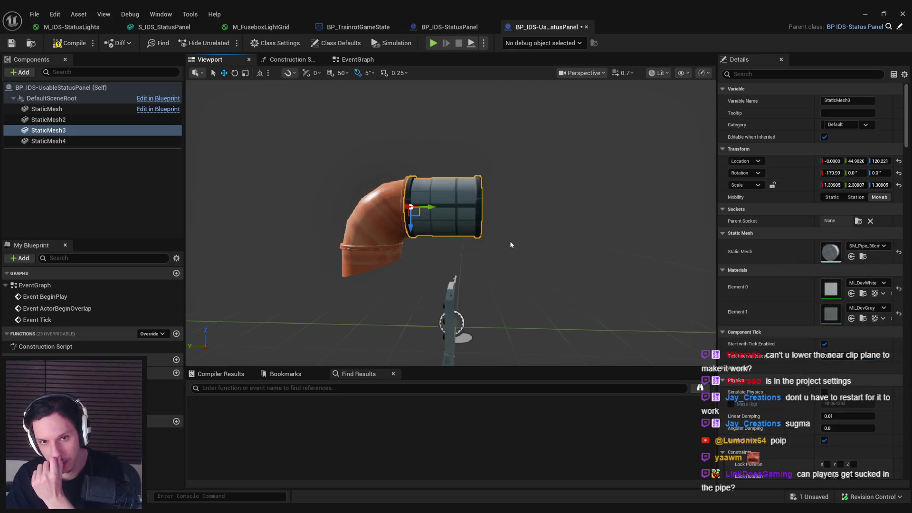
left_click(853, 295)
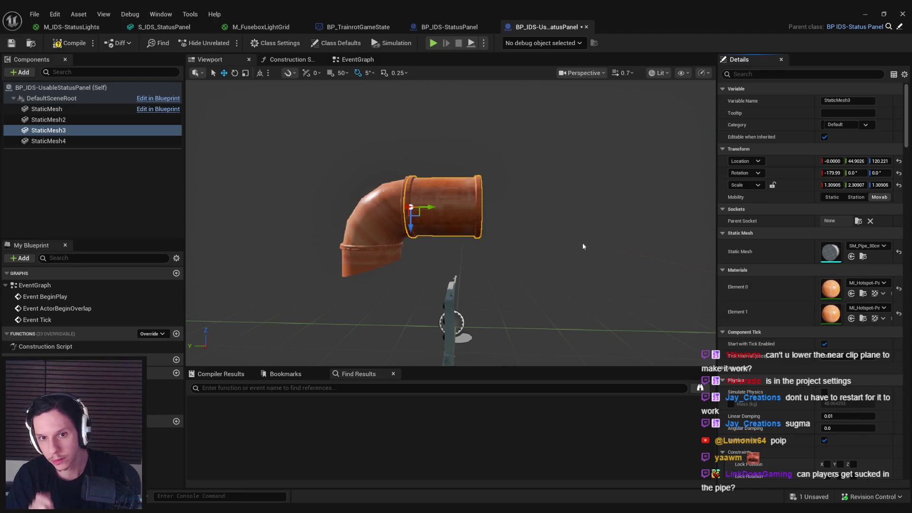
- Shorten the StaticMesh3 section to a Y scale of 1.51, checking it from the top view
left_click_drag(587, 248, 657, 220)
key("r")
left_click_drag(443, 209, 420, 210)
left_click(583, 73)
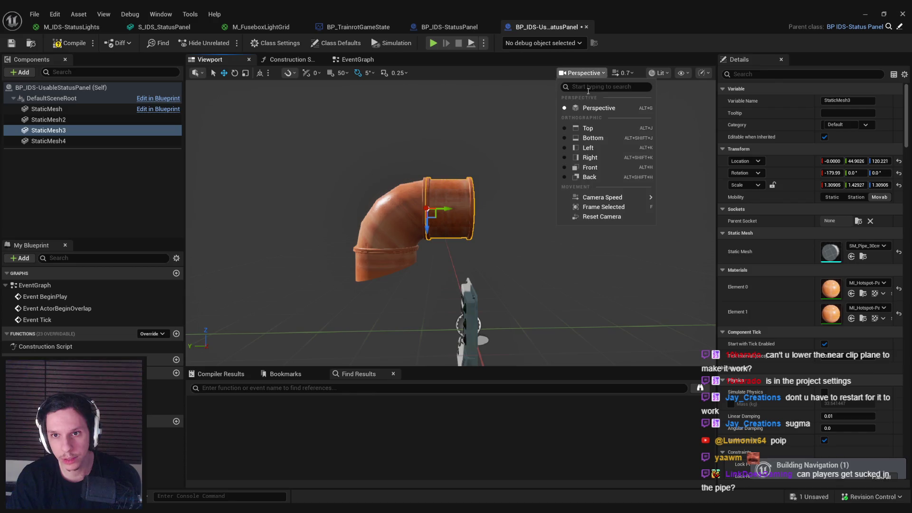
left_click(590, 128)
scroll(446, 229, "up", 4)
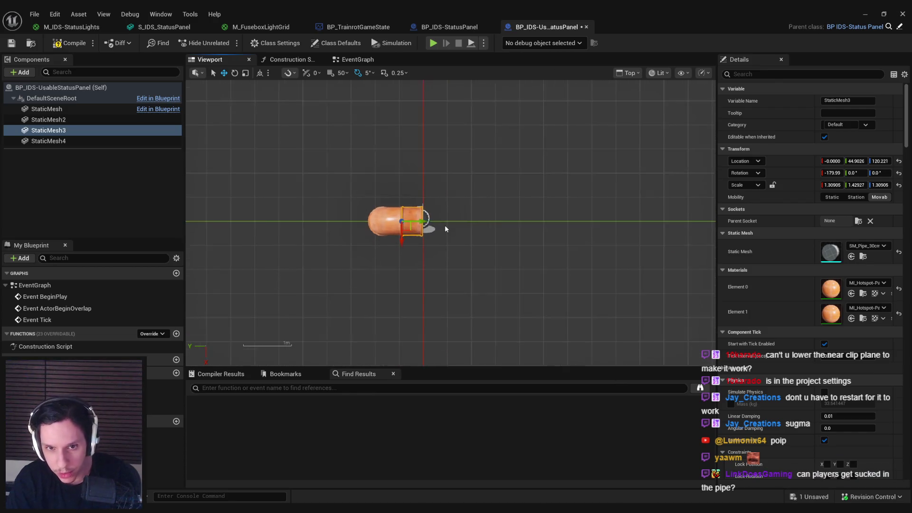
scroll(463, 244, "down", 1)
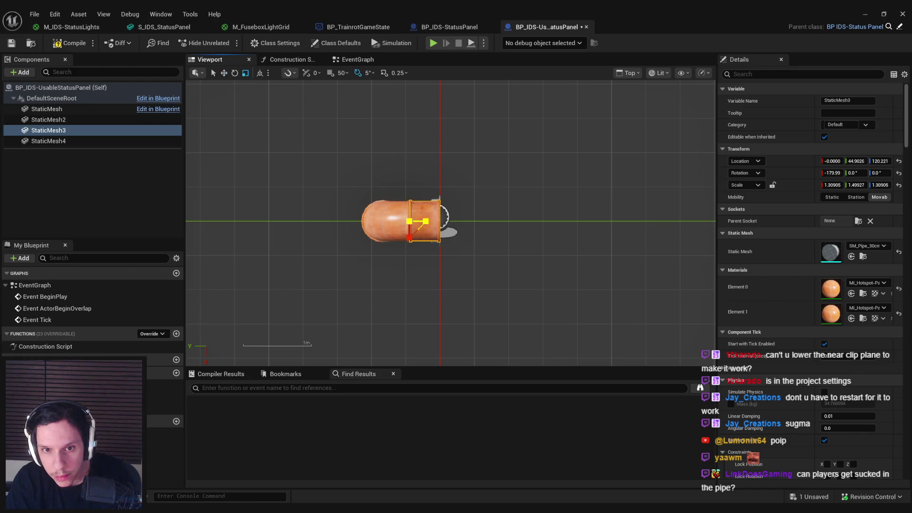
- Compile and save the status panel blueprint
key("w")
left_click(71, 42)
left_click(12, 42)
left_click(903, 14)
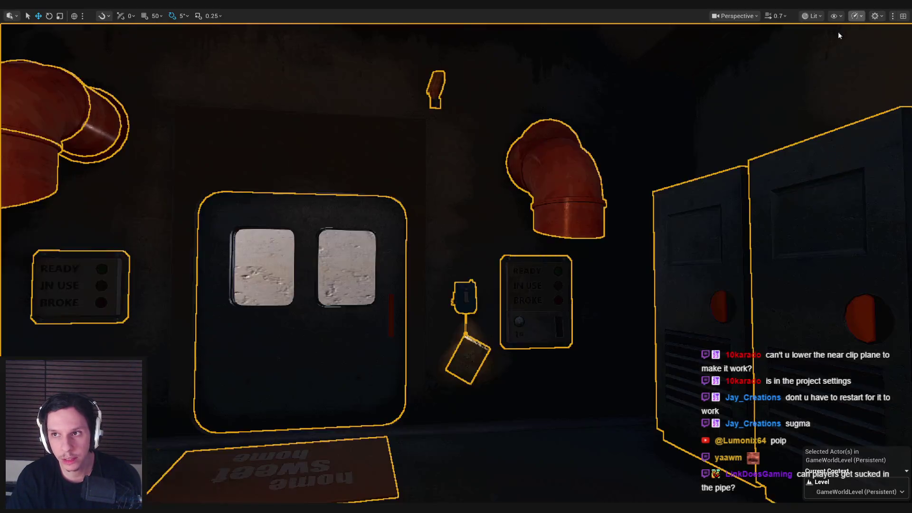
- Save the level instance edit and play-test, viewing the short orange pipe above the READY panel
left_click(483, 490)
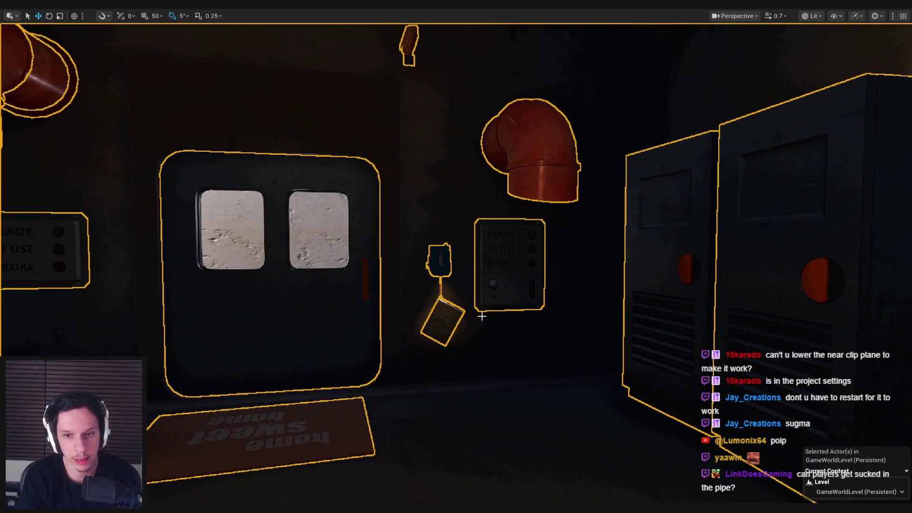
key("alt+p")
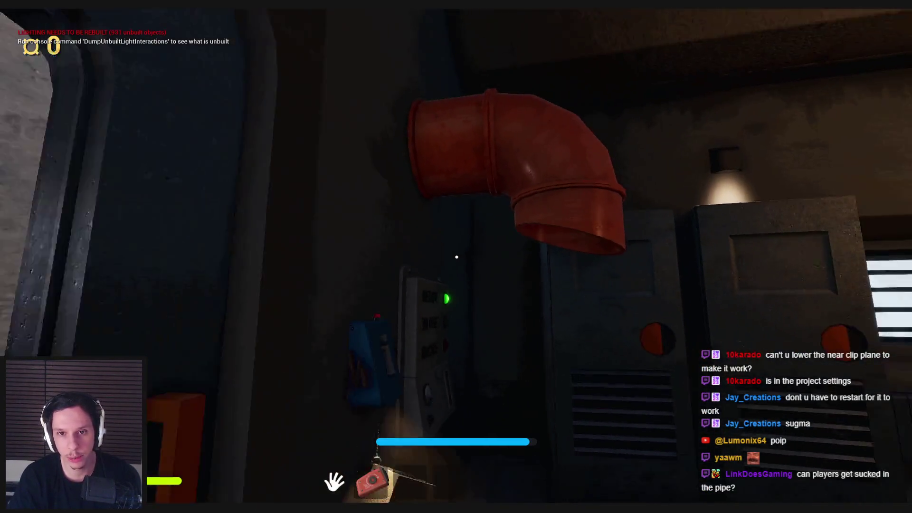
key("w")
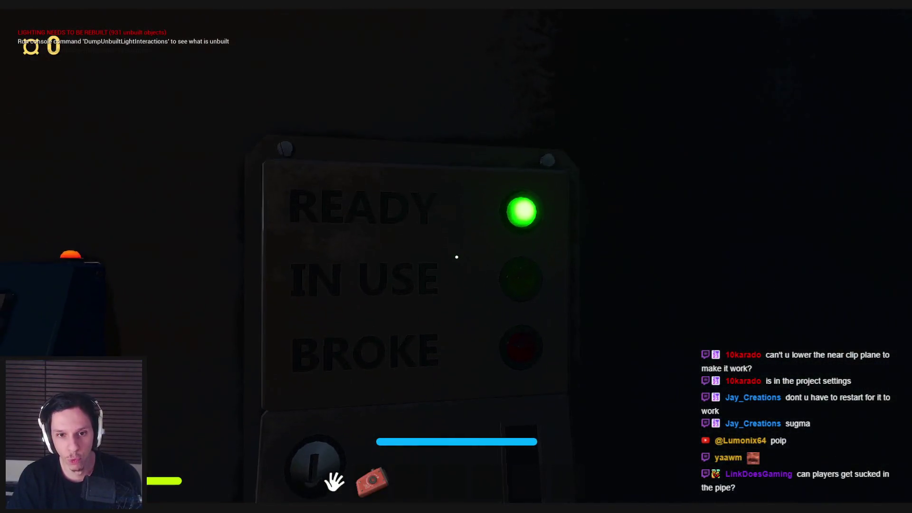
key("s")
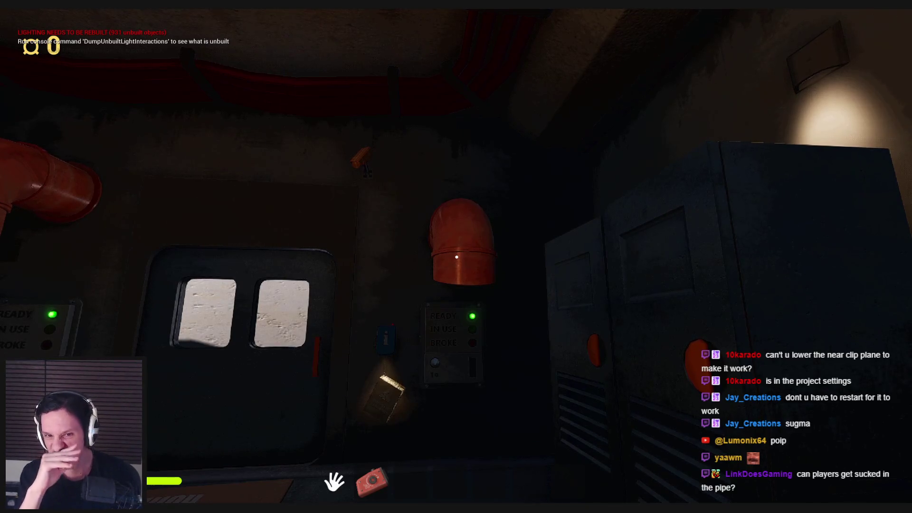
key("s")
key("w")
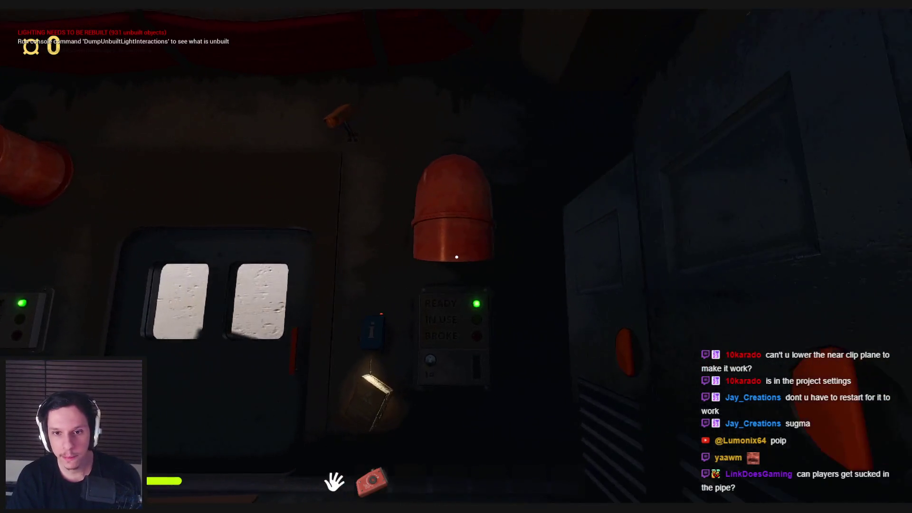
key("s")
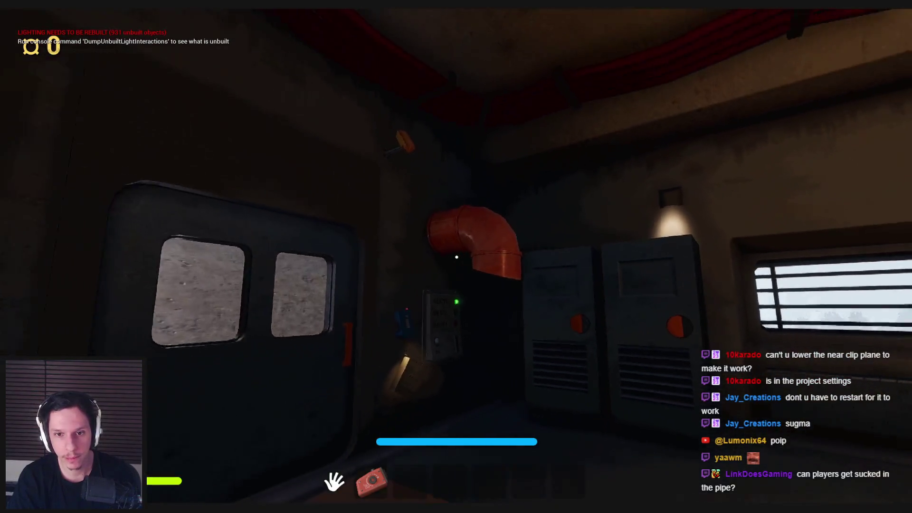
key("w")
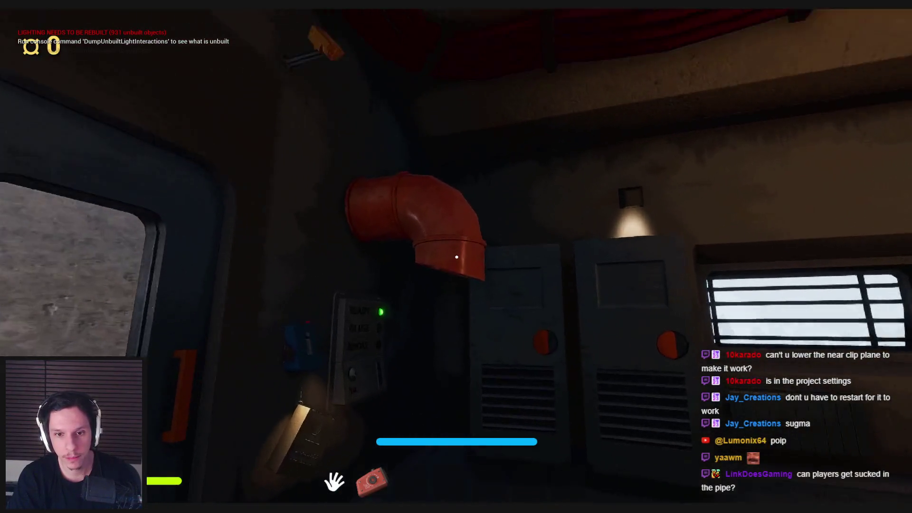
key("w")
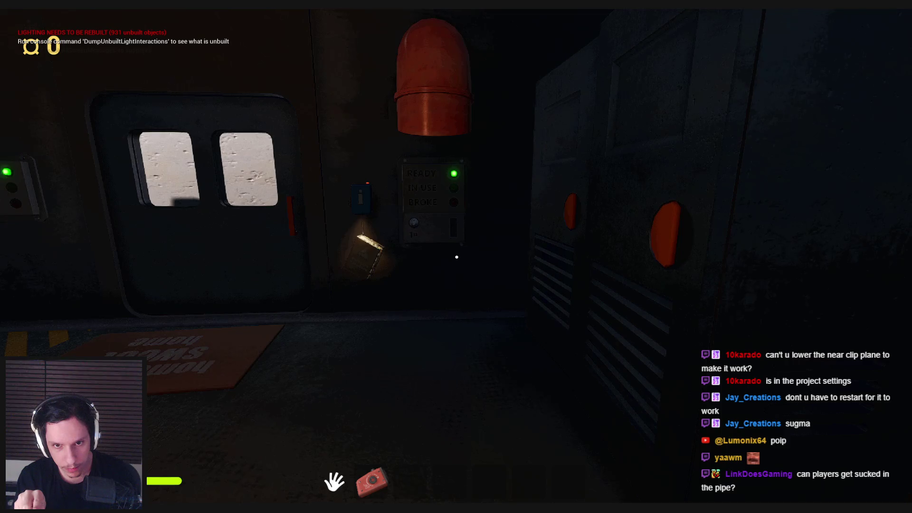
key("F8")
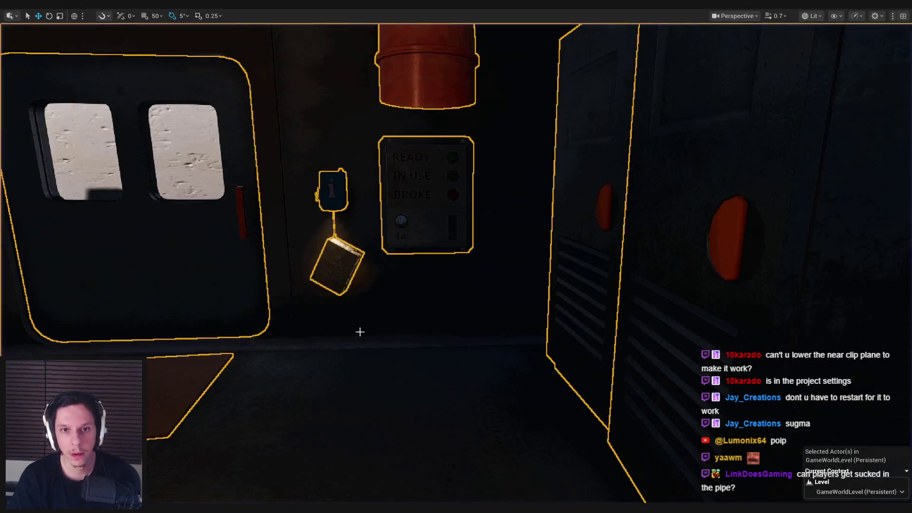
- Fly the camera to the wall panels and open the level instance for editing
key("d")
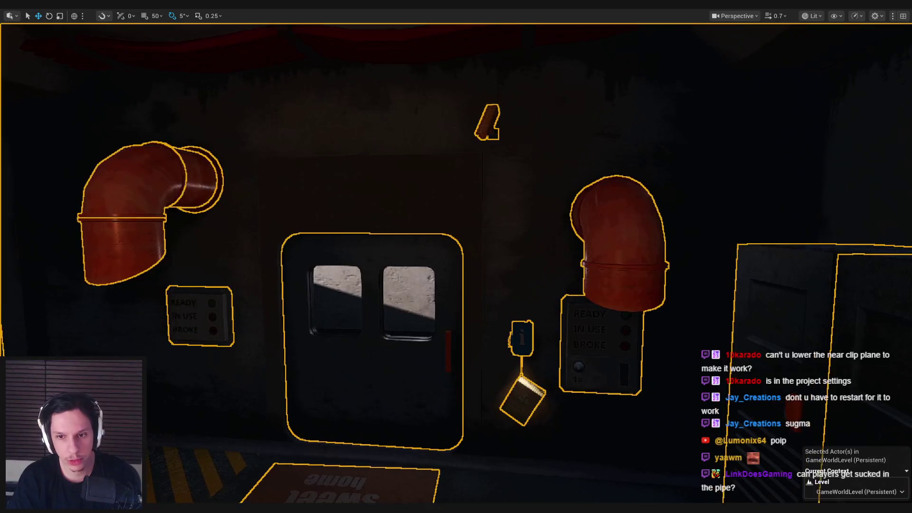
key("s")
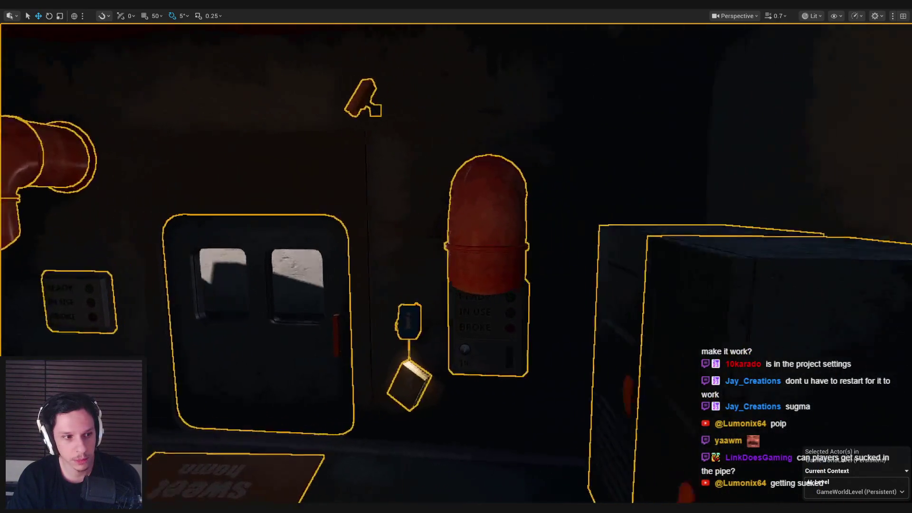
key("q")
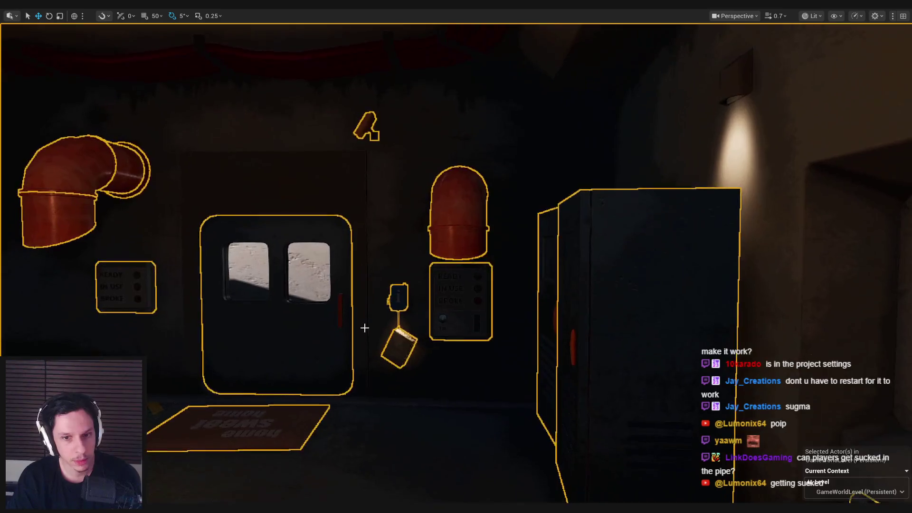
double_click(363, 328)
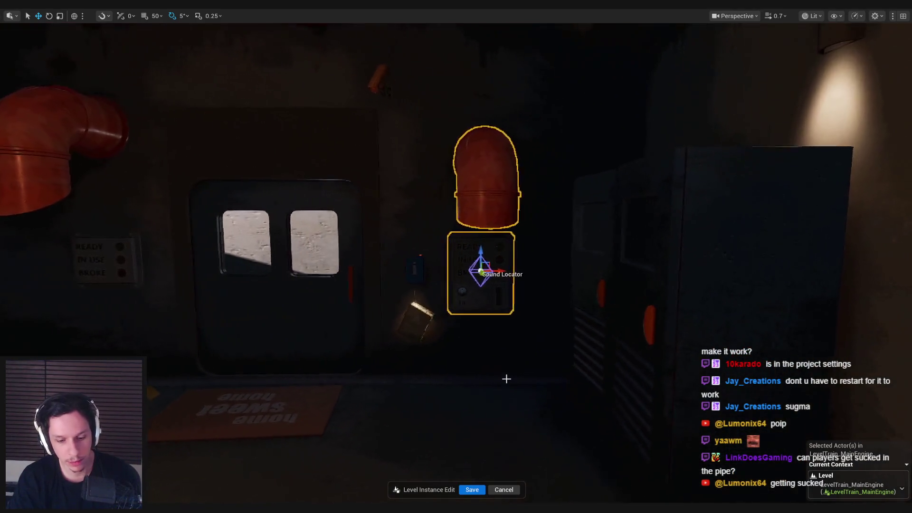
key("F11")
- Bring the BP_IDS-UsableStatusPanel editor forward with its viewport in Perspective
mouse_move(394, 489)
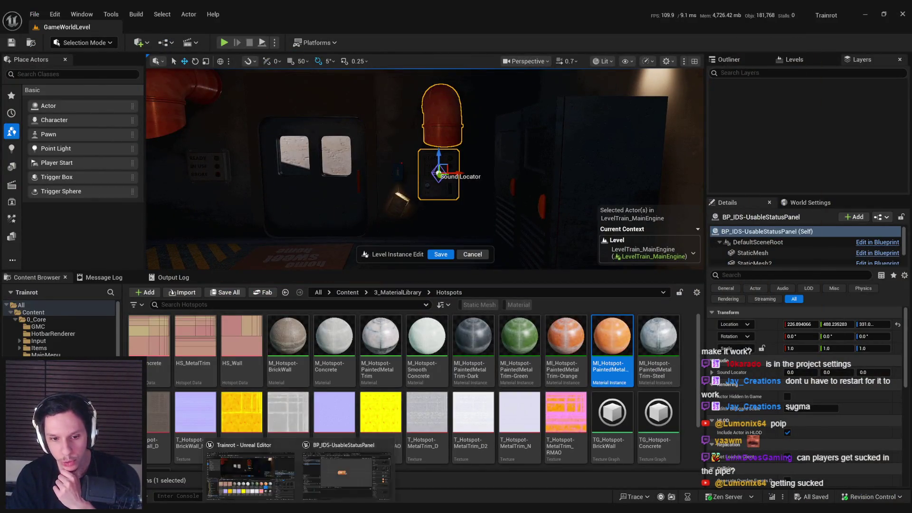
left_click(323, 480)
left_click(635, 76)
left_click(638, 95)
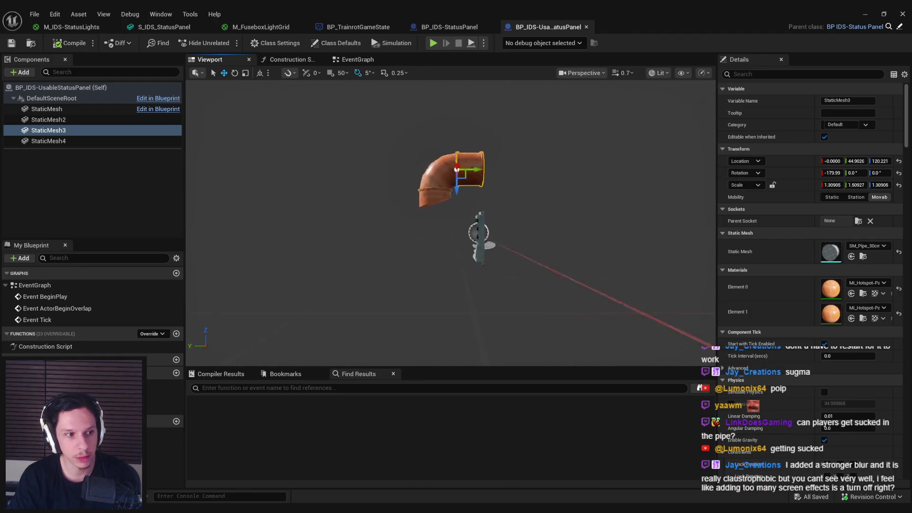
- Add a Box Collision component and move it beside the panel
left_click(22, 72)
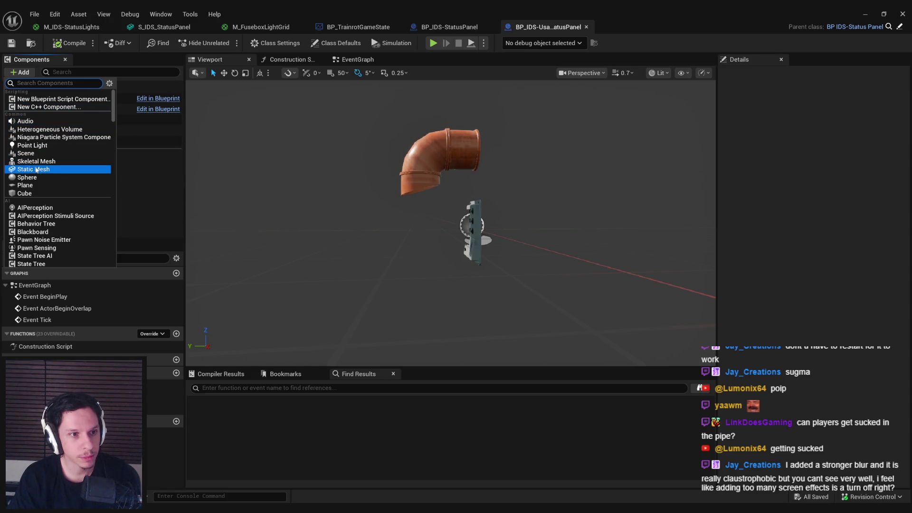
type("box")
left_click(40, 100)
left_click(41, 161)
left_click(455, 222)
mouse_move(456, 222)
left_mouse_down()
mouse_move(414, 206)
mouse_move(414, 246)
mouse_move(413, 216)
mouse_move(372, 243)
left_mouse_up()
- Widen the box and compile the blueprint
key("r")
mouse_move(366, 297)
left_mouse_down()
mouse_move(377, 285)
mouse_move(427, 280)
left_mouse_up()
key("w")
key("F7")
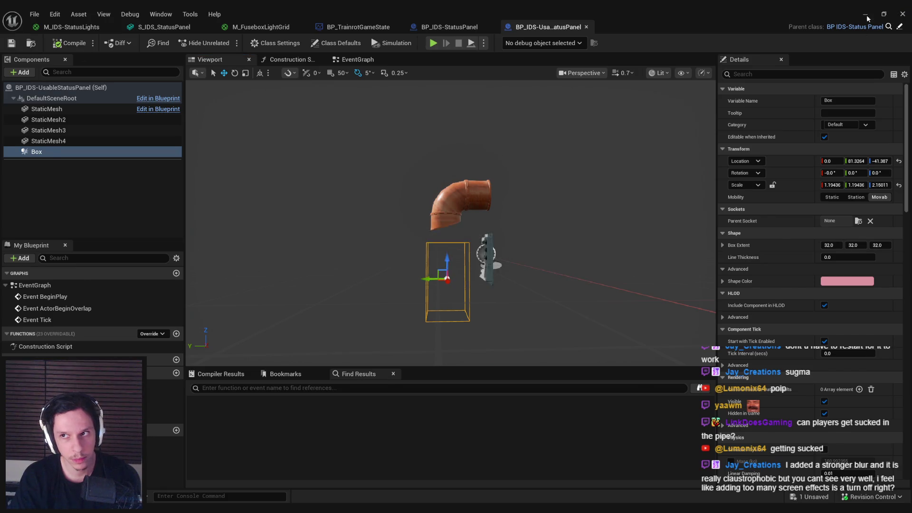
left_click(865, 14)
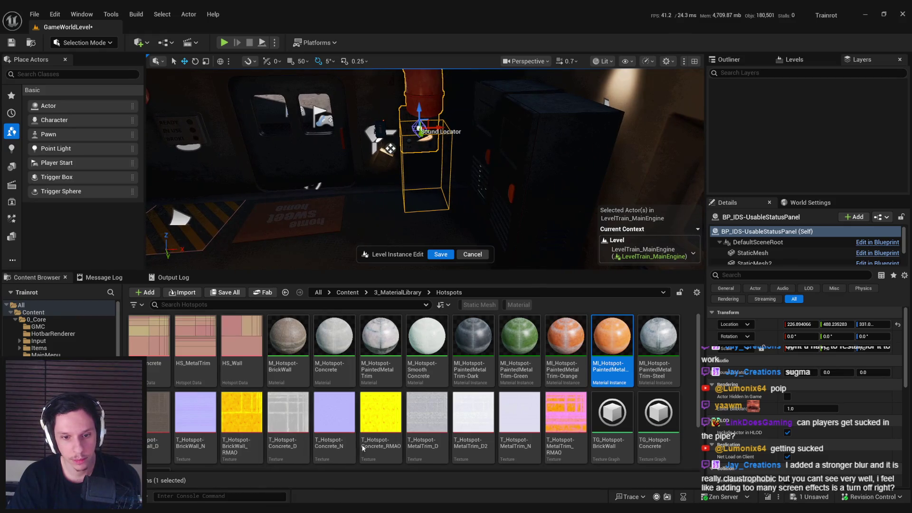
key("ctrl+e")
- Enlarge the box slightly and slide it along Y beneath the pipe opening
scroll(395, 246, "up", 5)
mouse_move(463, 244)
left_mouse_down()
mouse_move(472, 270)
mouse_move(442, 267)
left_mouse_up()
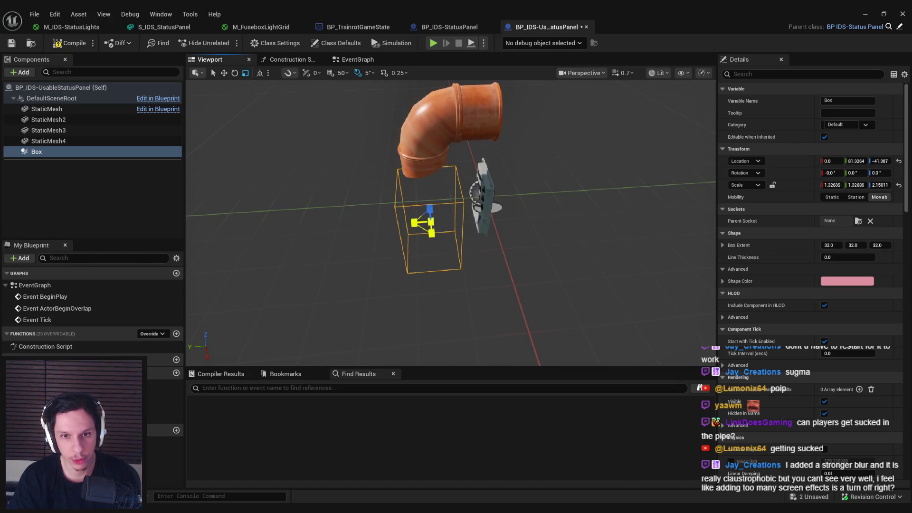
left_click_drag(423, 230, 357, 233)
left_click_drag(468, 242, 470, 242)
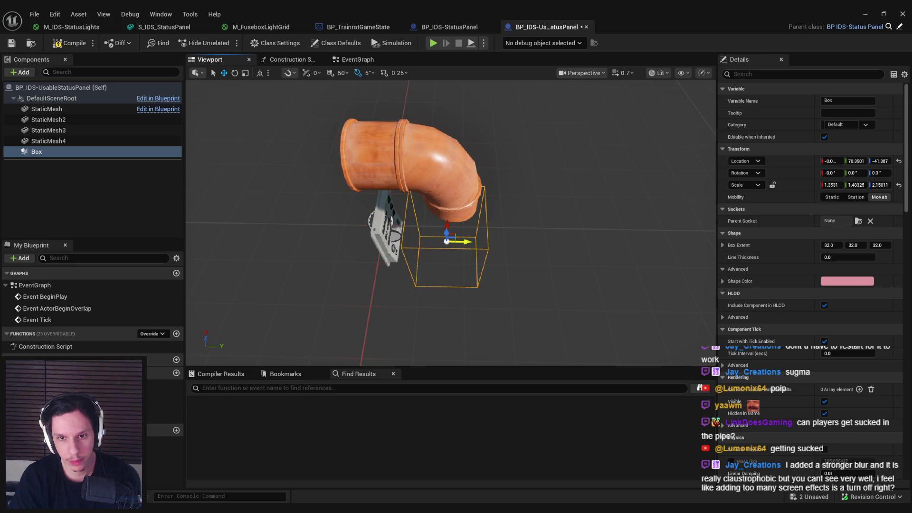
left_click_drag(469, 243, 463, 243)
mouse_move(475, 234)
left_mouse_down()
mouse_move(442, 235)
mouse_move(475, 234)
left_mouse_up()
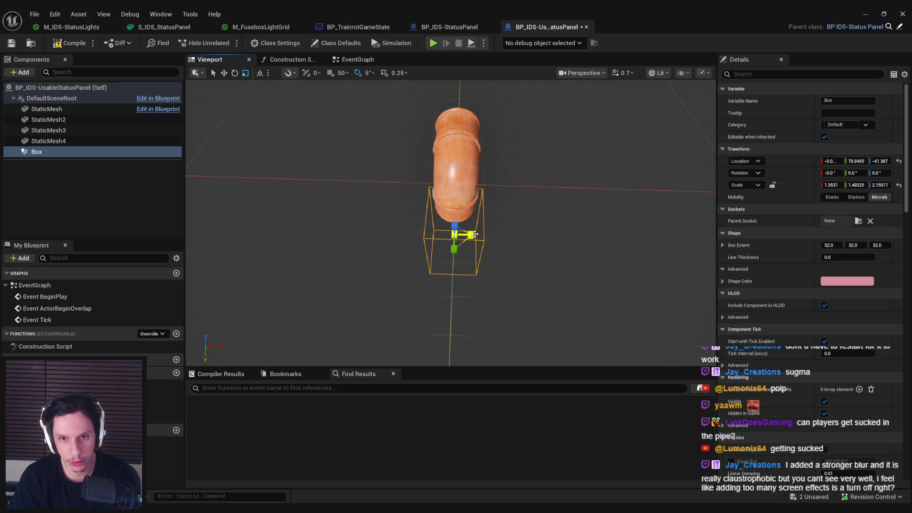
- Compile and save the status panel blueprint
left_click(71, 43)
left_click(11, 43)
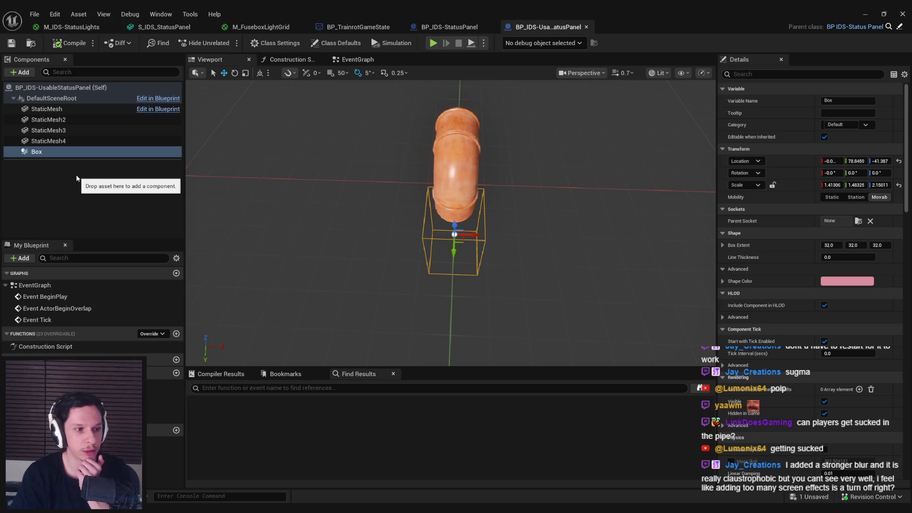
mouse_move(318, 207)
left_mouse_down()
mouse_move(267, 205)
mouse_move(295, 195)
mouse_move(328, 155)
mouse_move(516, 237)
left_mouse_up()
left_click(113, 207)
key("ctrl+s")
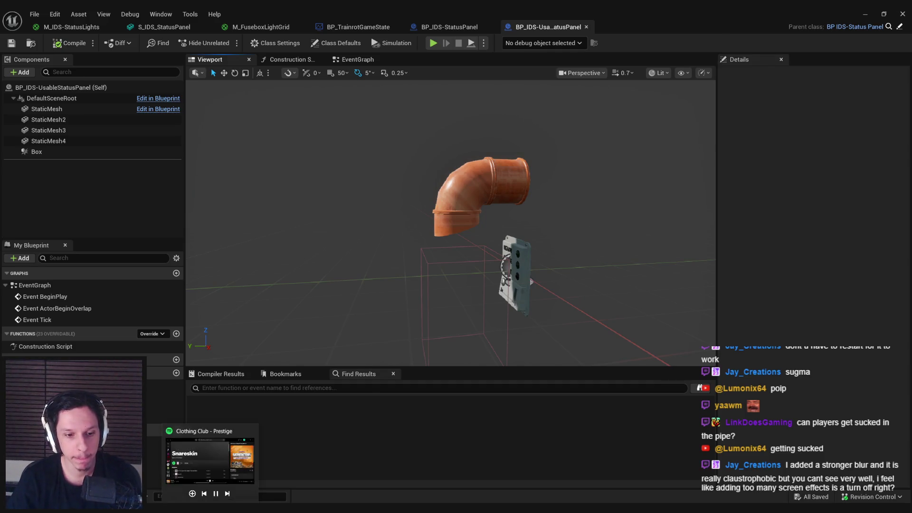
- Check the panel's box in the level editor, then return to the status panel blueprint
left_click(235, 442)
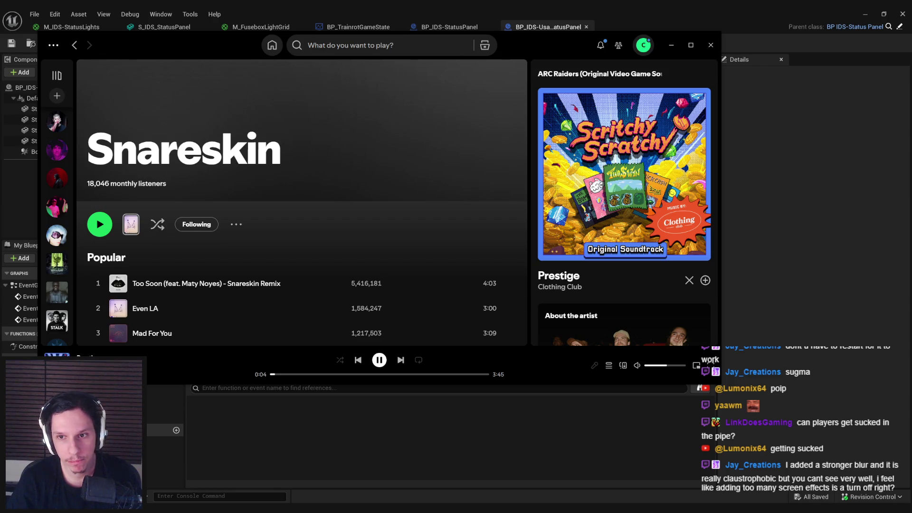
key("alt+Tab")
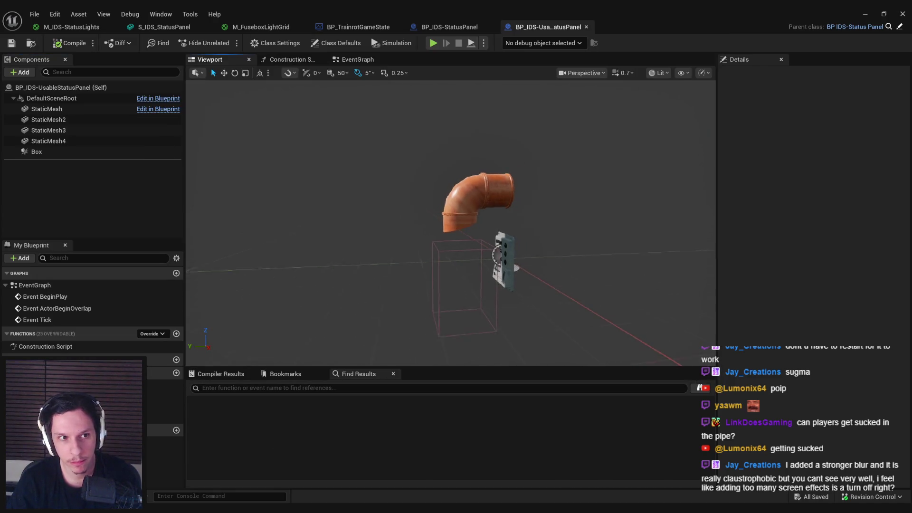
left_click(865, 14)
left_click_drag(425, 166, 440, 178)
key("alt+Tab")
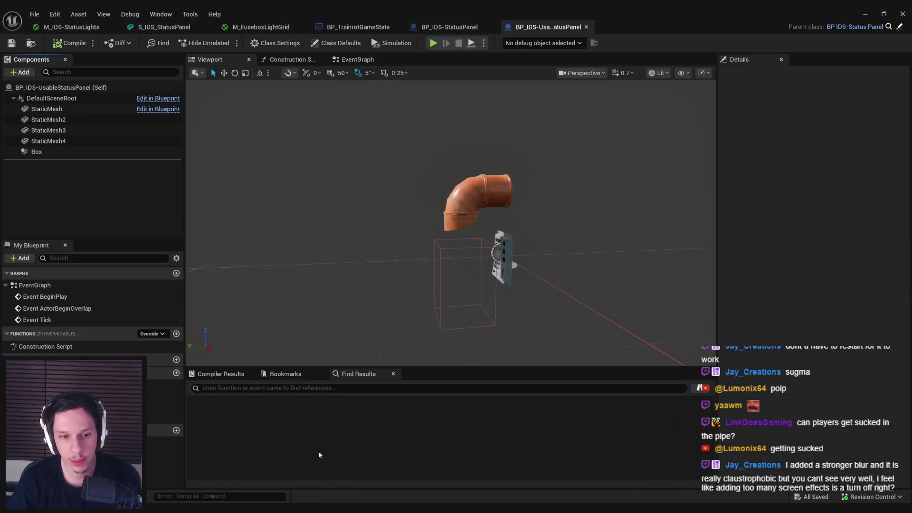
- Add a Decal component using the MI_StainDecalColorYellow material
left_click(23, 72)
type("deca")
left_click(38, 98)
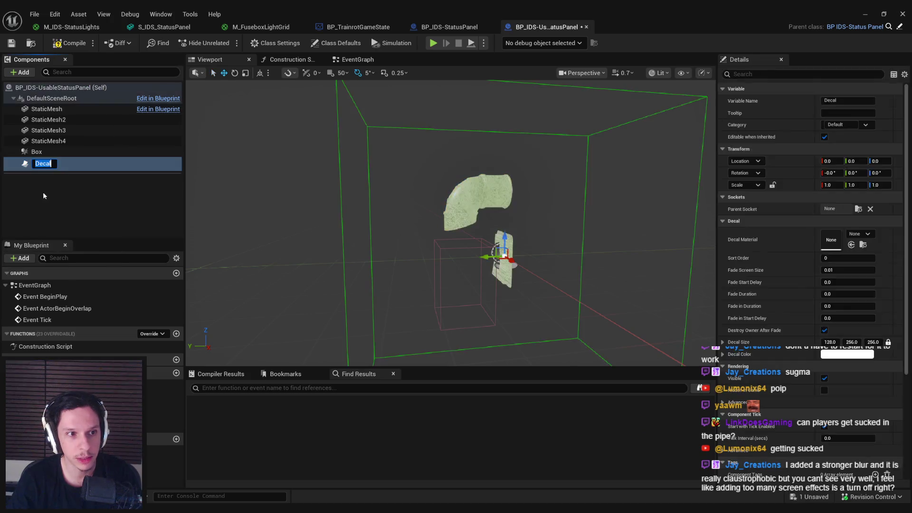
left_click(871, 234)
scroll(894, 370, "down", 2)
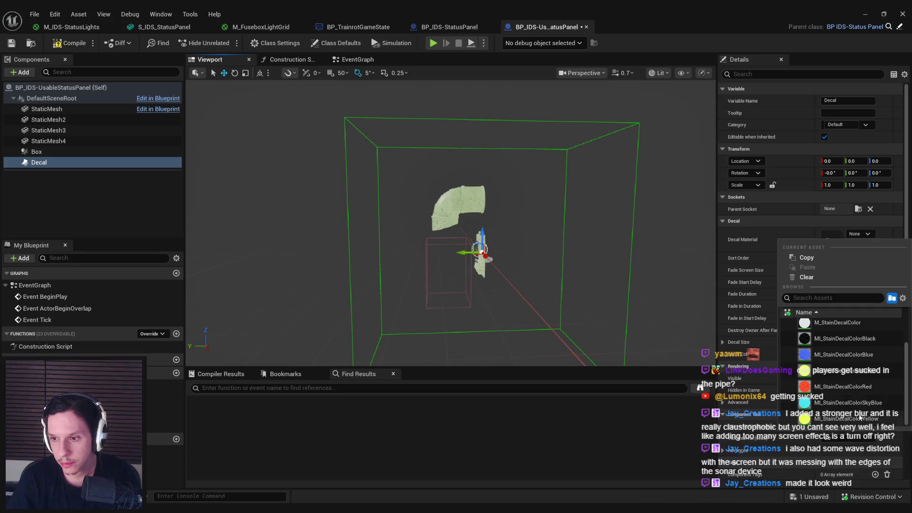
left_click(830, 417)
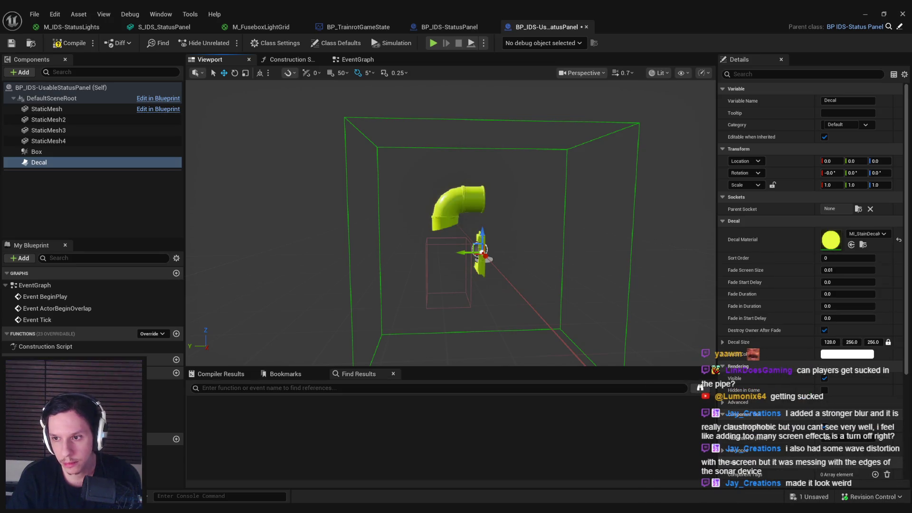
key("f")
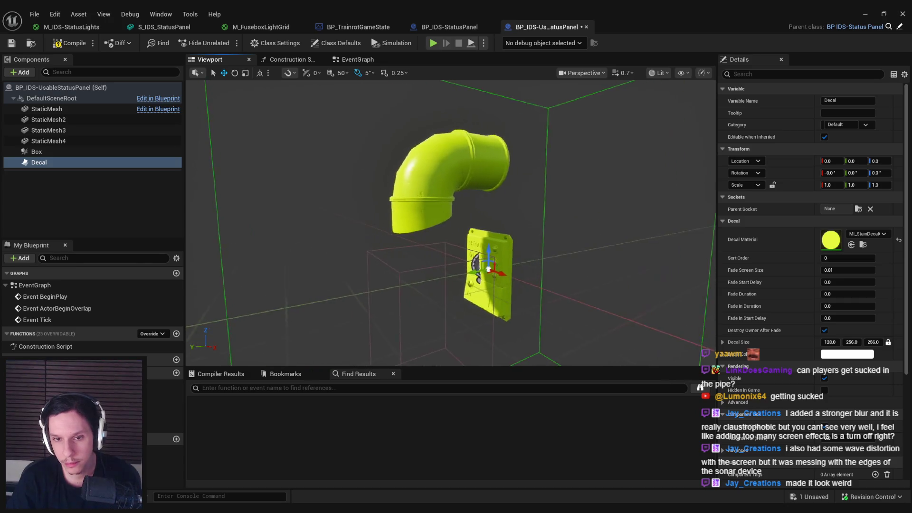
key("super+Down")
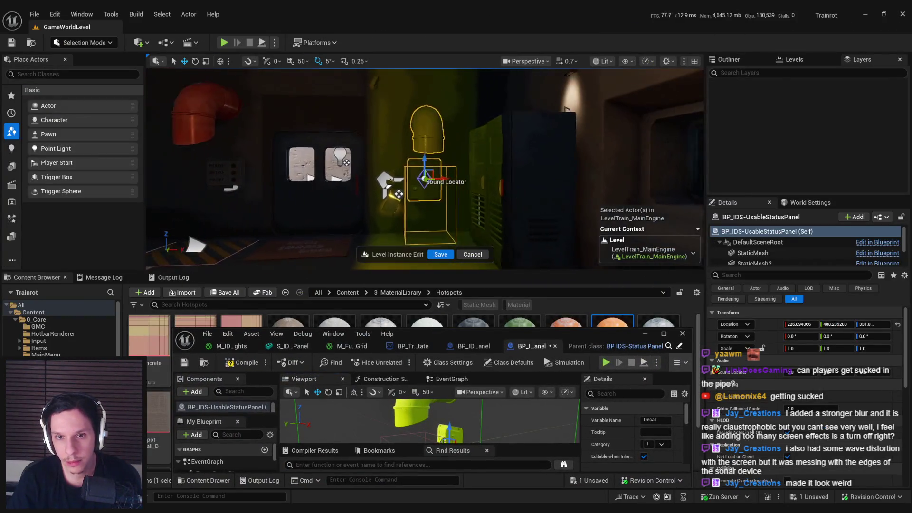
- Fly the level camera around the status panel to see the yellow decal under the box
key("a")
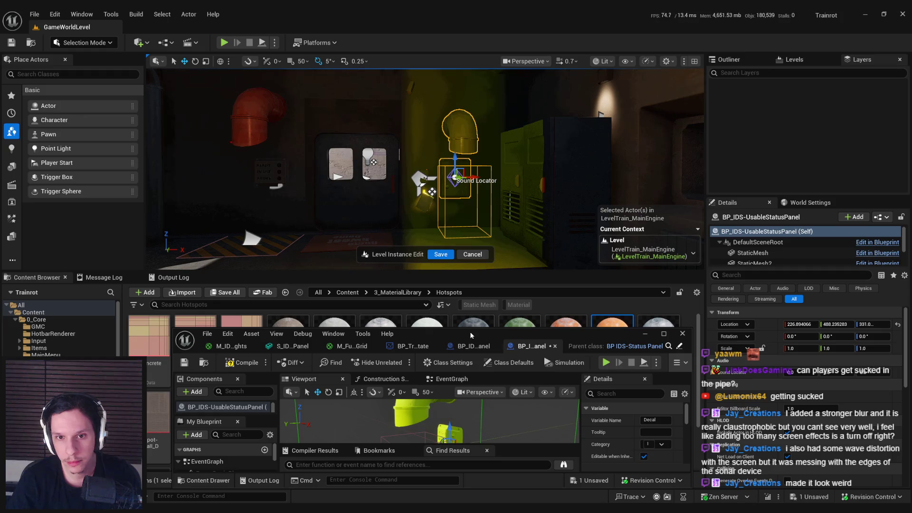
key("super+Down")
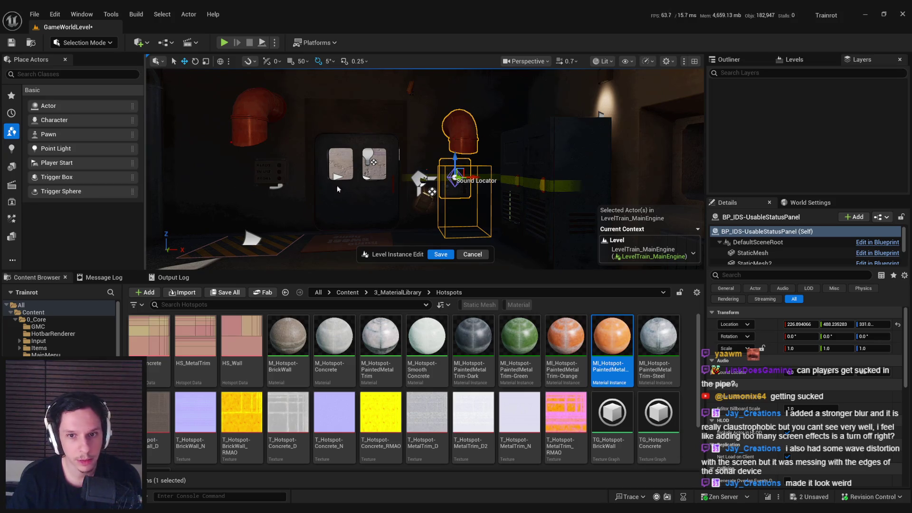
scroll(425, 169, "up", 3)
key("a")
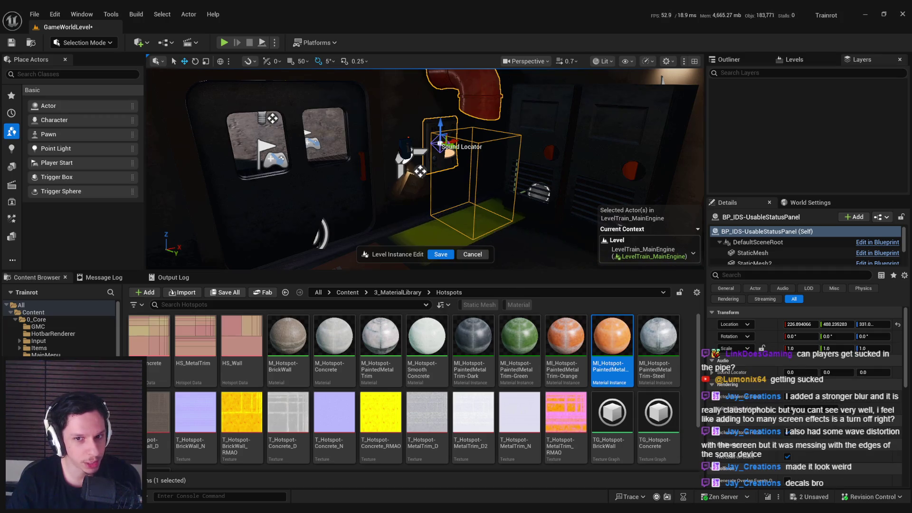
left_click_drag(428, 190, 494, 190)
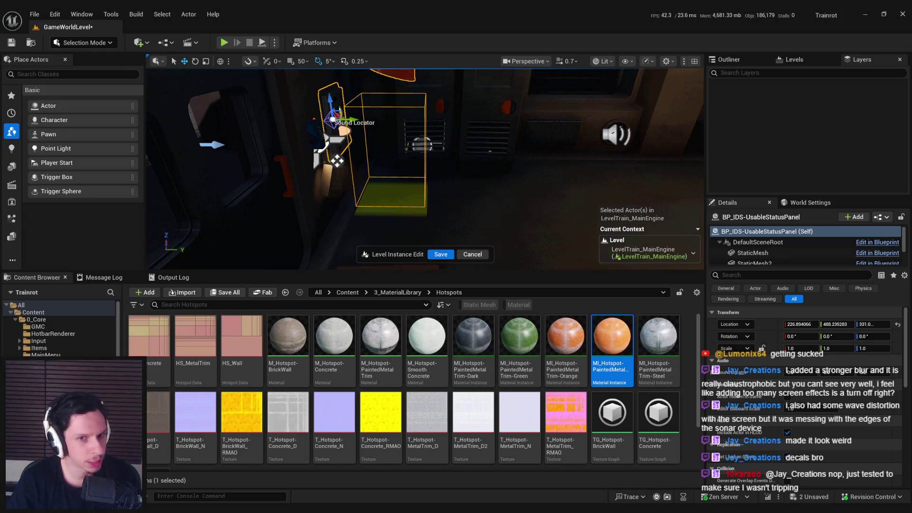
- Inspect the yellow box, save the level, and browse to MI_StainDecalColorYellow in the Decals folder
key("Left")
key("Up")
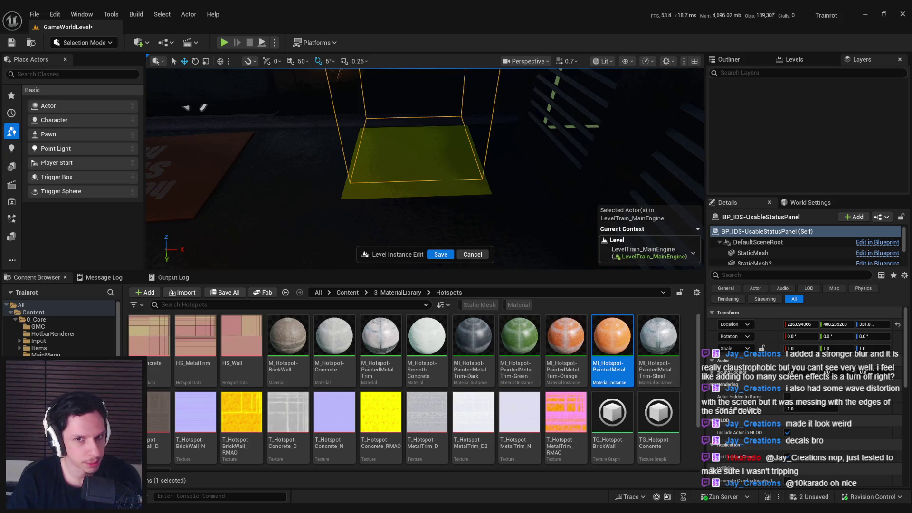
mouse_move(313, 205)
left_mouse_down()
mouse_move(332, 200)
mouse_move(299, 212)
left_mouse_up()
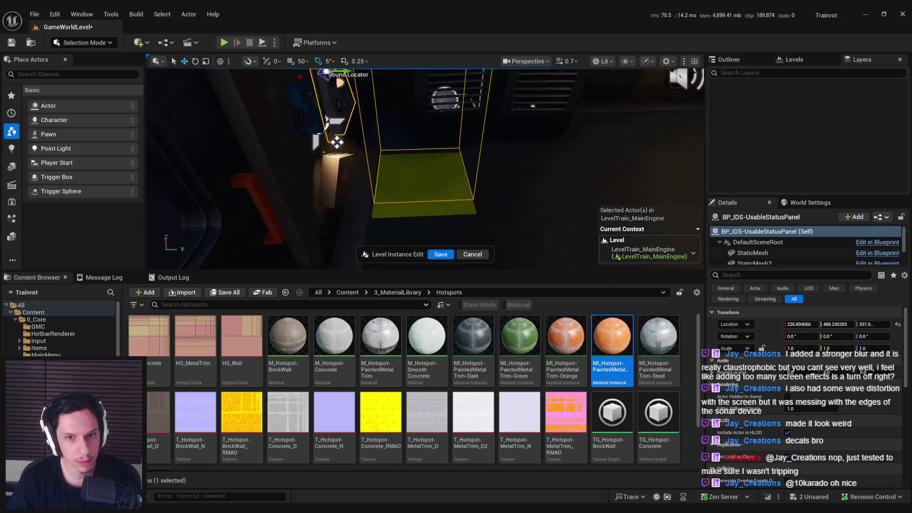
key("ctrl+s")
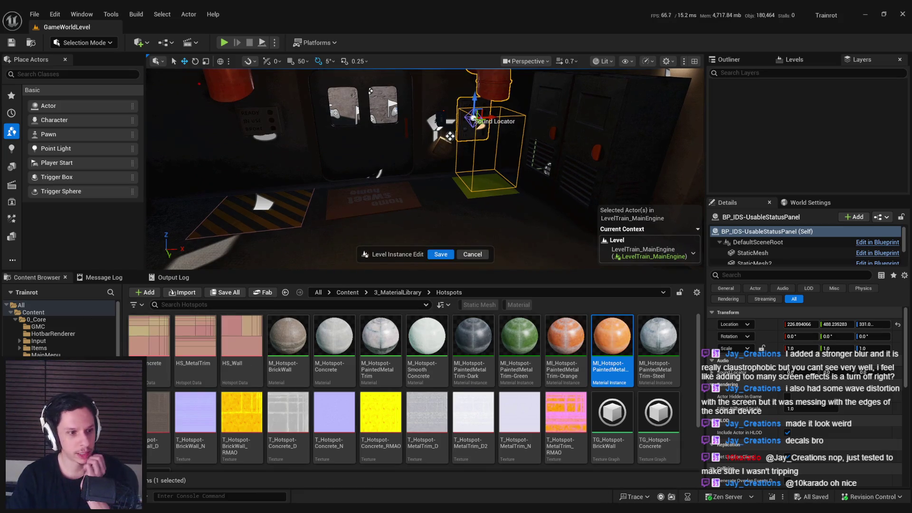
key("alt+Left")
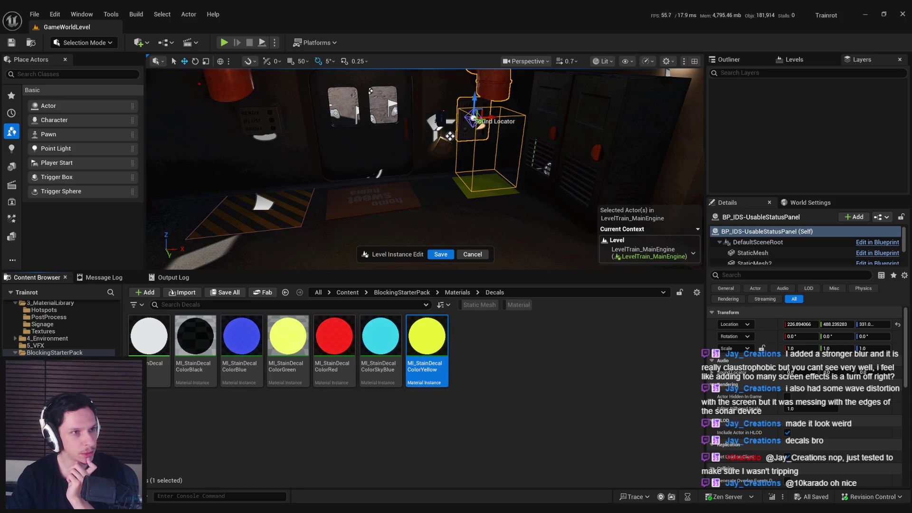
- Duplicate MI_StainDecalColorYellow, rename the copy MI_StainDecalDropZone, and save it
right_click(436, 354)
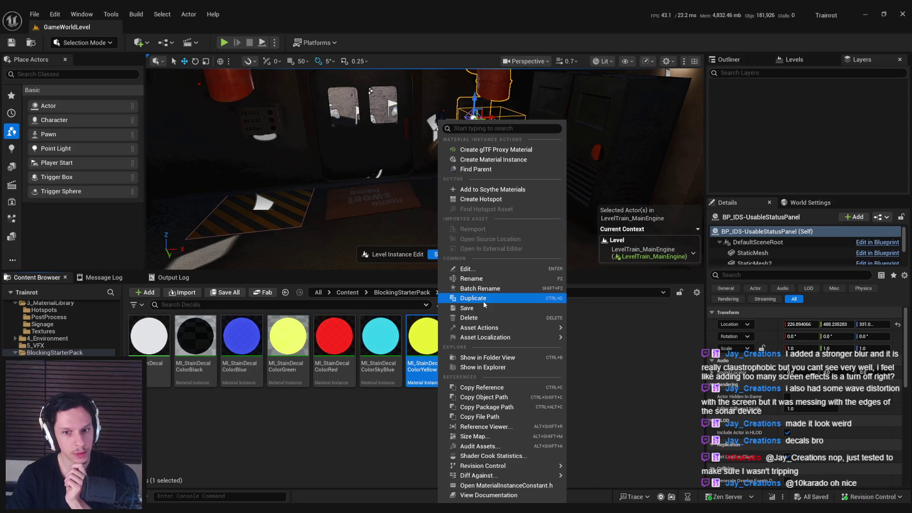
left_click(483, 299)
key("BackSpace")
key("BackSpace")
key("BackSpace")
key("BackSpace")
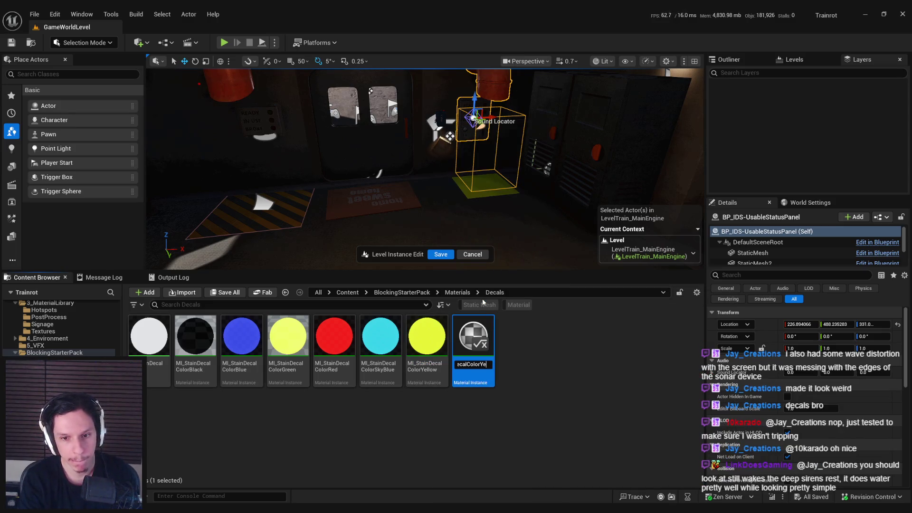
type("lDropZone")
key("Return")
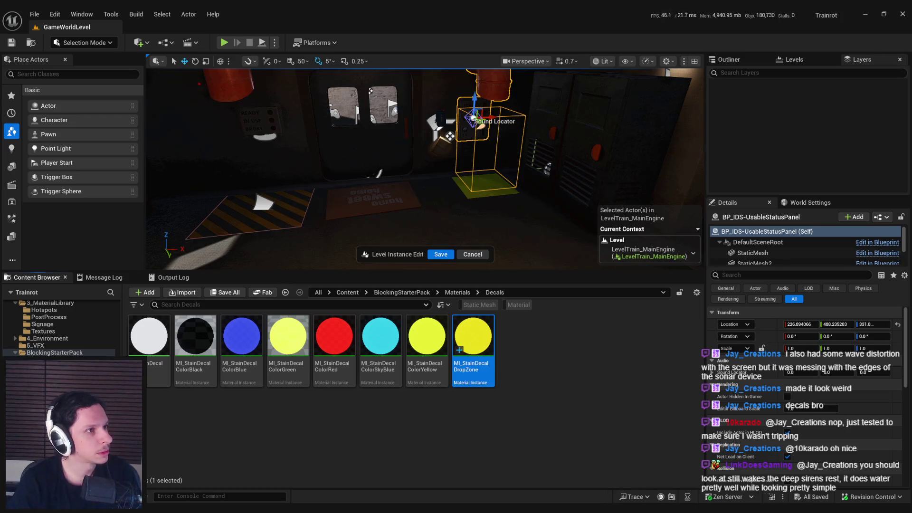
key("ctrl+s")
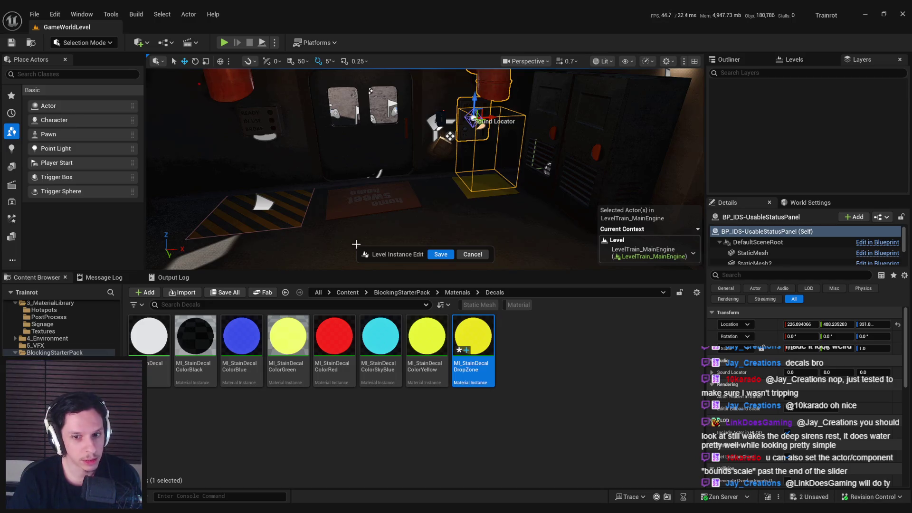
- Frame the panel actor and orbit closer to inspect the yellow cross decal on the floor
key("f")
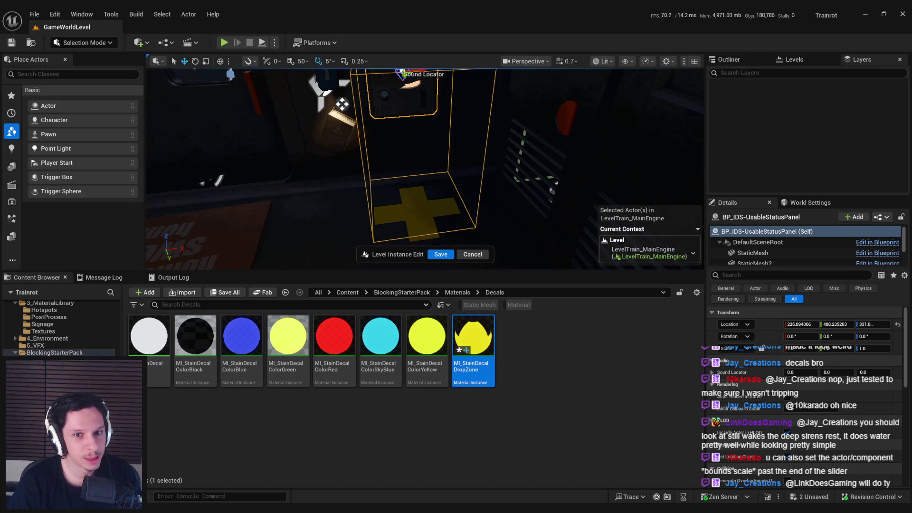
mouse_move(425, 169)
left_mouse_down()
mouse_move(409, 178)
mouse_move(402, 166)
left_mouse_up()
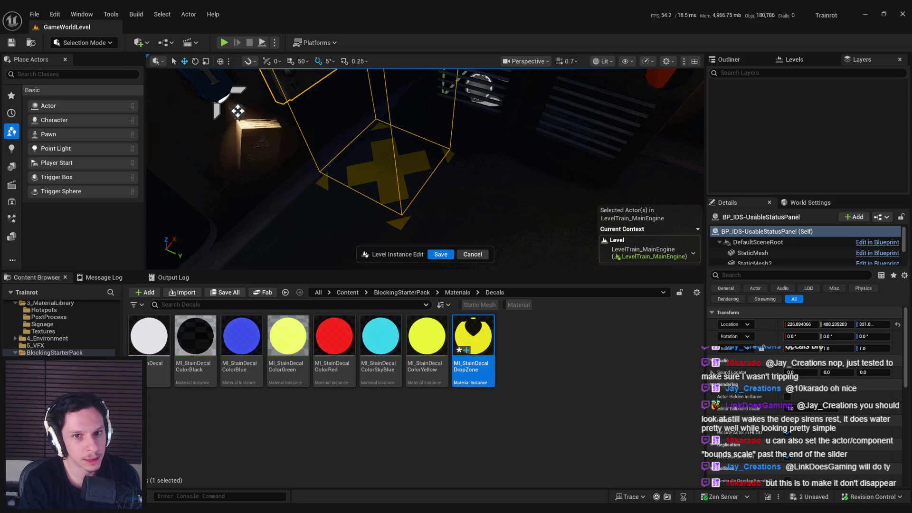
left_click_drag(238, 110, 295, 138)
mouse_move(490, 187)
left_mouse_down()
mouse_move(489, 225)
mouse_move(494, 154)
mouse_move(475, 142)
mouse_move(456, 171)
mouse_move(437, 134)
left_mouse_up()
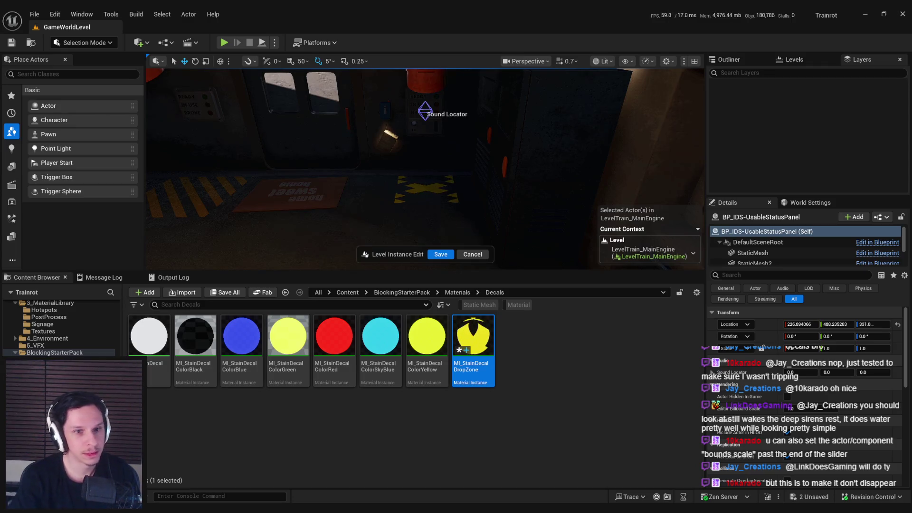
- Tilt the view down across the train interior to the floor decals and save the level
left_click_drag(426, 171, 402, 150)
mouse_move(276, 511)
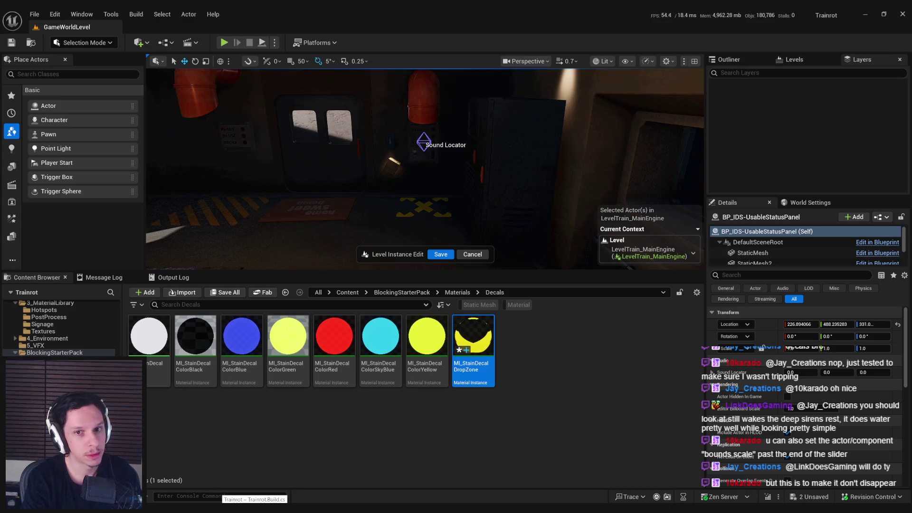
mouse_move(182, 140)
left_mouse_down()
mouse_move(182, 76)
mouse_move(191, 109)
mouse_move(345, 76)
left_mouse_up()
key("ctrl+shift+s")
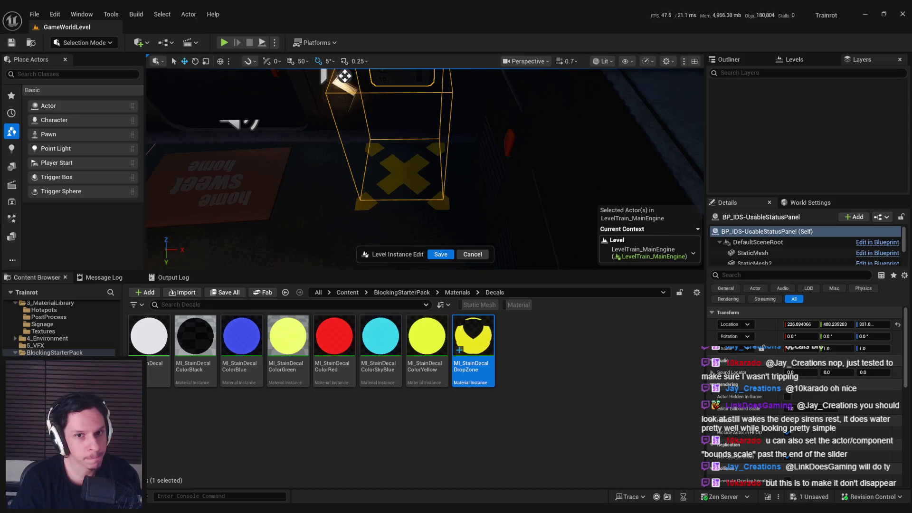
- Select the yellow stripe floor decal, save, and bring up its Color Picker
left_click_drag(228, 223, 199, 190)
left_click(477, 190)
key("ctrl+s")
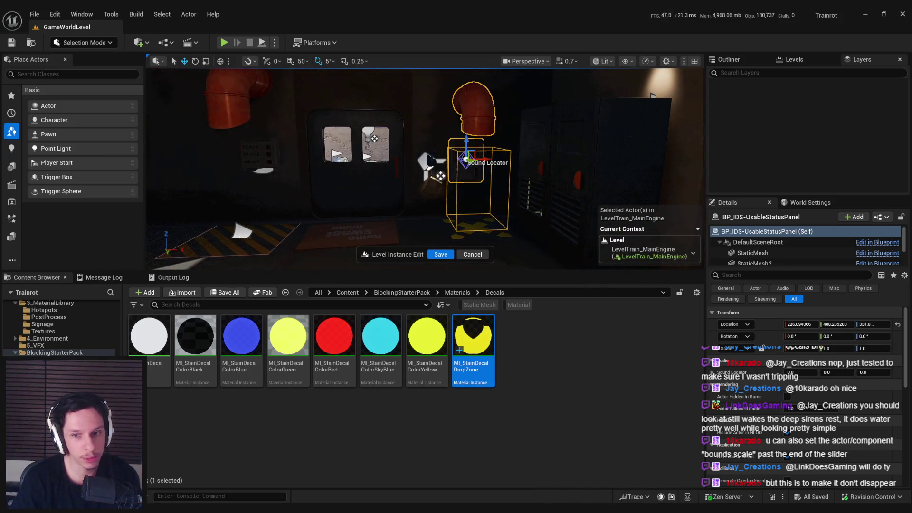
left_click(789, 459)
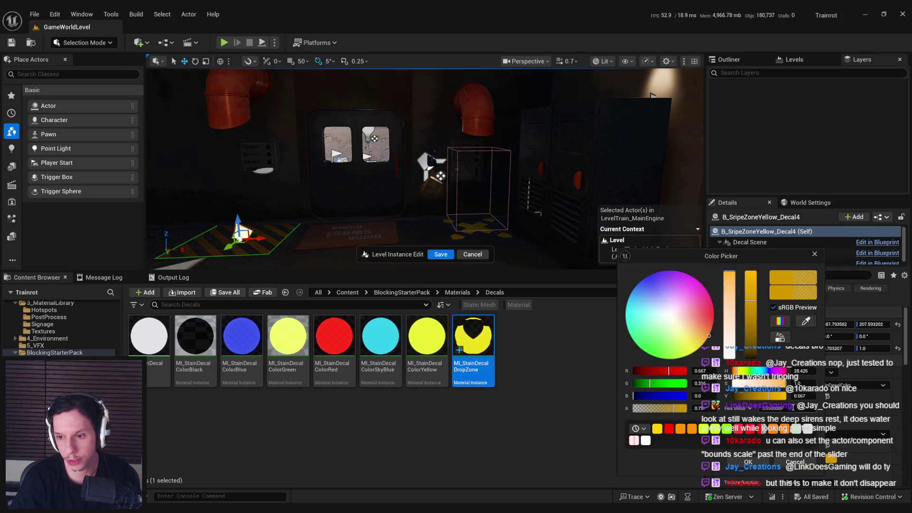
- Keep the decal colour, save, and save and exit the train engine level instance edit
left_click(784, 461)
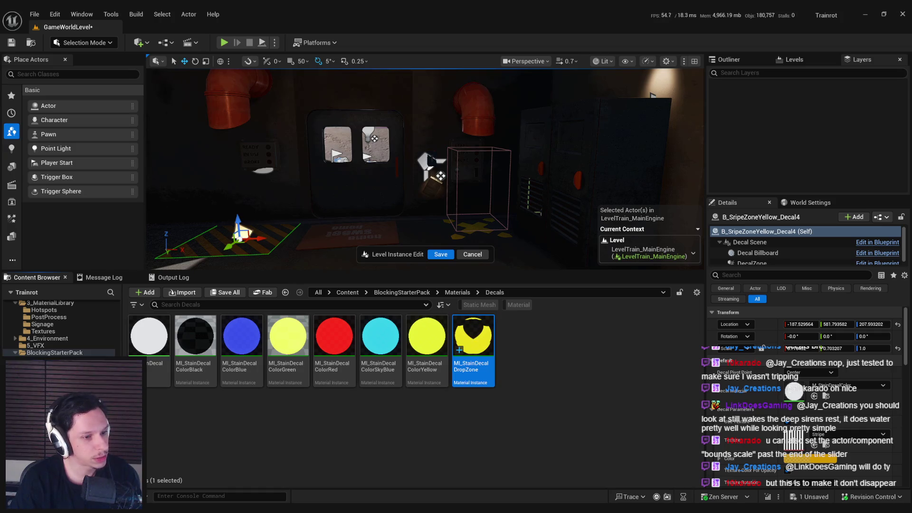
left_click_drag(652, 95, 523, 129)
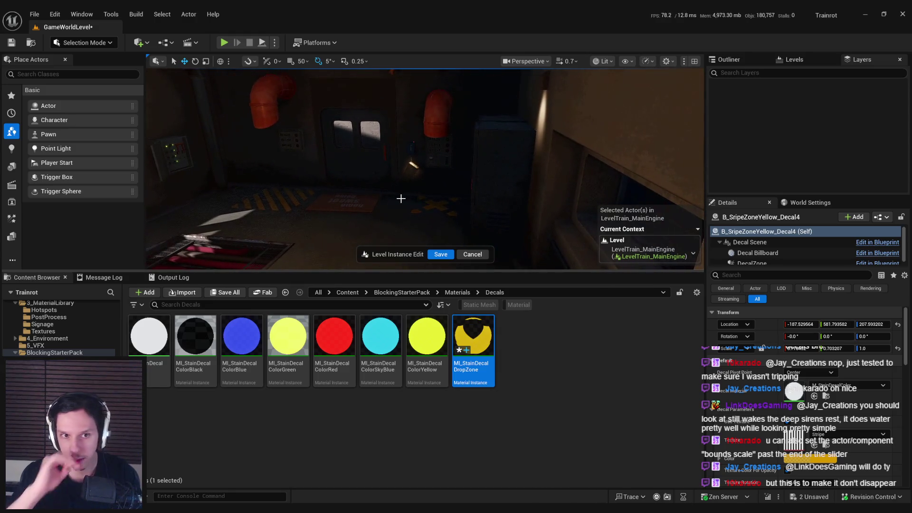
key("ctrl+s")
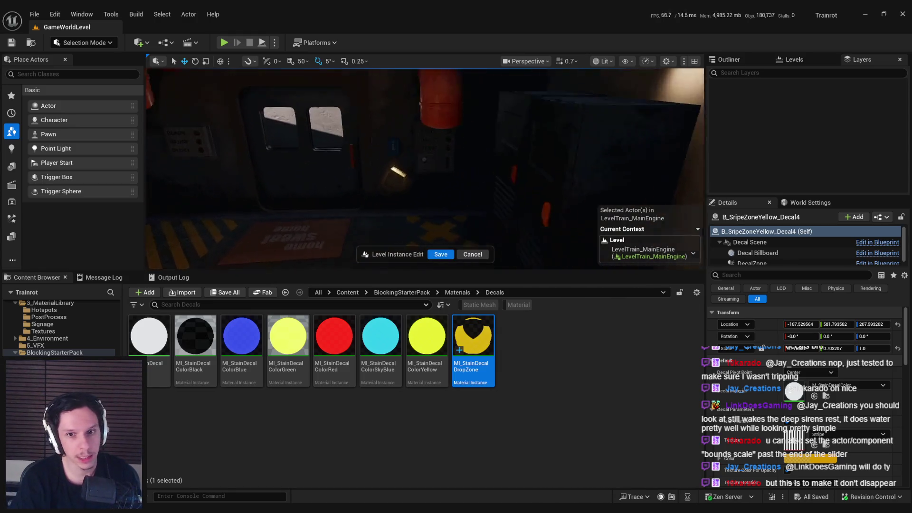
left_click(441, 255)
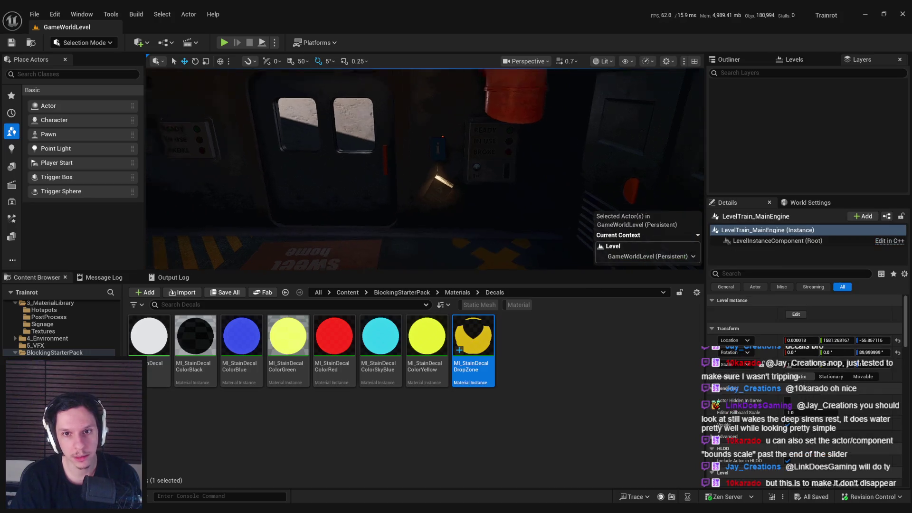
- Inspect the yellow X decal near the door mat and undo the last static mesh edit
left_click_drag(421, 230, 422, 230)
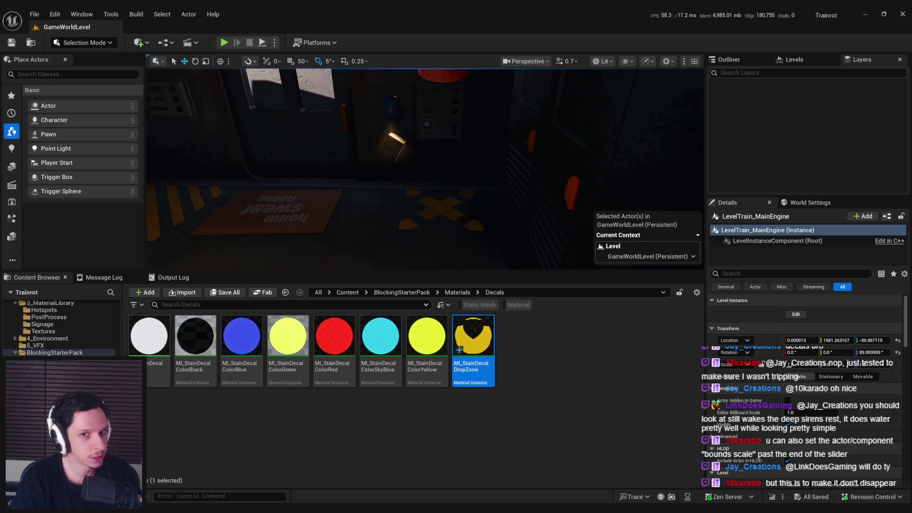
left_click_drag(421, 230, 421, 230)
left_click_drag(418, 148, 418, 149)
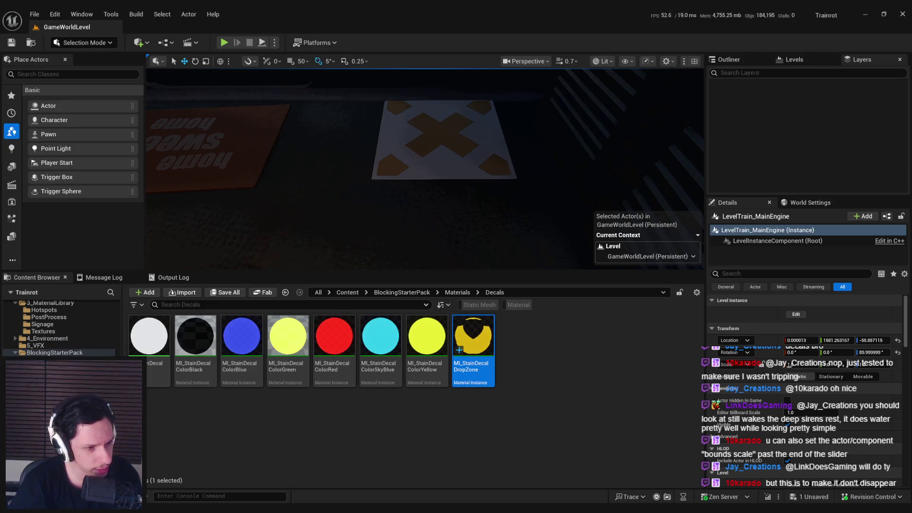
scroll(425, 168, "up", 6)
scroll(425, 169, "down", 5)
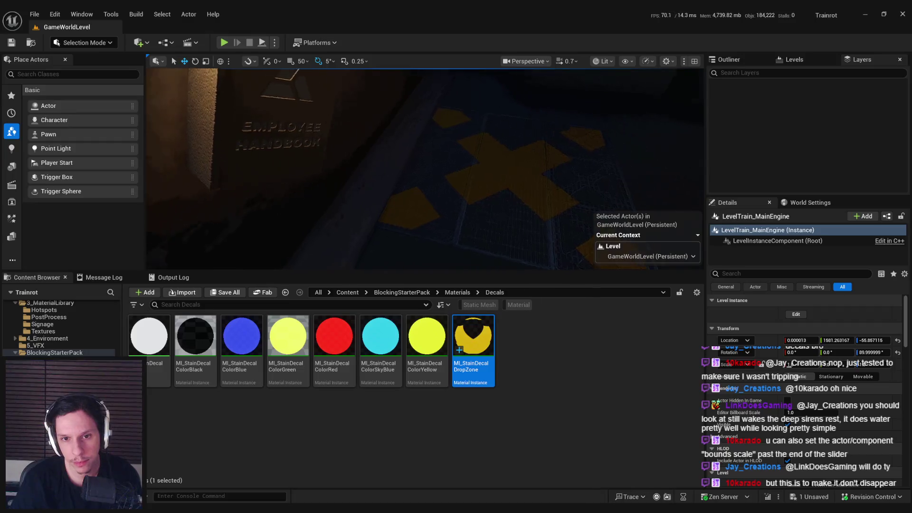
scroll(457, 177, "down", 5)
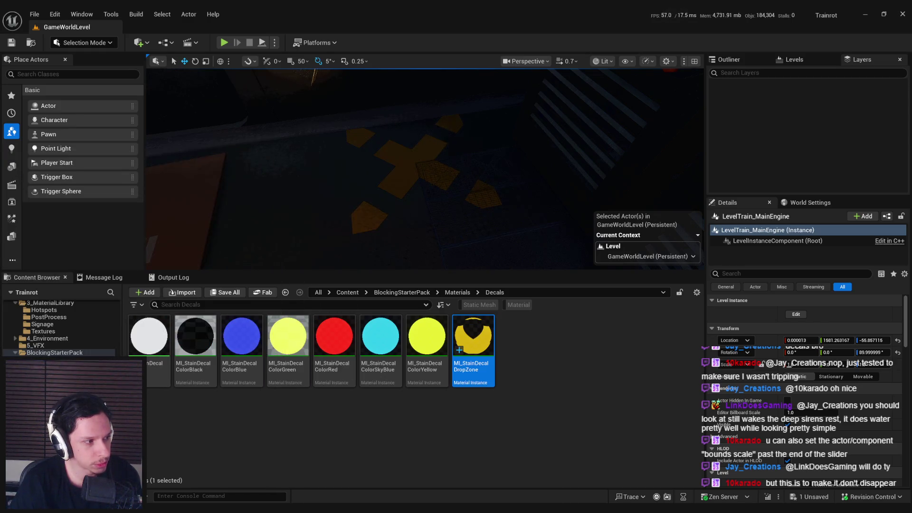
key("ctrl+z")
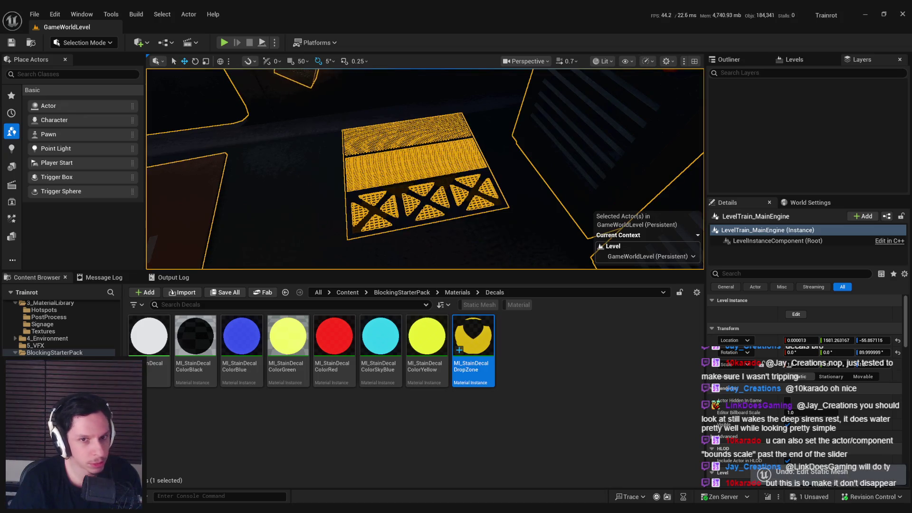
- Review the floor decals from several angles and show the Shapes list in Place Actors
left_click_drag(349, 197, 373, 185)
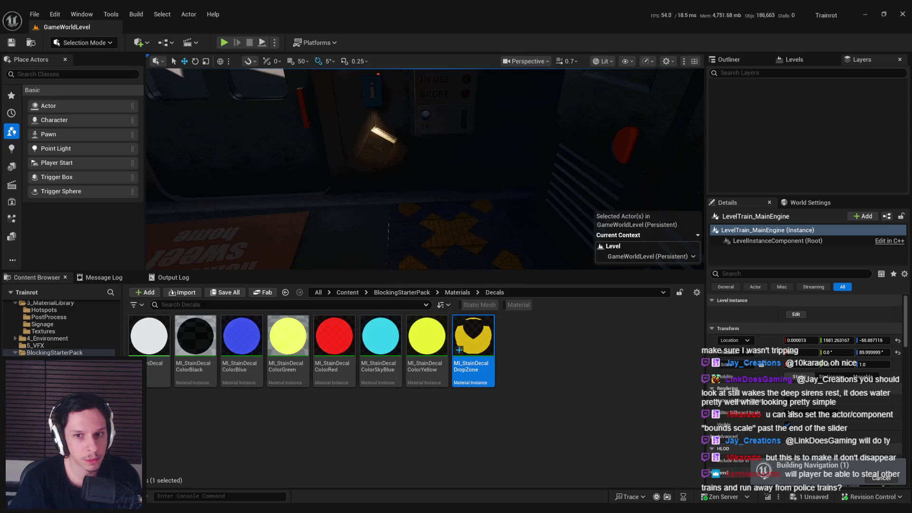
left_click_drag(224, 205, 243, 180)
left_click_drag(367, 210, 367, 211)
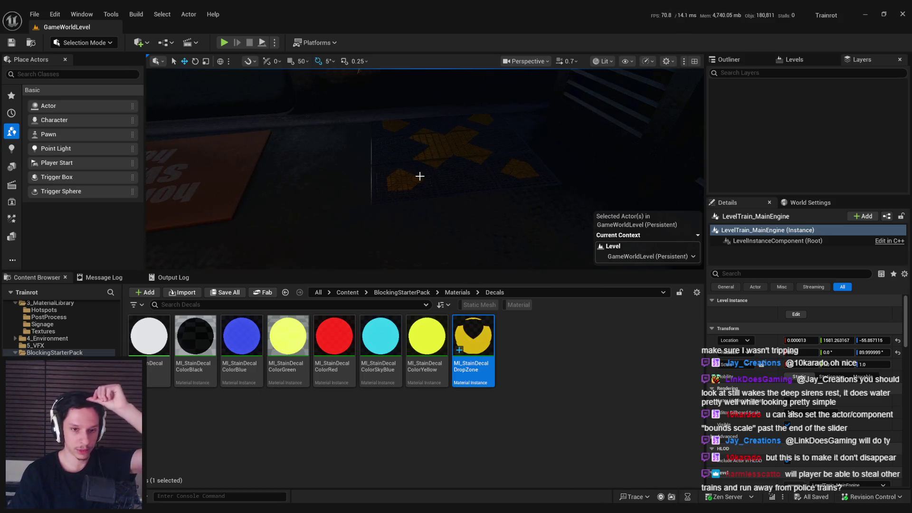
left_click_drag(397, 179, 380, 181)
left_click_drag(201, 149, 202, 149)
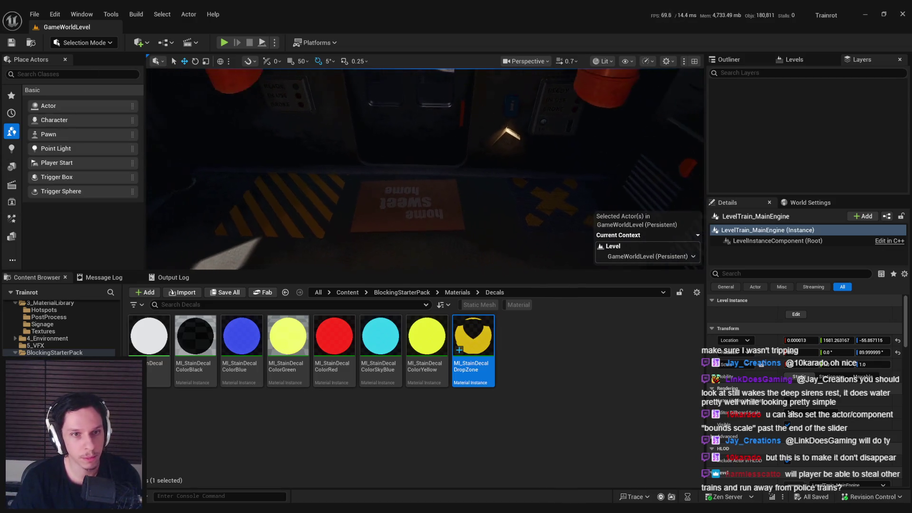
left_click(11, 166)
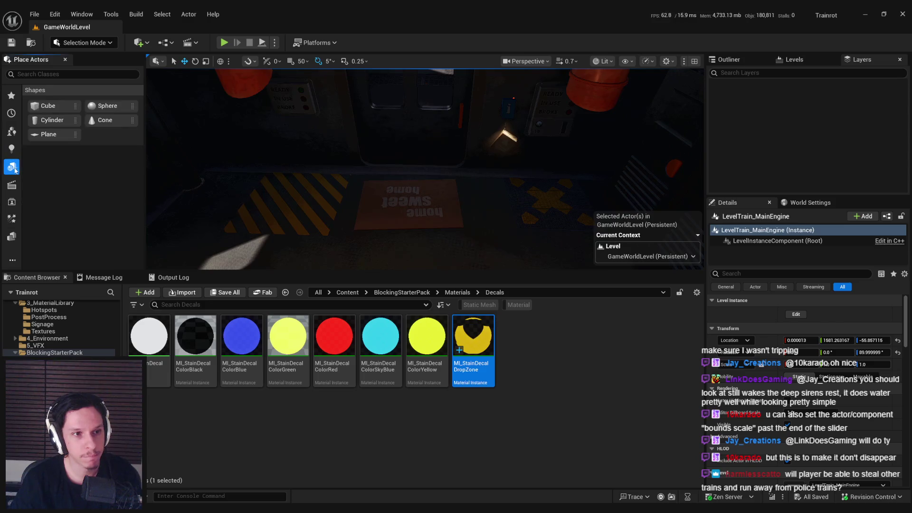
- Place a Plane on the floor near the mat, frame it, and save the level
left_click_drag(66, 135, 433, 213)
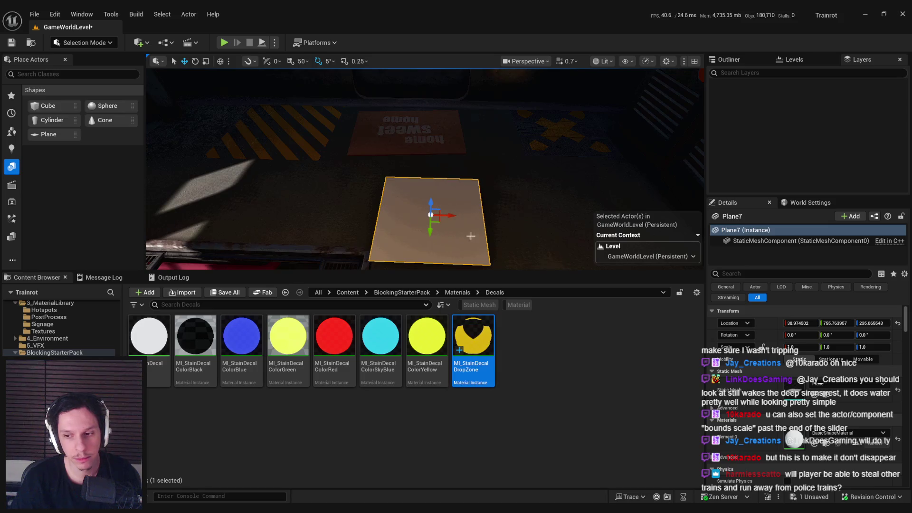
key("f")
key("ctrl+s")
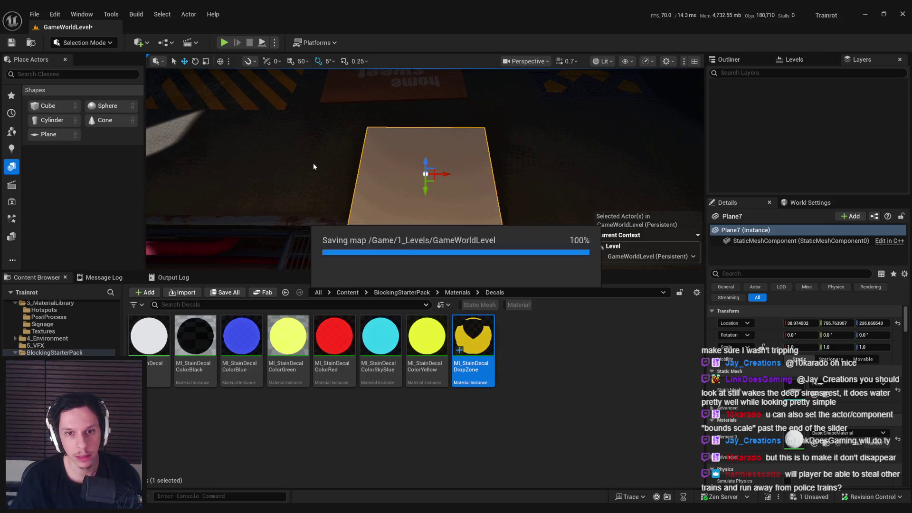
- In Scythe mode, save the plane as a new standalone mesh, then save the level
left_click(84, 43)
left_click(81, 107)
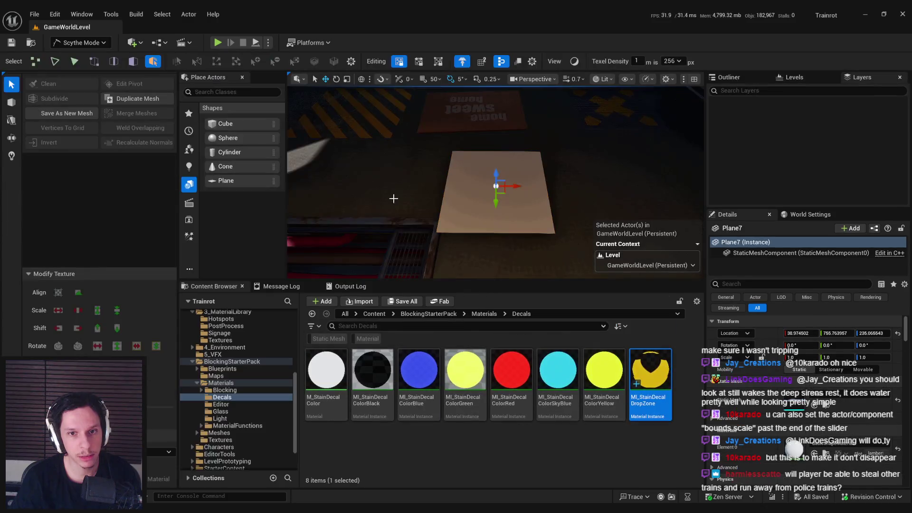
scroll(456, 171, "down", 3)
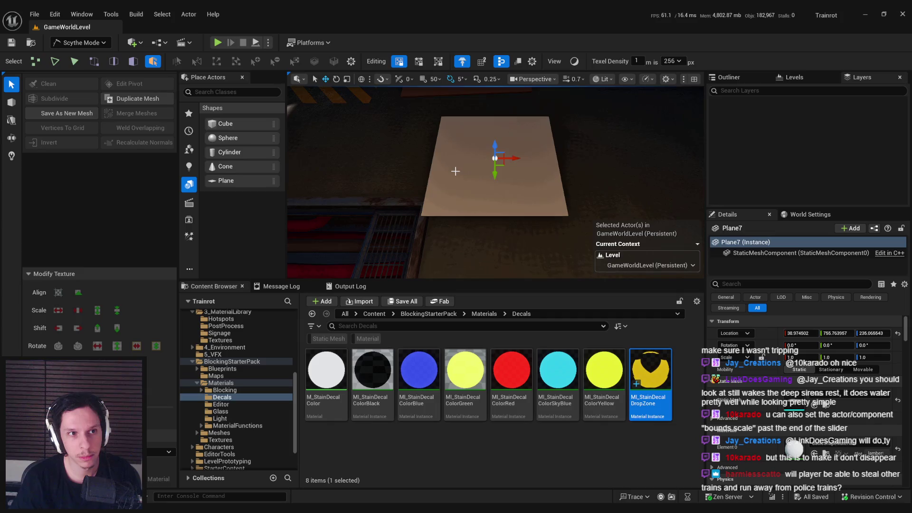
left_click(84, 43)
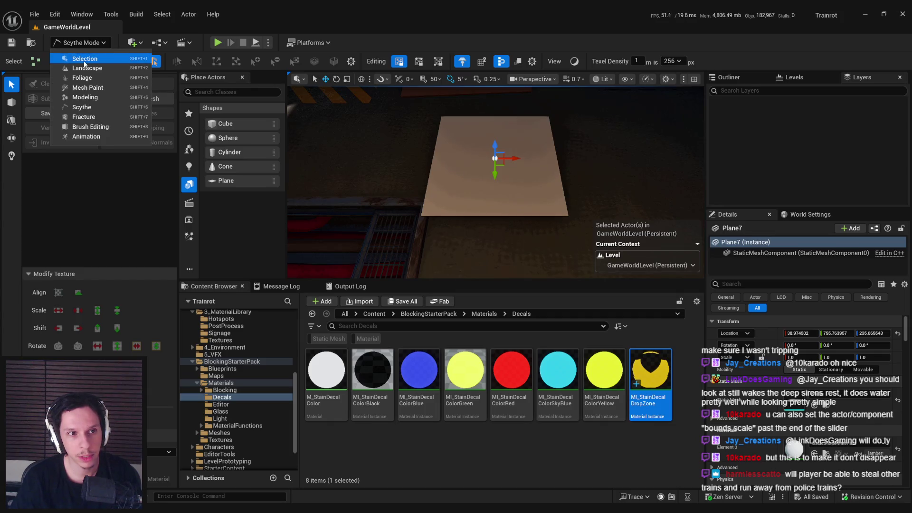
left_click(84, 43)
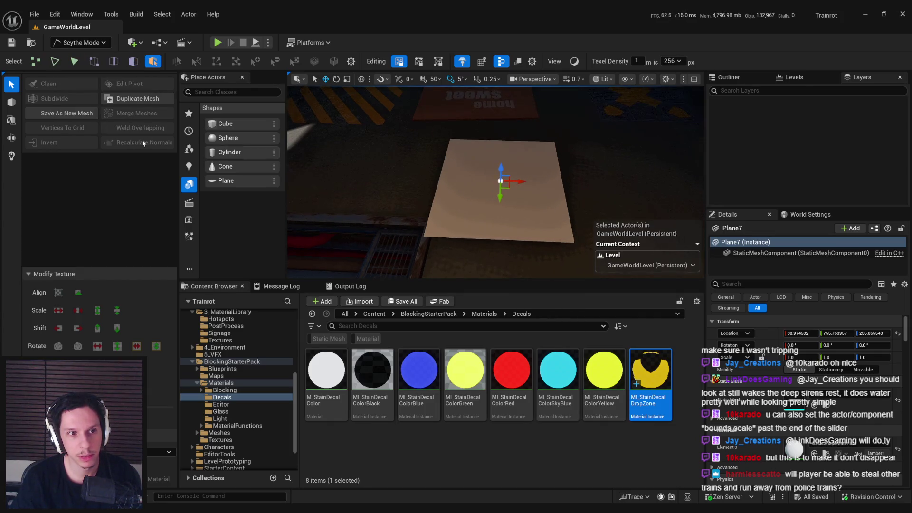
left_click(69, 118)
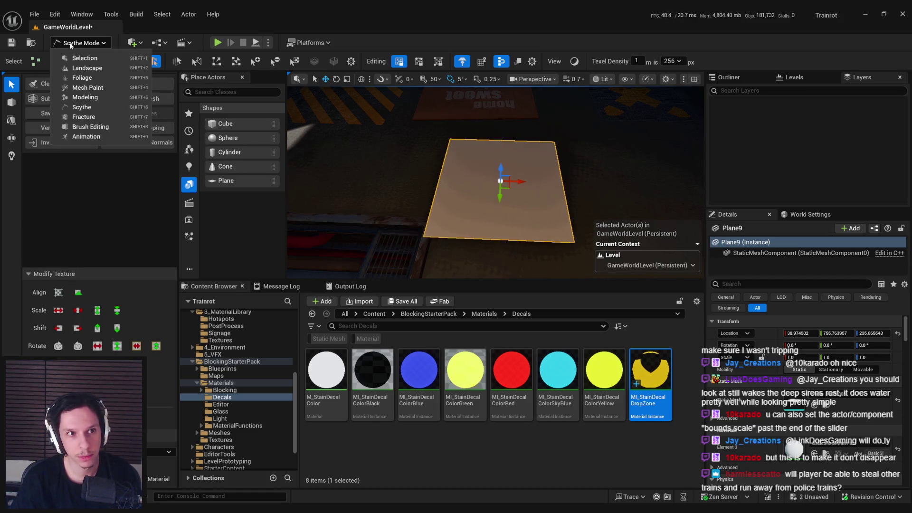
key("shift+1")
key("ctrl+shift+s")
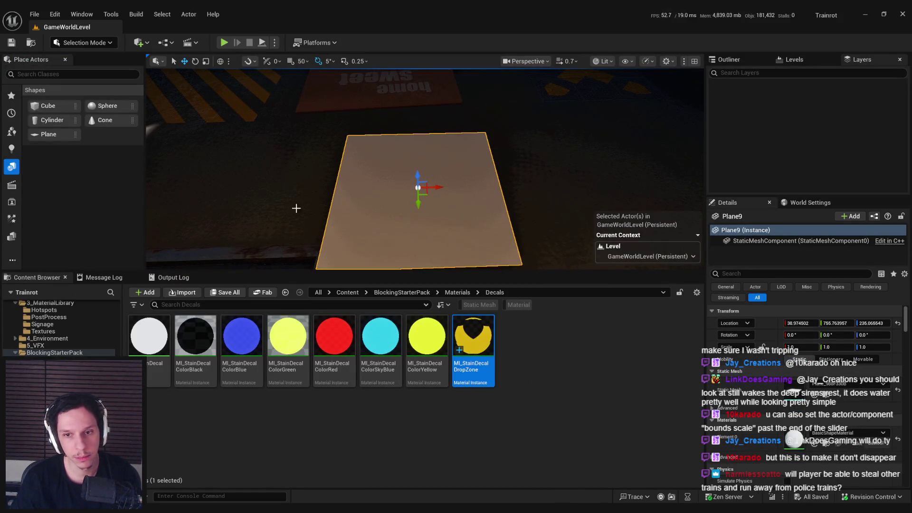
- Switch the editor into Modeling Mode
left_click(80, 43)
key("Escape")
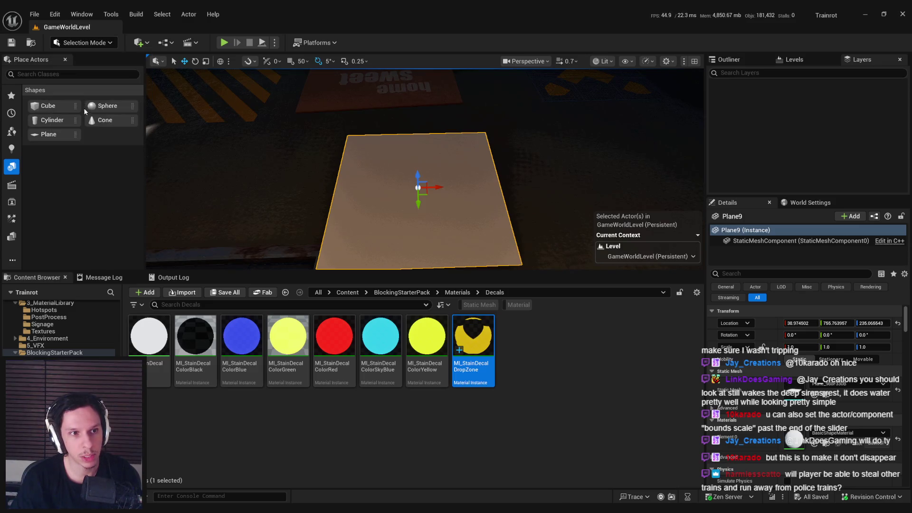
key("shift+5")
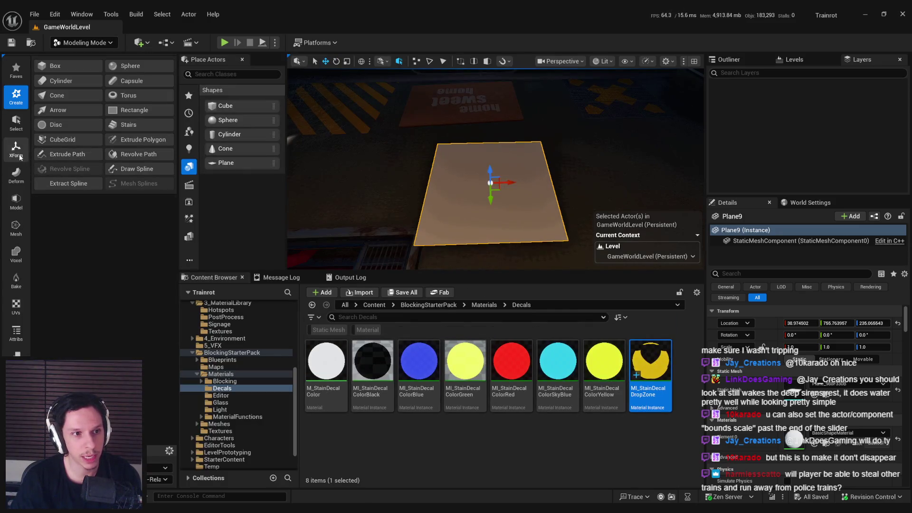
- Assign M_GrateTrimsheet to the plane's Element 0, frame it, and show the Mesh and UV tools
left_click(841, 433)
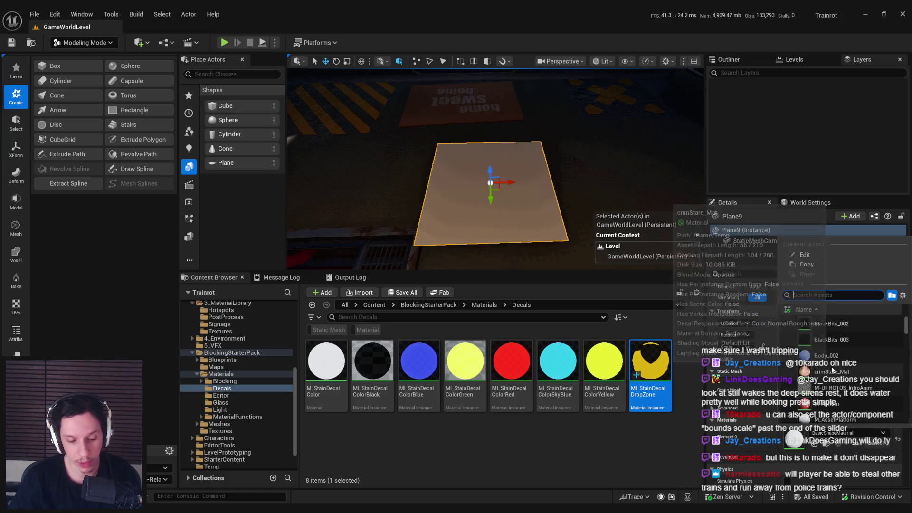
left_click(836, 323)
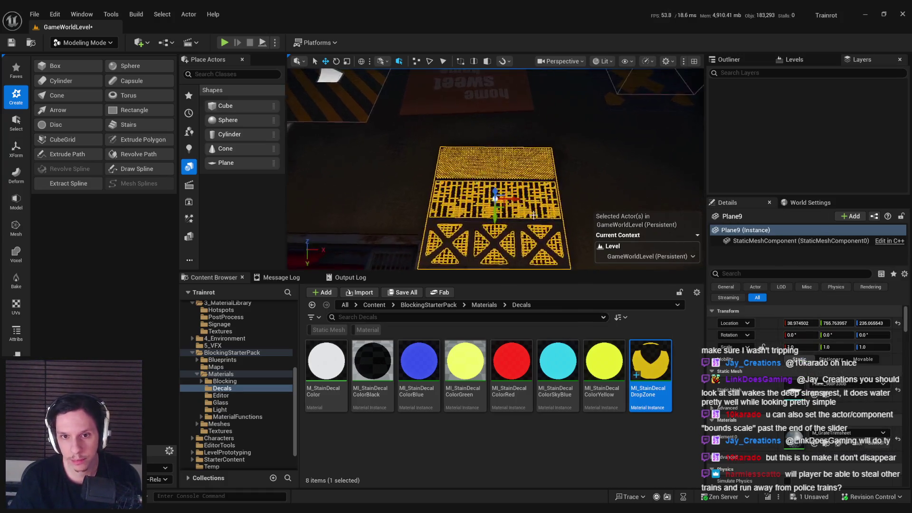
key("f")
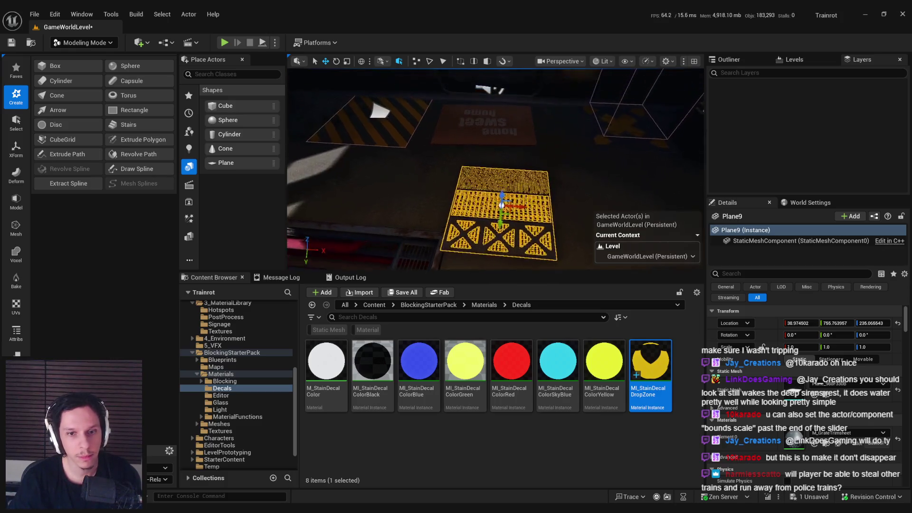
left_click(15, 237)
left_click(16, 307)
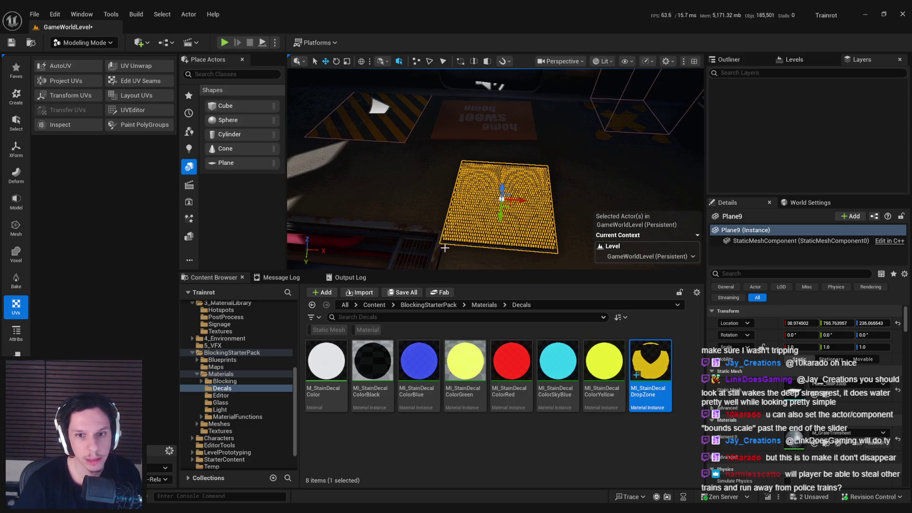
- Save the level, orbit around Plane9, select the grate floor plate, and show the Model tools
scroll(437, 245, "up", 5)
scroll(436, 237, "down", 5)
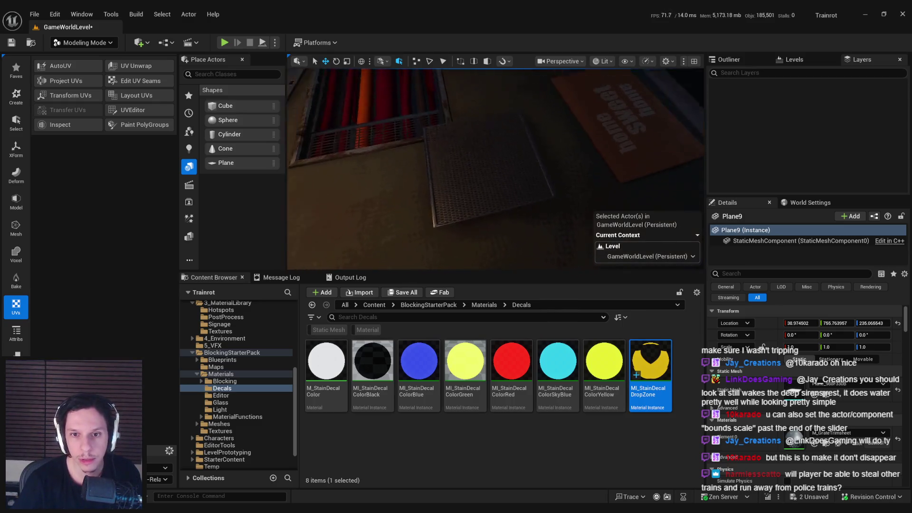
mouse_move(458, 182)
left_mouse_down()
mouse_move(520, 176)
mouse_move(527, 153)
left_mouse_up()
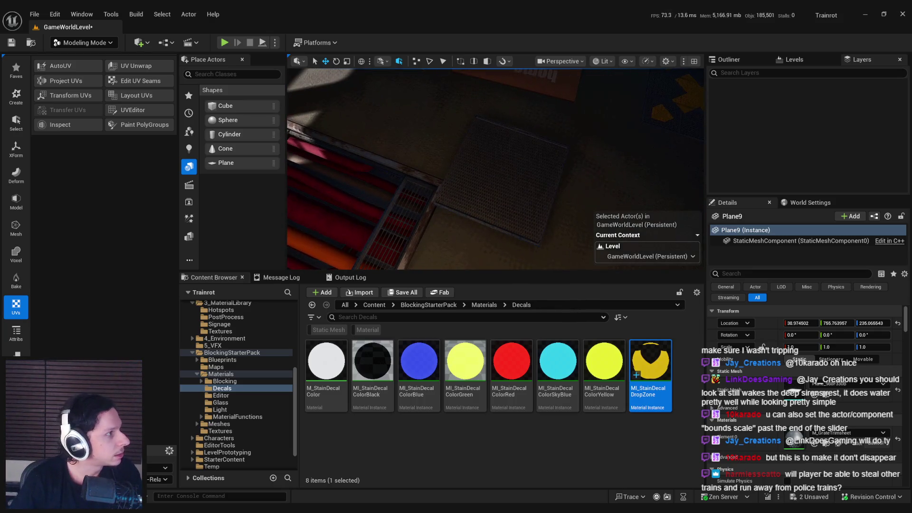
key("ctrl+s")
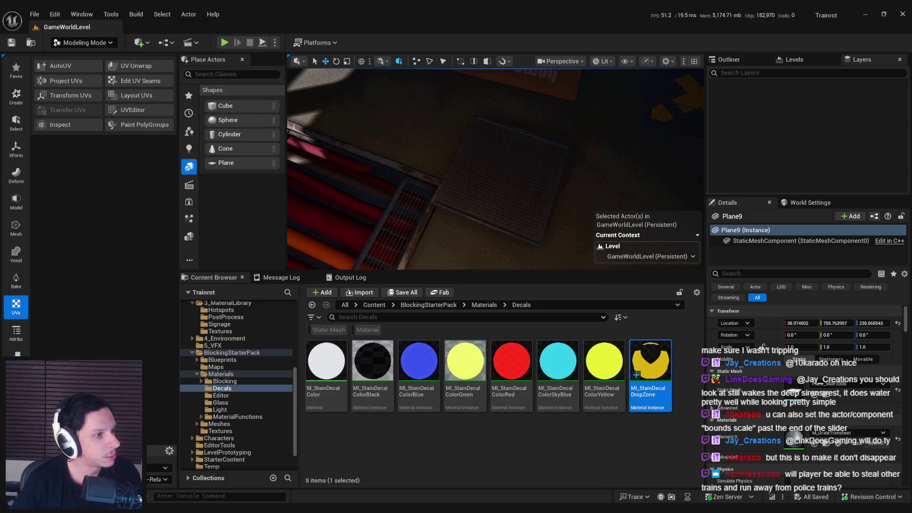
left_click_drag(439, 177, 430, 175)
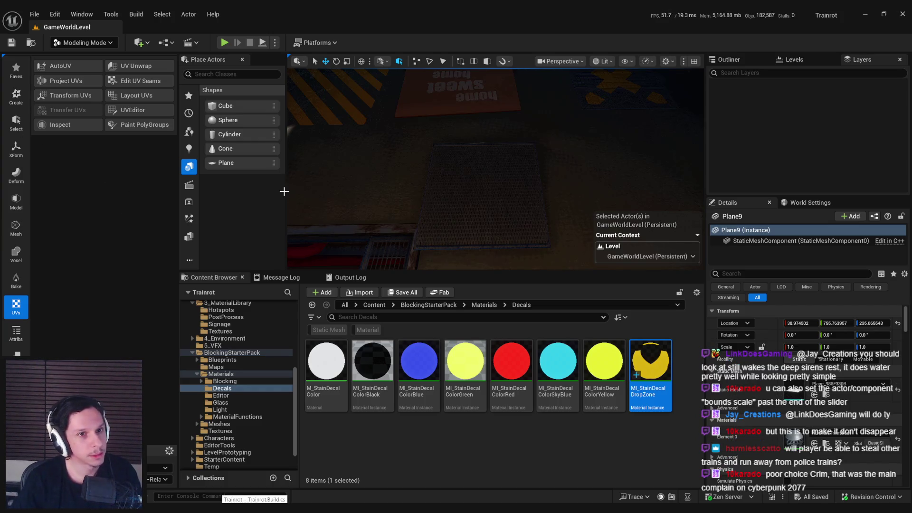
mouse_move(650, 375)
left_mouse_down()
mouse_move(458, 171)
mouse_move(458, 146)
left_mouse_up()
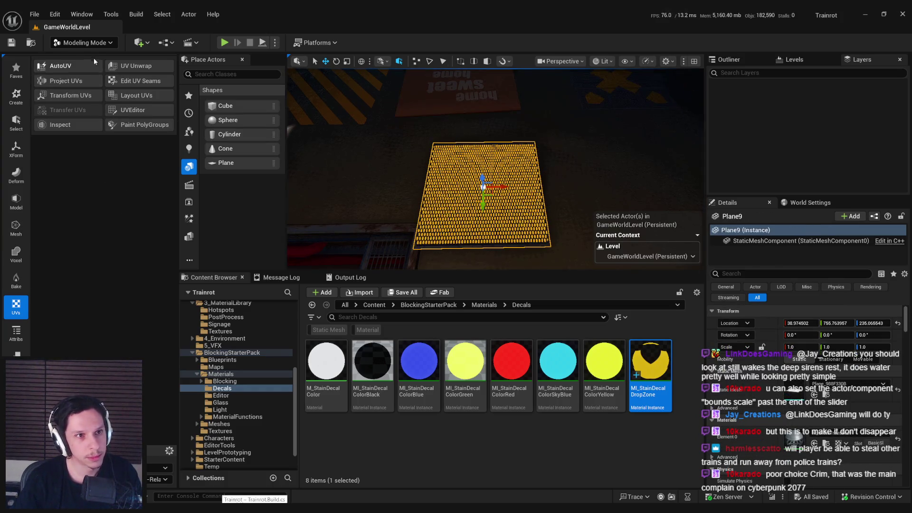
left_click(22, 205)
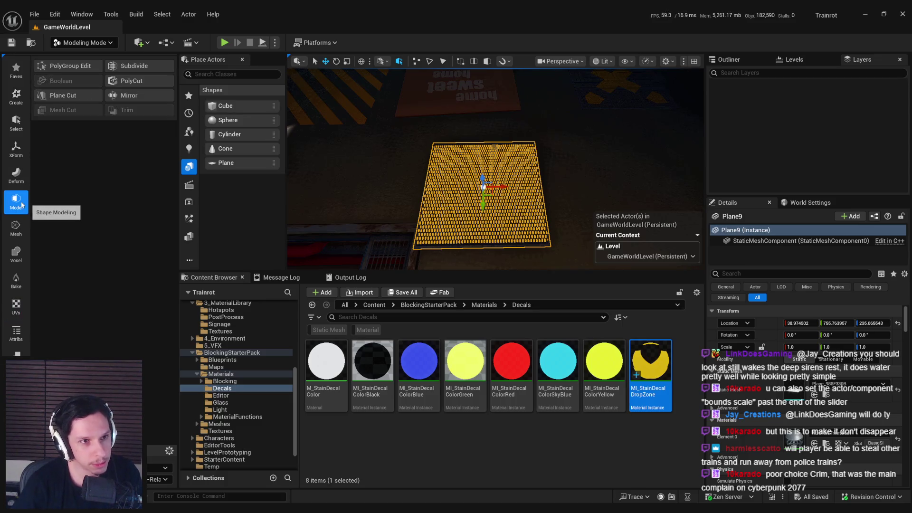
- Start subdividing the plate using the Bilinear scheme
left_click(134, 66)
left_click(109, 99)
type("2")
left_click(116, 111)
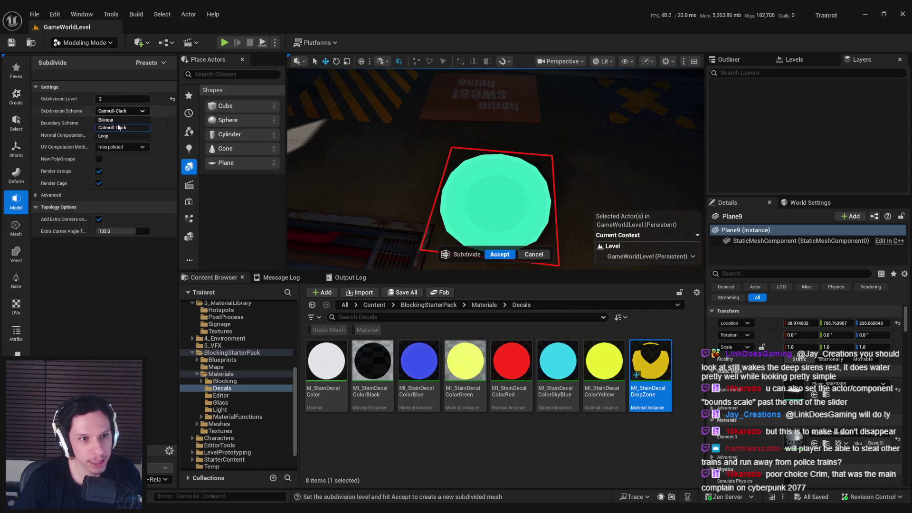
left_click(118, 122)
key("Return")
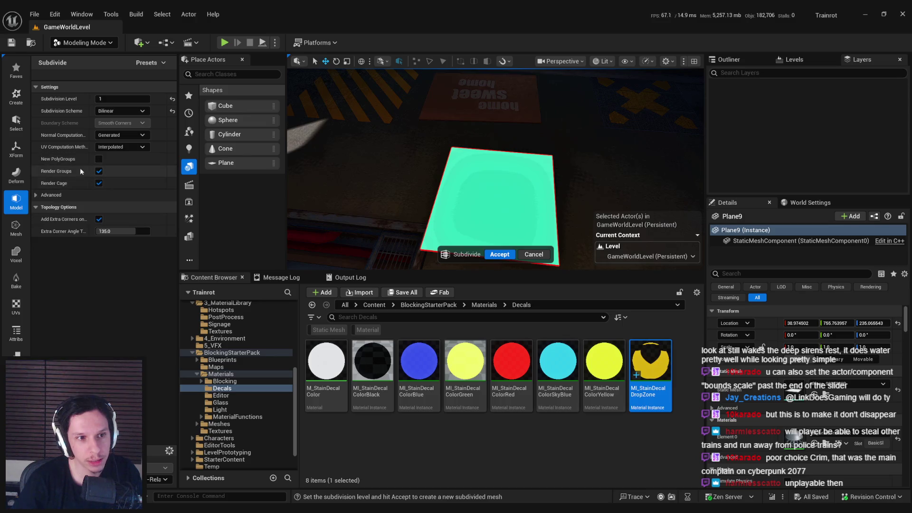
- Enable New PolyGroups at subdivision level 2, accept, save, and open UV Layout
left_click(99, 159)
left_click(99, 158)
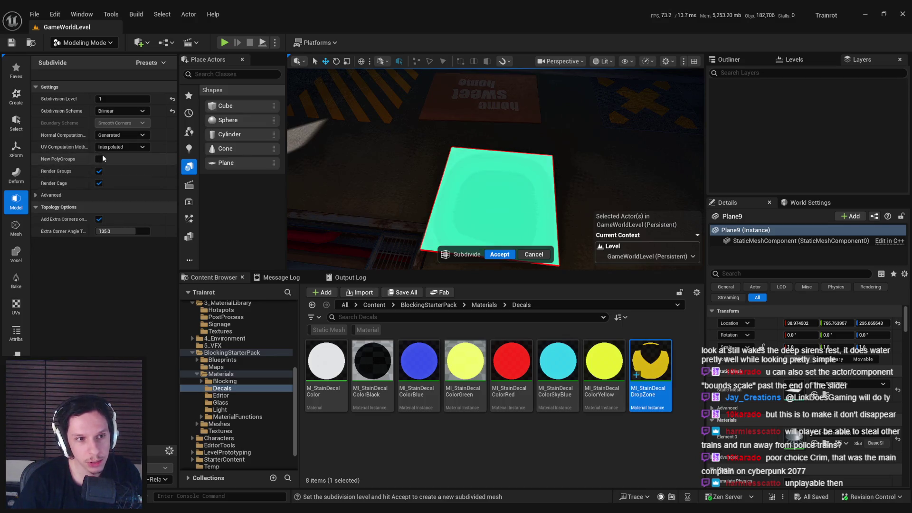
left_click(99, 159)
type("2")
key("Return")
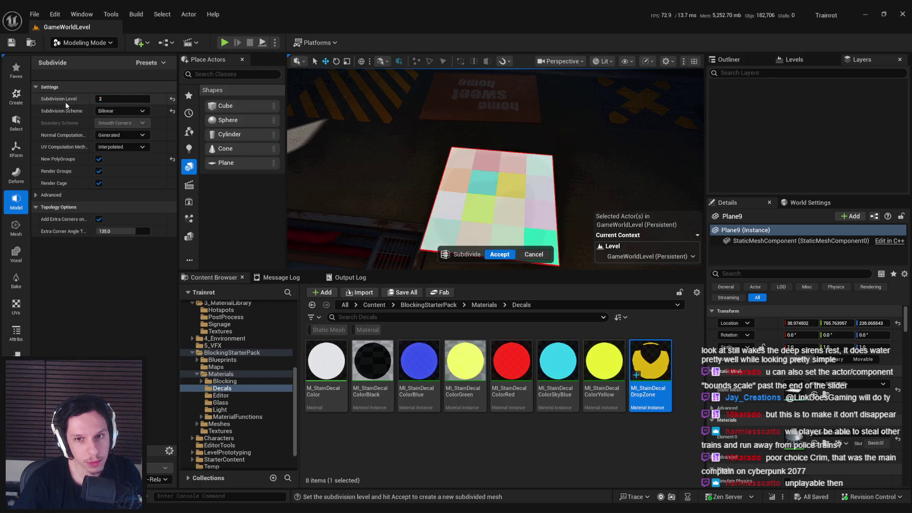
left_click(500, 254)
key("ctrl+s")
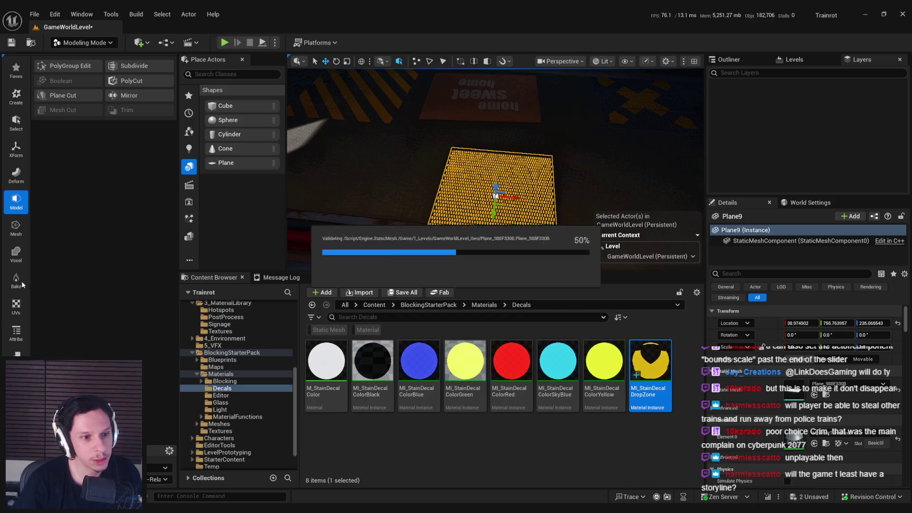
left_click(16, 304)
left_click(134, 97)
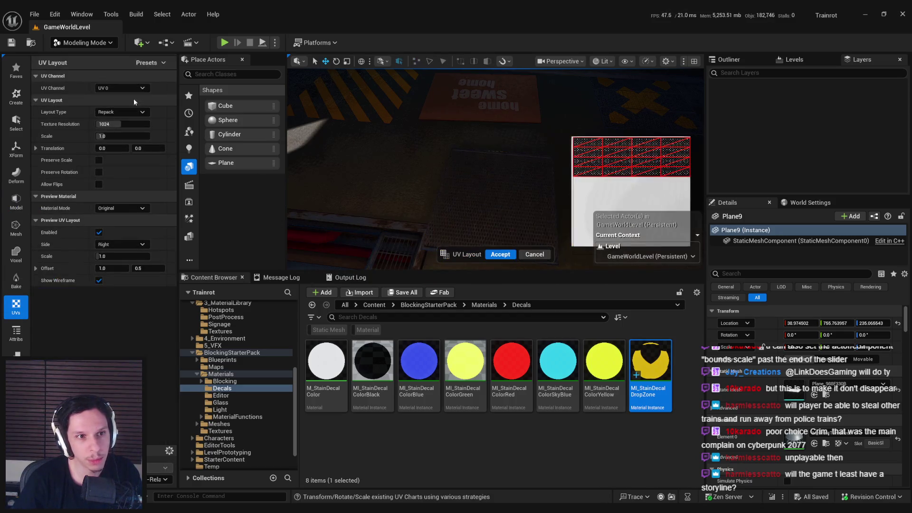
- Cancel UV Layout and open the plate in a maximized UV Editor
left_click(535, 255)
left_click(120, 112)
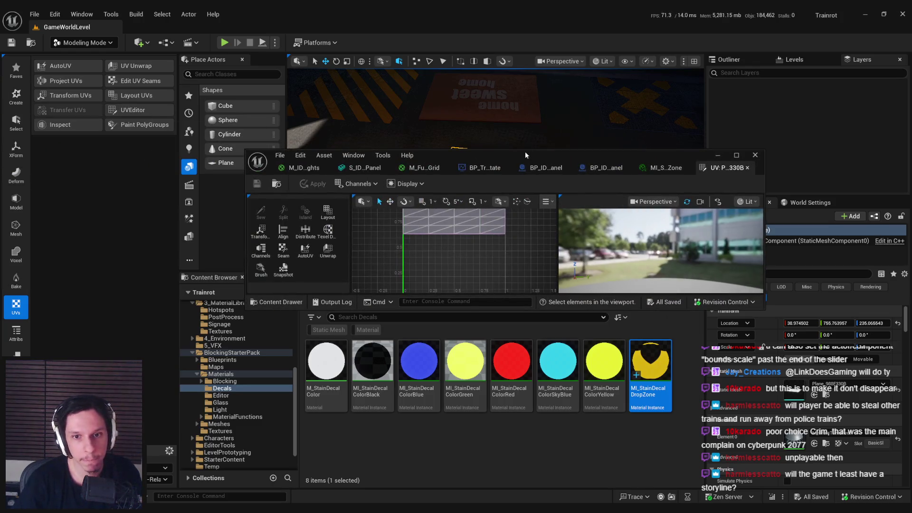
double_click(500, 176)
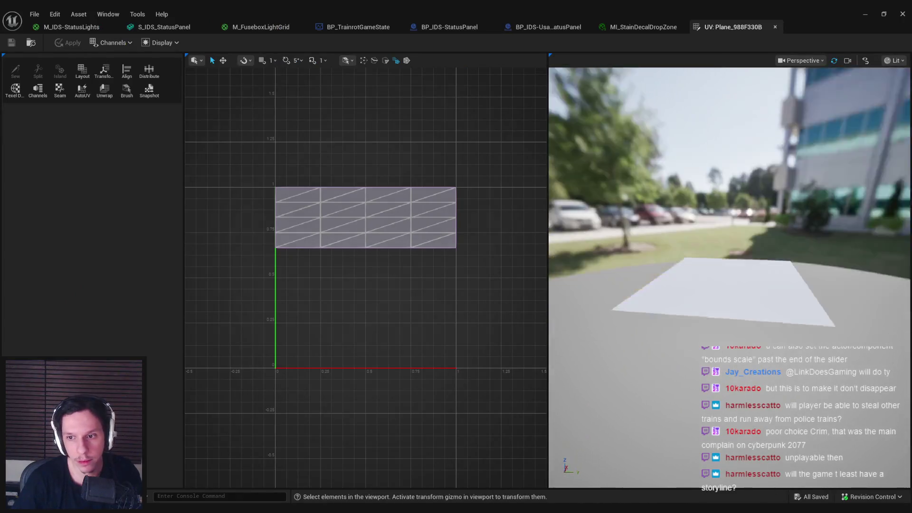
- Display M_GrateTrimsheet as a material background behind the UVs
left_click(160, 42)
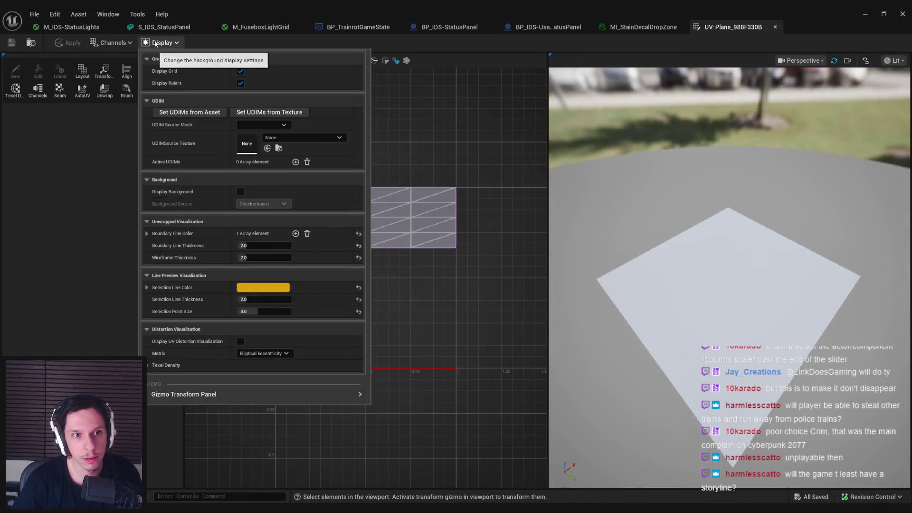
left_click(241, 192)
left_click(261, 203)
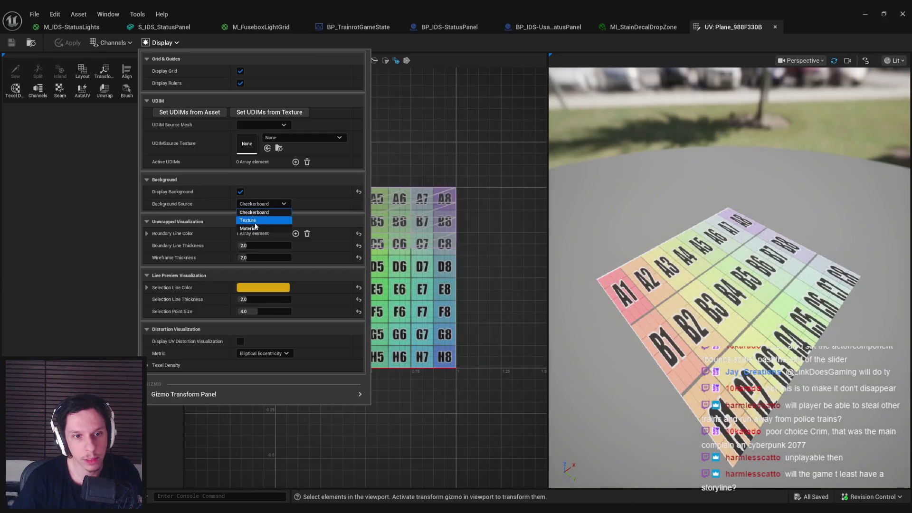
left_click(252, 228)
left_click(276, 216)
type("grate")
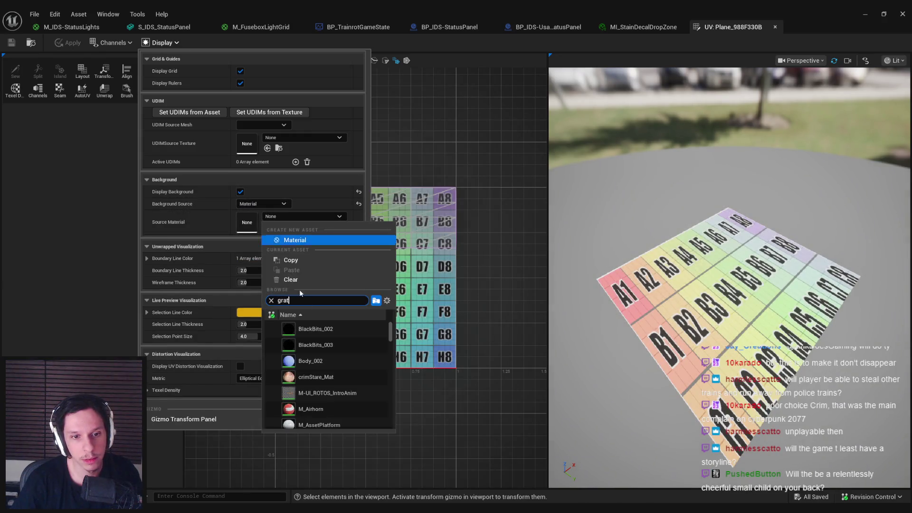
left_click(304, 330)
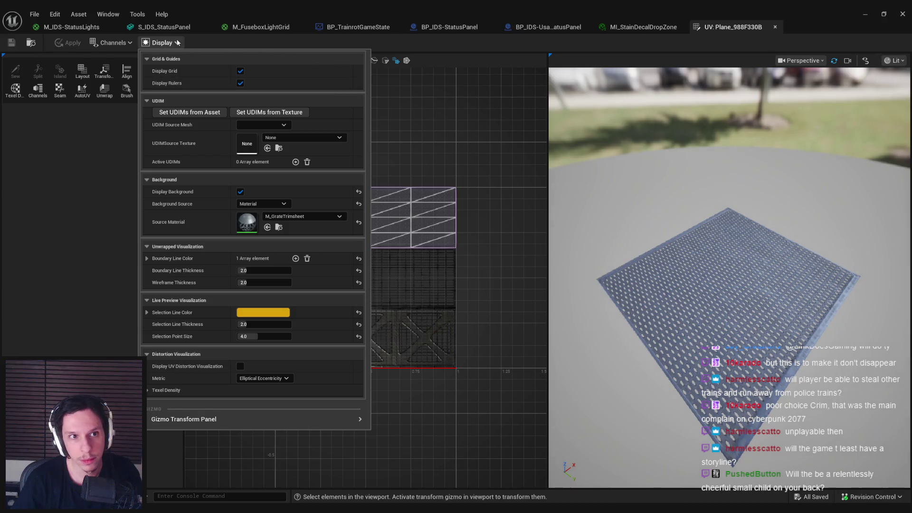
key("Escape")
- Marquee-select the two middle columns of the top UV island
scroll(304, 218, "up", 3)
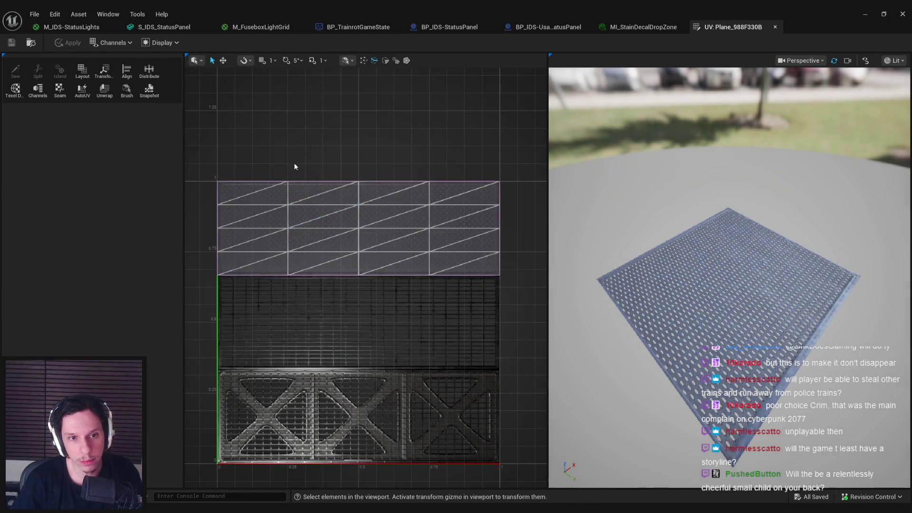
mouse_move(255, 168)
left_mouse_down()
mouse_move(417, 291)
mouse_move(415, 240)
left_mouse_up()
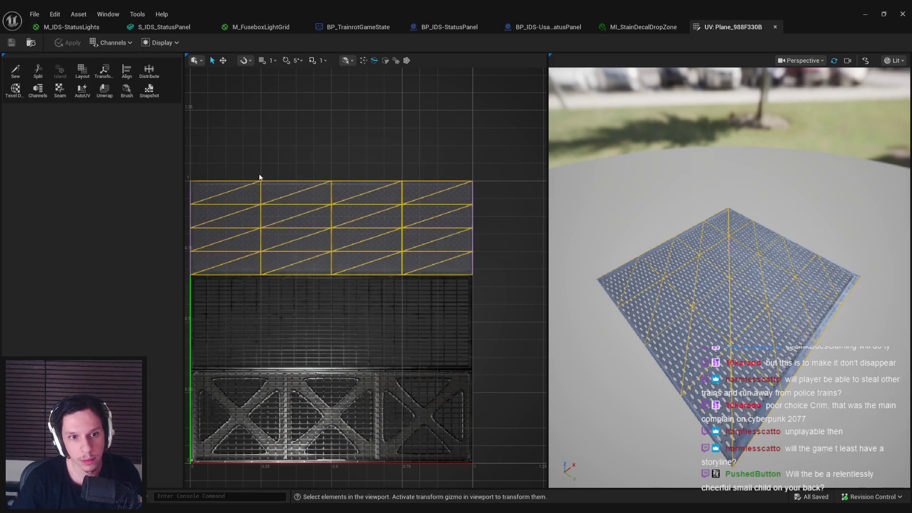
mouse_move(261, 170)
left_mouse_down()
mouse_move(406, 297)
mouse_move(417, 294)
mouse_move(407, 295)
left_mouse_up()
left_click_drag(283, 165, 387, 302)
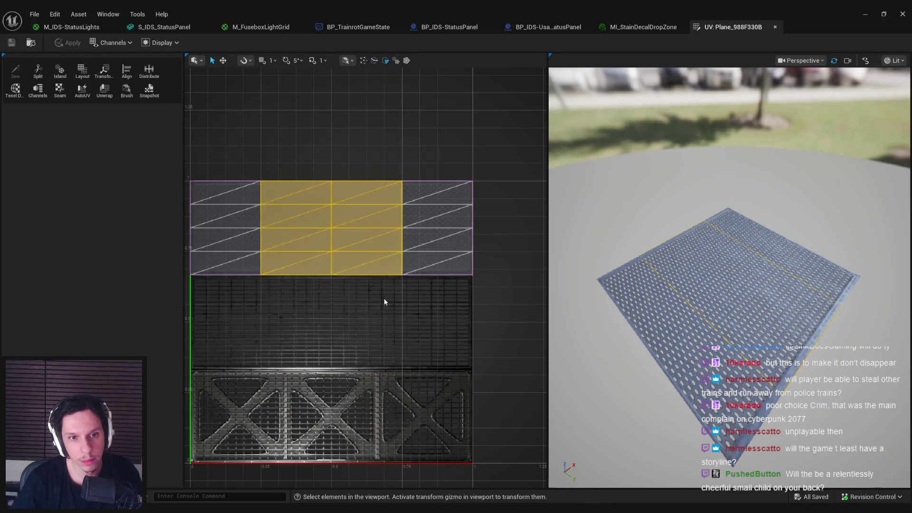
- Scale the middle UV columns on X to about 0.296, a narrow strip over the grate
left_click(224, 61)
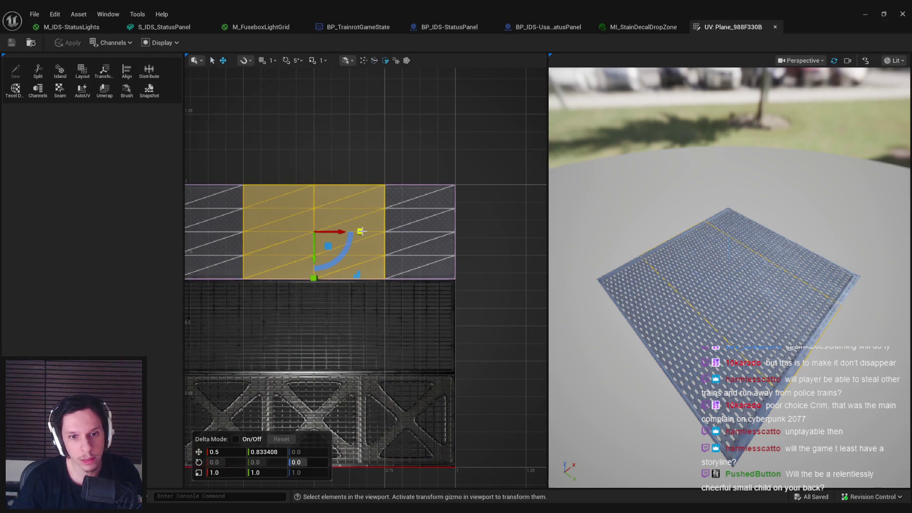
left_click_drag(361, 232, 366, 232)
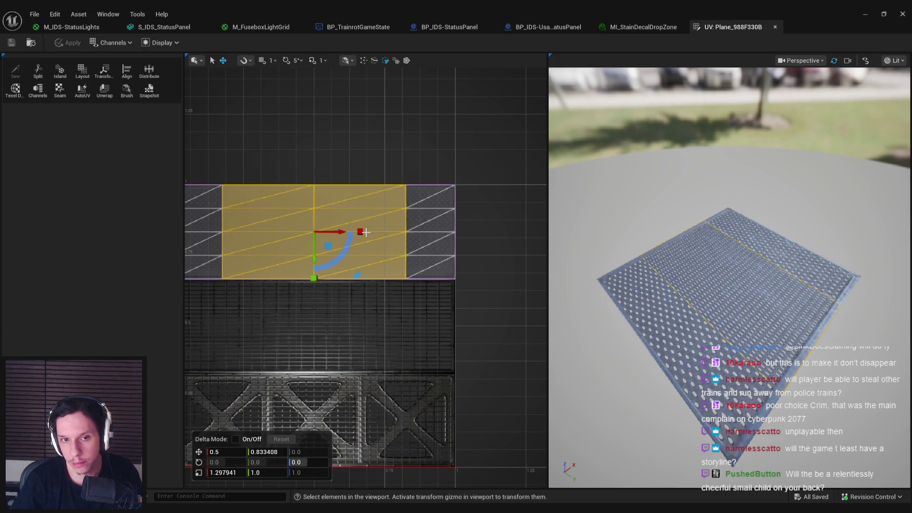
left_click_drag(367, 232, 368, 231)
left_click_drag(332, 159, 376, 165)
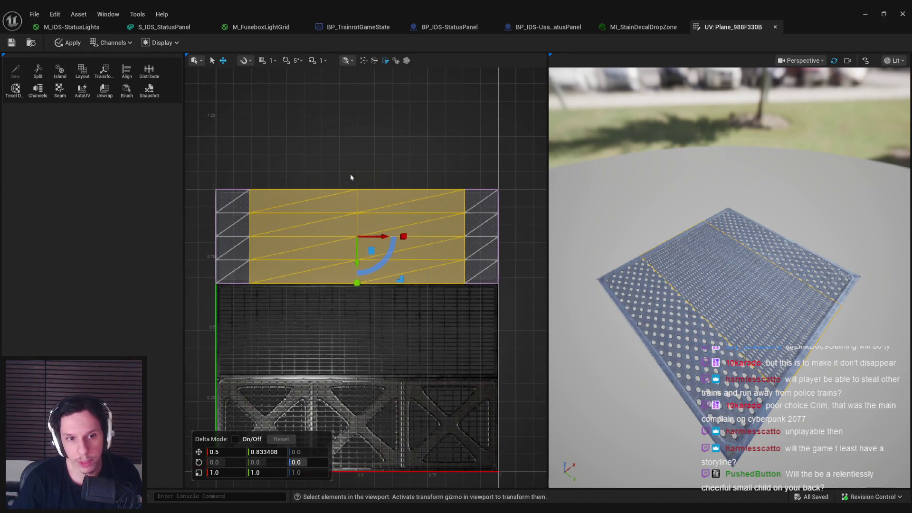
left_click_drag(402, 236, 403, 236)
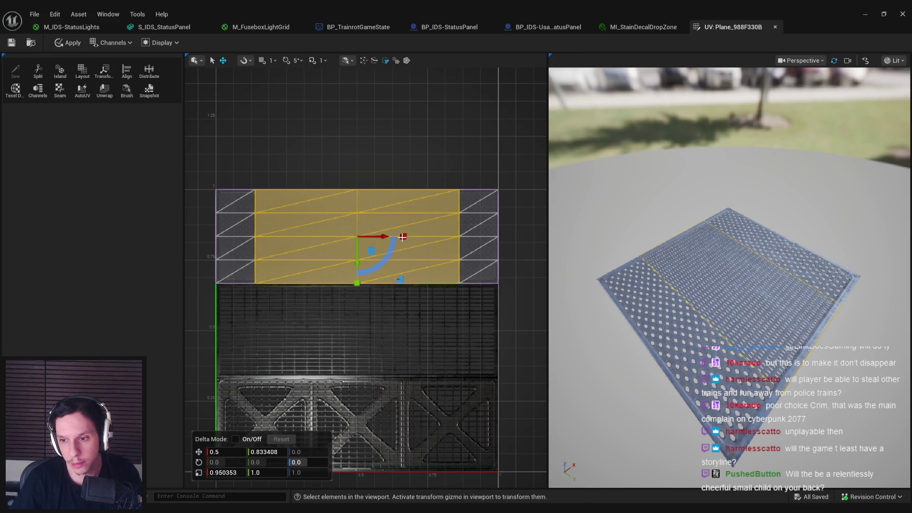
key("ctrl+z")
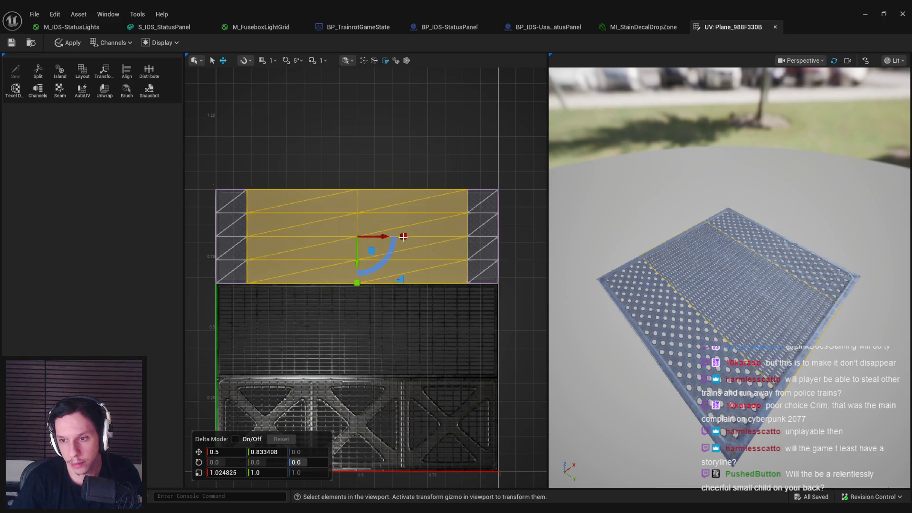
left_click_drag(404, 237, 402, 236)
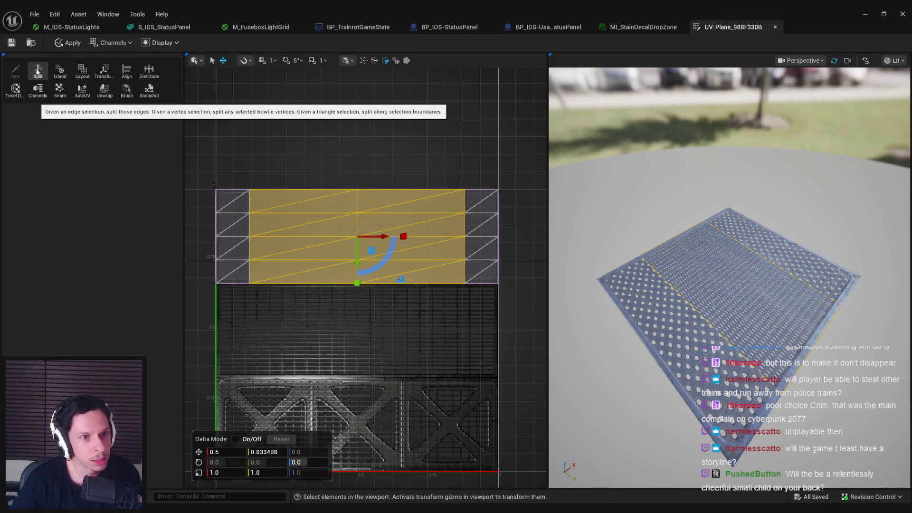
left_click_drag(404, 237, 394, 250)
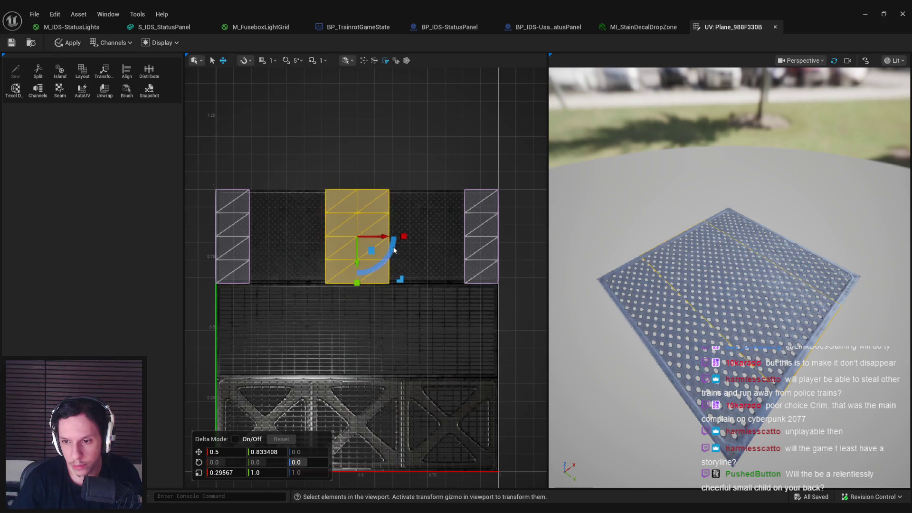
- Narrow the middle UV strip a little more and apply the UV changes to the plate
scroll(397, 269, "up", 5)
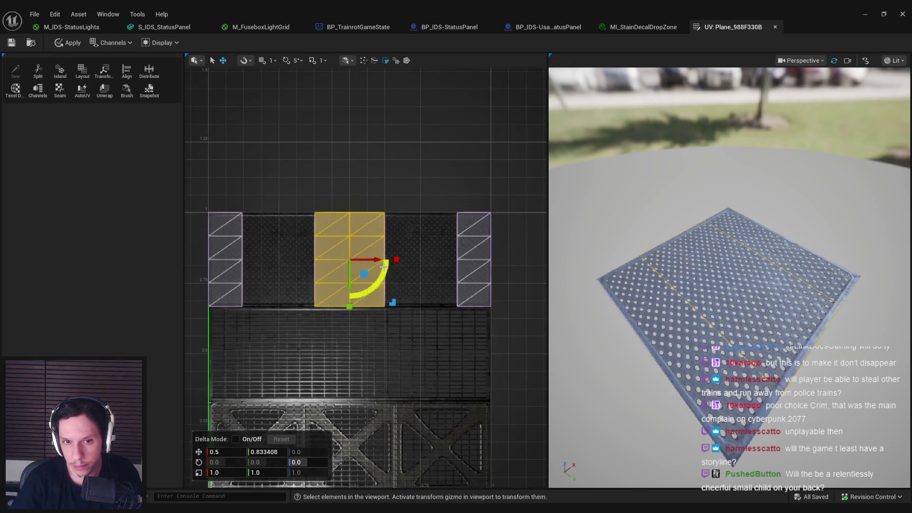
left_click_drag(317, 251, 315, 256)
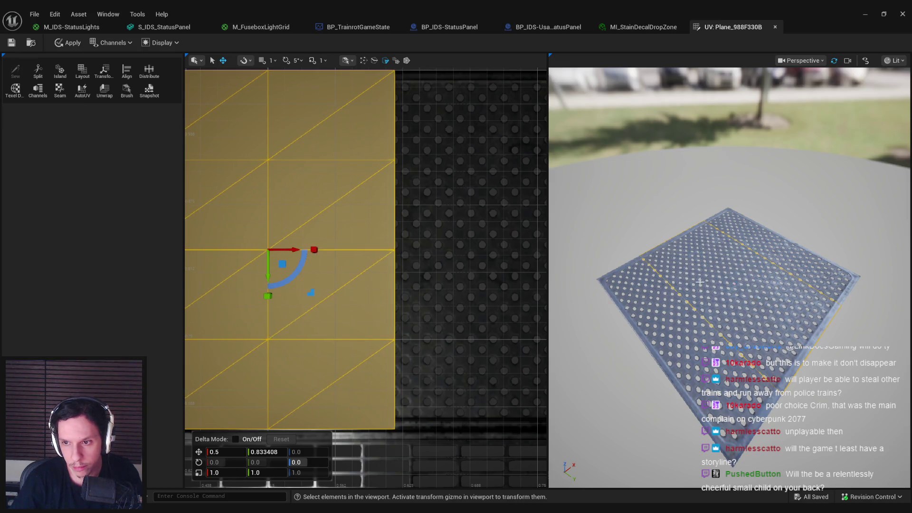
scroll(659, 277, "down", 2)
scroll(659, 277, "up", 5)
scroll(659, 277, "down", 4)
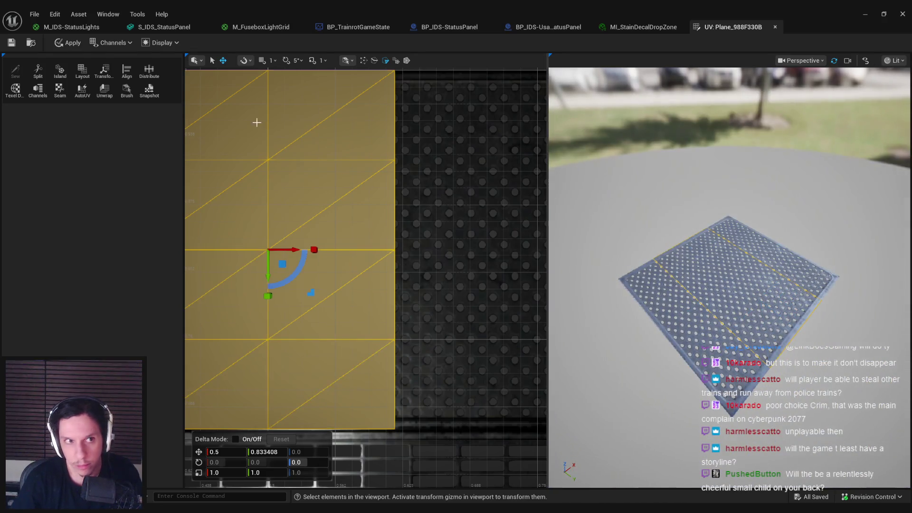
left_click(70, 42)
- View the plate from above in the preview to check the even grate, and save
left_click(363, 262)
key("Escape")
scroll(683, 197, "up", 2)
left_click_drag(614, 190, 618, 233)
key("ctrl+s")
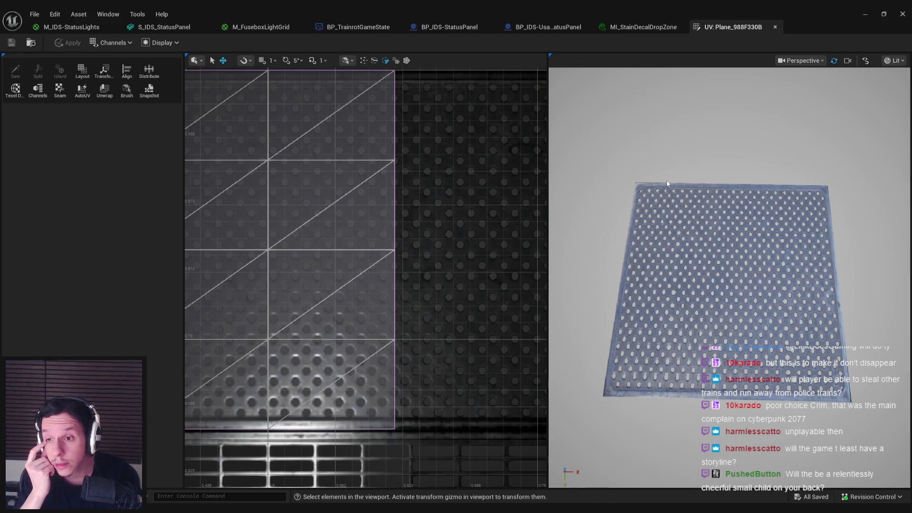
left_click(366, 199)
- Select the middle band of UV faces and stretch it taller along Y
left_click(426, 202)
scroll(456, 202, "down", 4)
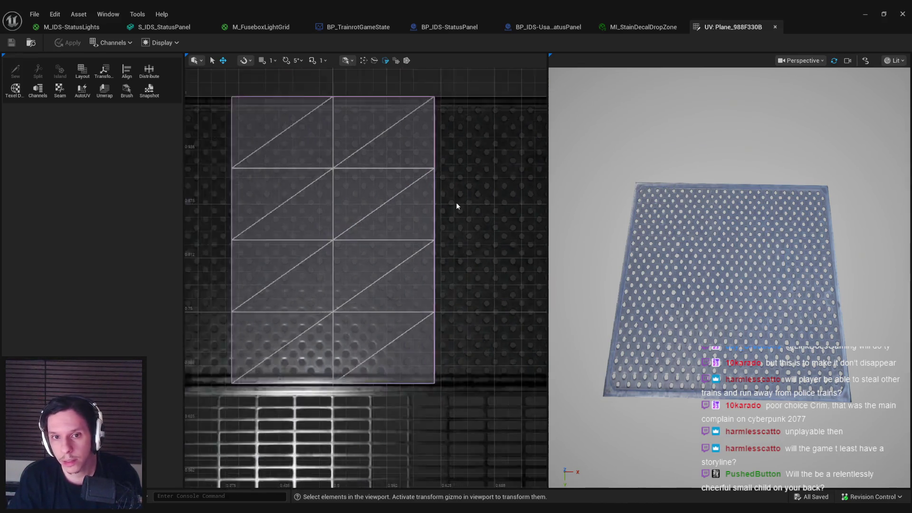
left_click_drag(229, 204, 531, 245)
scroll(403, 322, "up", 4)
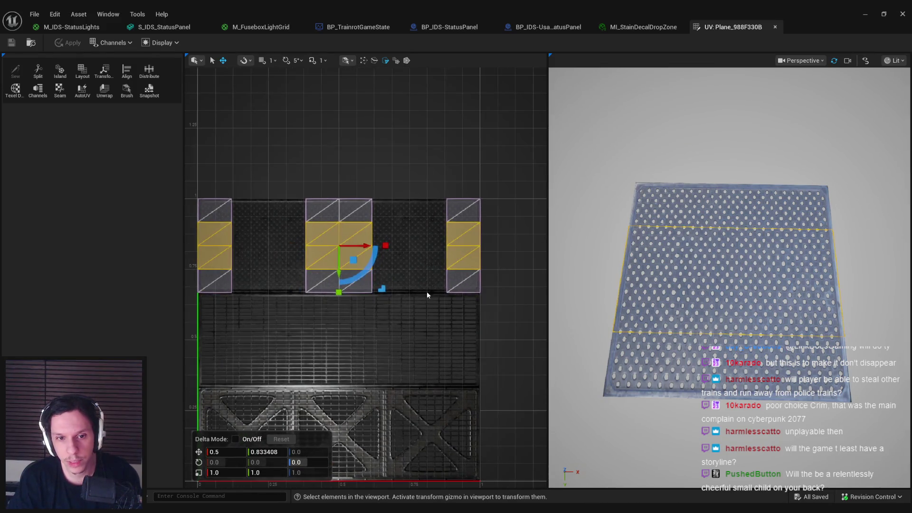
mouse_move(299, 263)
left_mouse_down()
mouse_move(300, 271)
mouse_move(300, 262)
left_mouse_up()
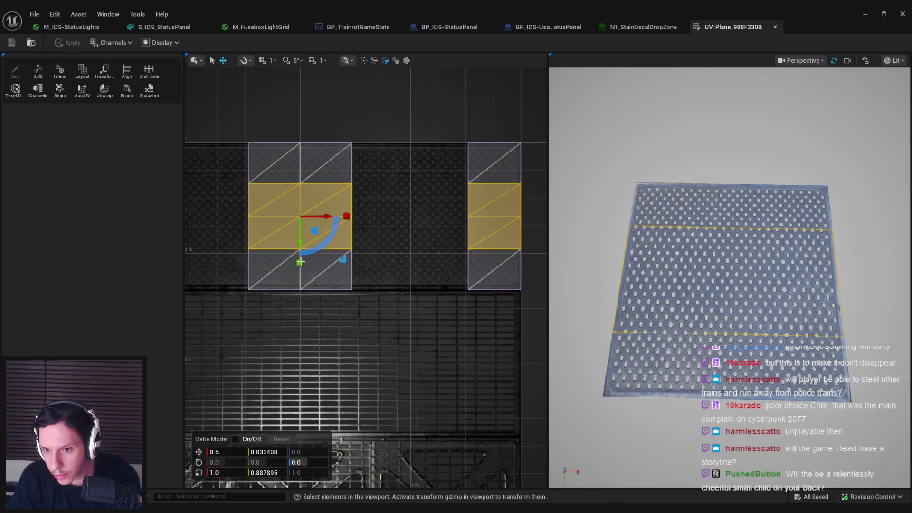
left_click_drag(301, 261, 301, 261)
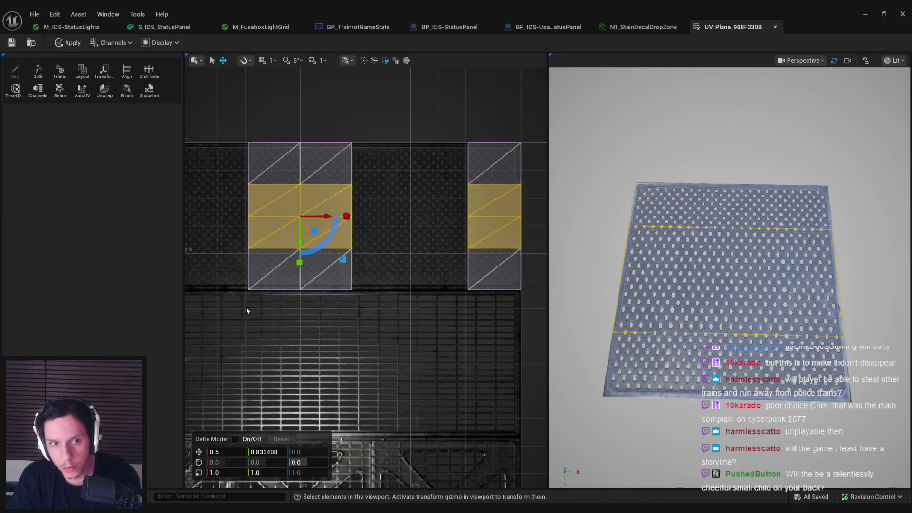
- Apply and save the plane mesh, then close the UV editor to return to the level
left_click(250, 340)
left_click(69, 42)
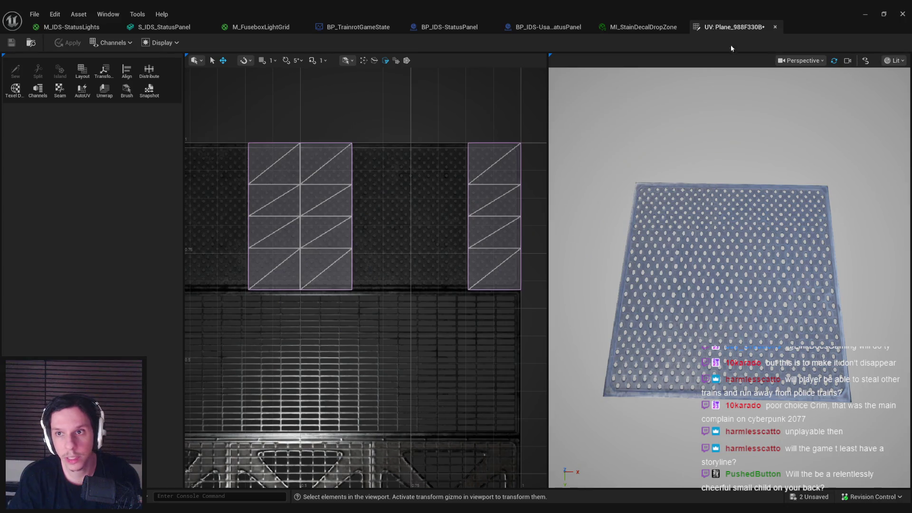
key("ctrl+s")
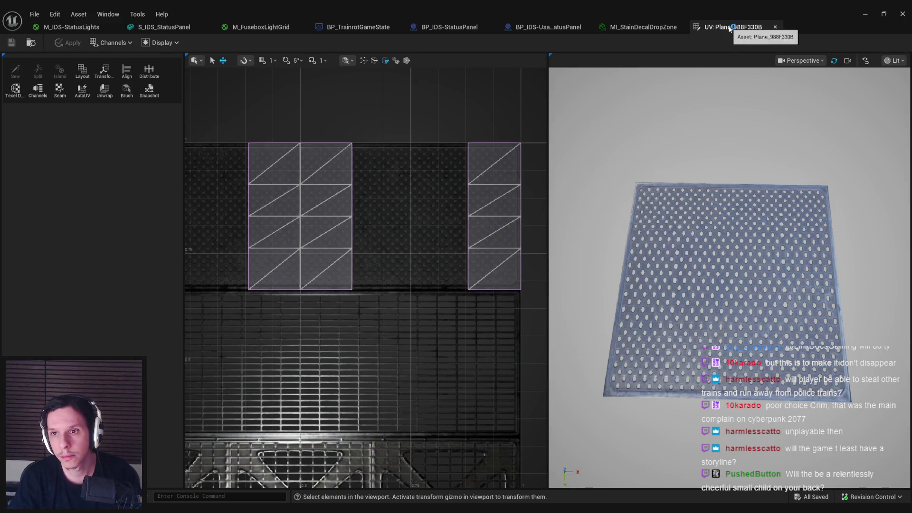
middle_click(735, 26)
left_click_drag(513, 204, 514, 203)
- Delete the temporary plane from the level and switch back to Selection Mode
key("f")
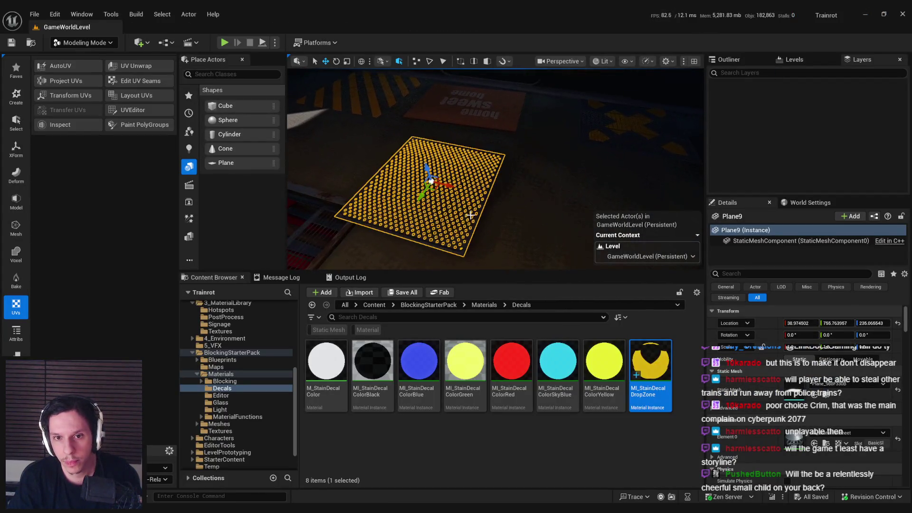
key("Delete")
left_click(83, 42)
left_click(90, 59)
- Enter the LevelTrain_MainEngine instance and open BP_IDS-UsableStatusPanel in the Blueprint Editor
scroll(515, 179, "down", 3)
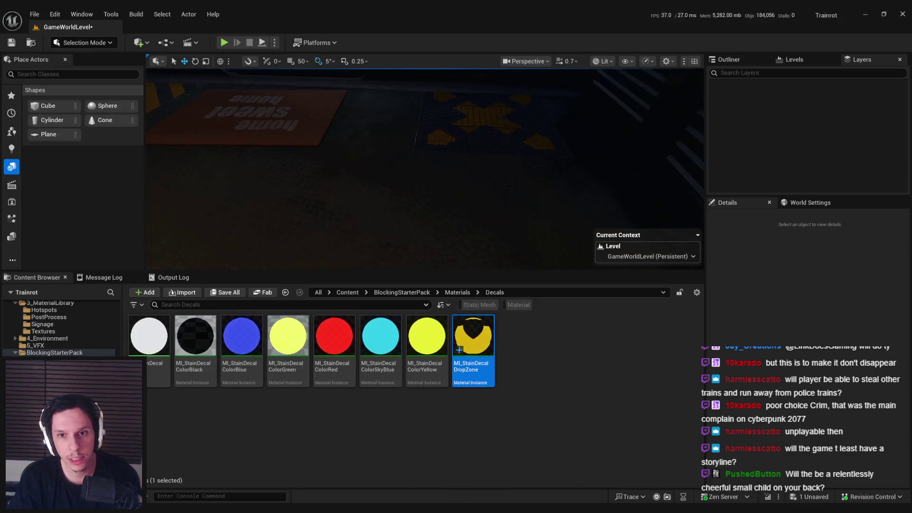
left_click(474, 220)
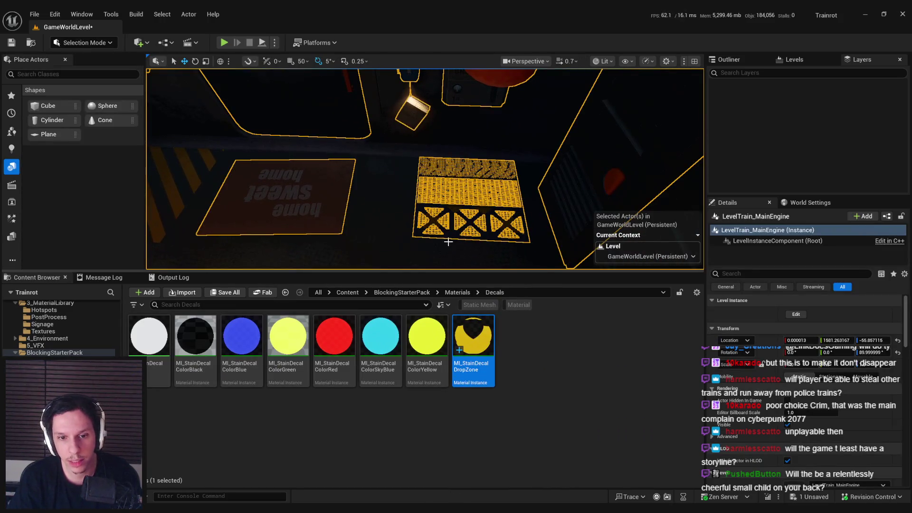
double_click(466, 214)
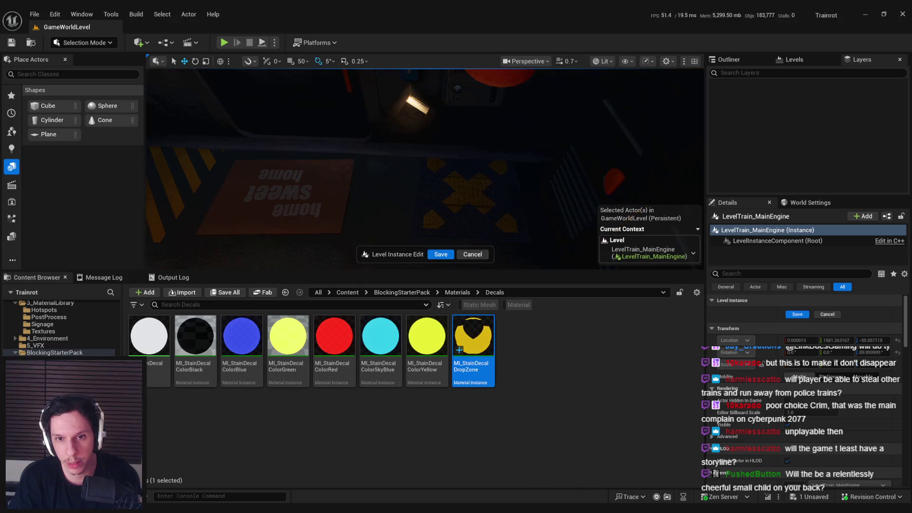
left_click(878, 217)
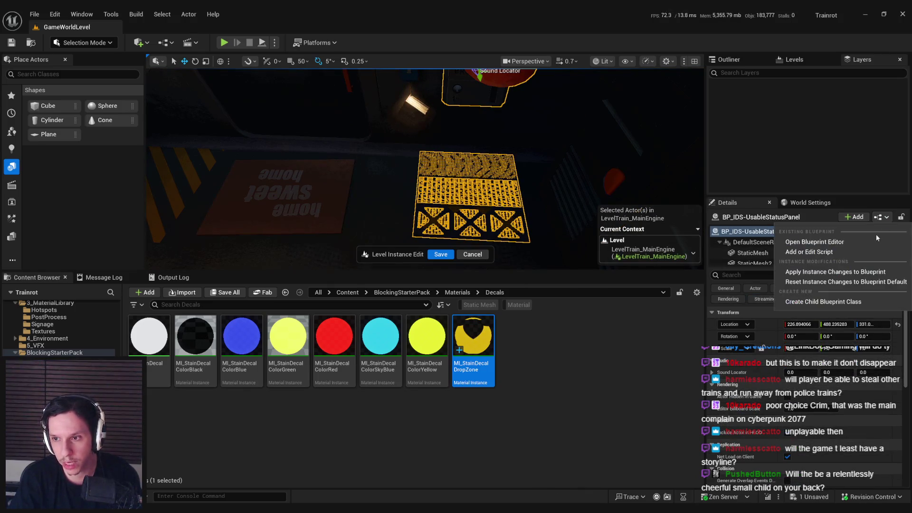
left_click(803, 241)
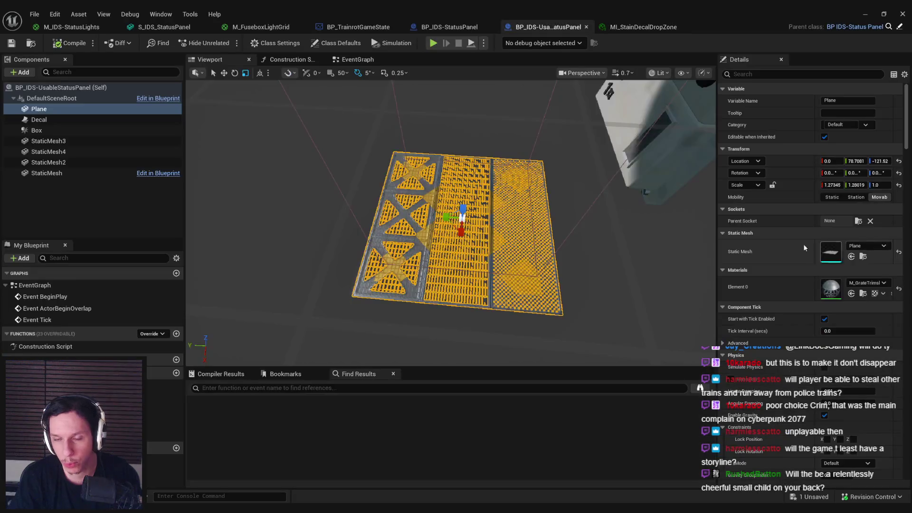
- Set the Plane component's Static Mesh to the re-UVed Plane_988F330B asset
left_click(866, 247)
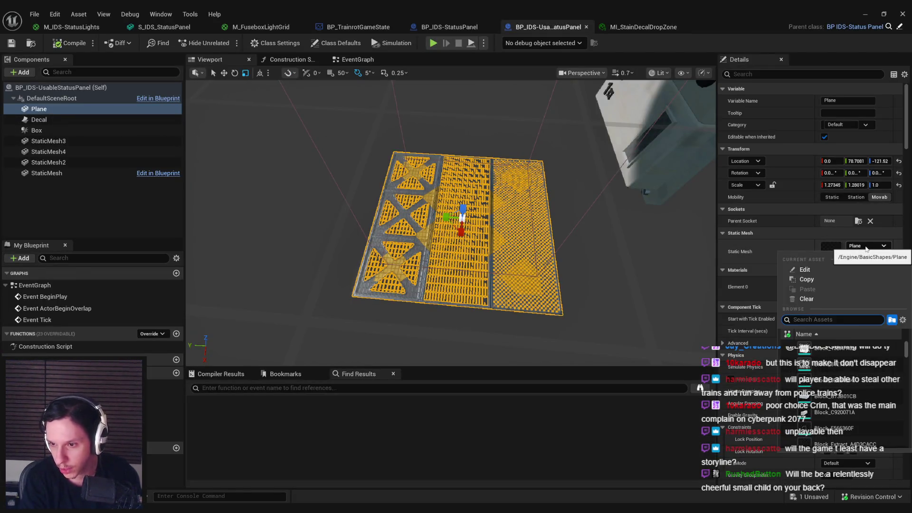
type("plane")
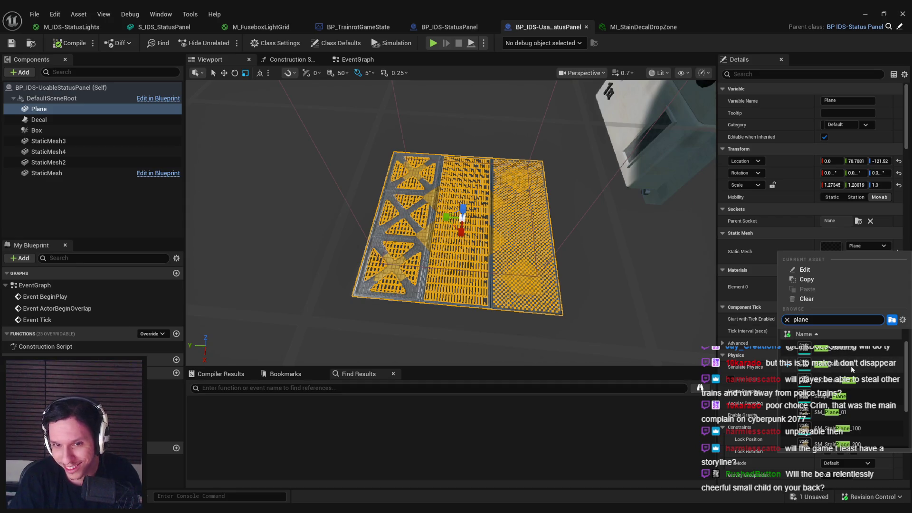
left_click(852, 370)
- Widen the Plane to about 1.63 on X, save the blueprint and close the editor
left_click(167, 197)
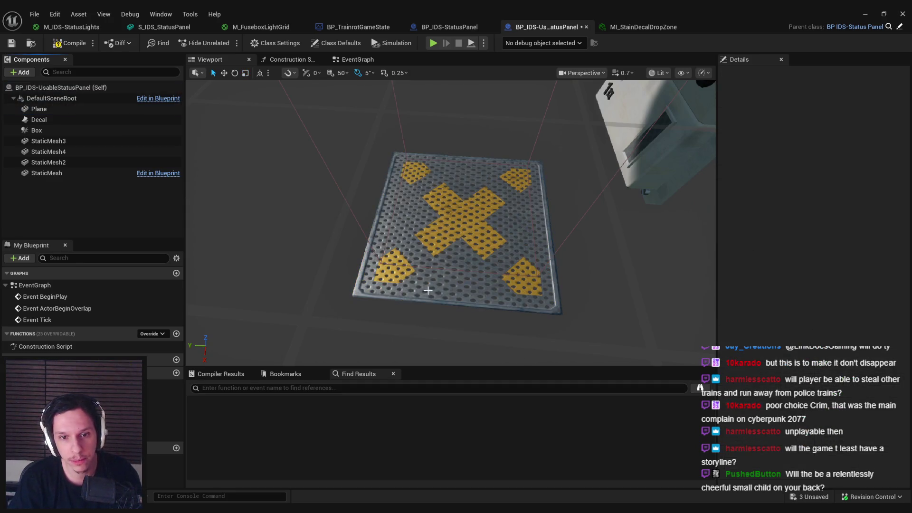
left_click(428, 290)
key("f")
left_click_drag(447, 244, 450, 244)
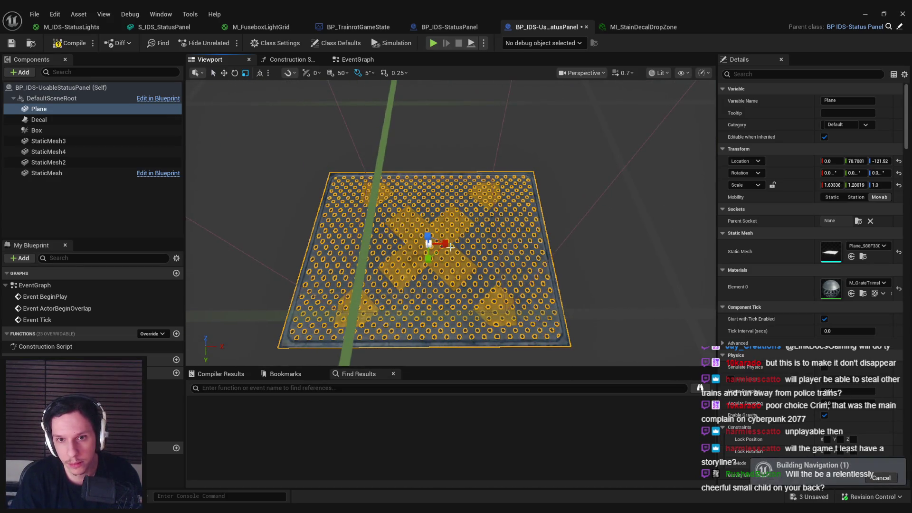
key("ctrl+s")
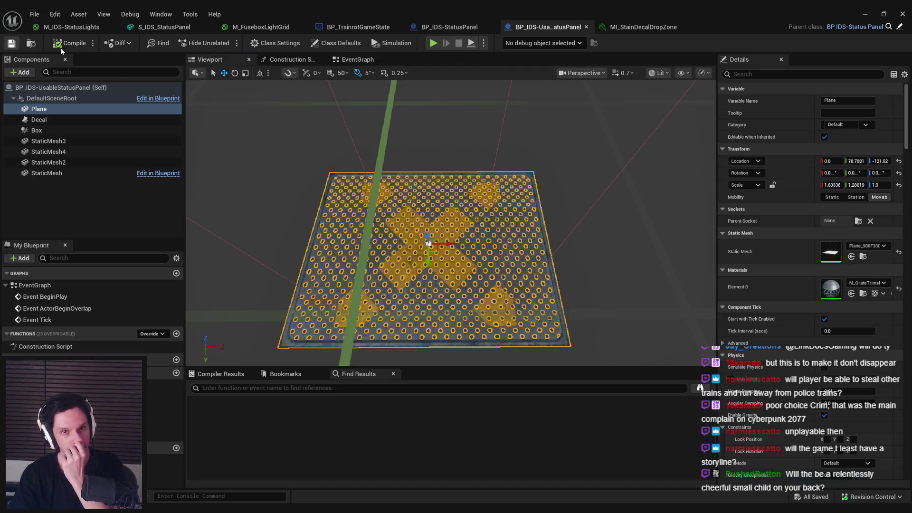
left_click(865, 14)
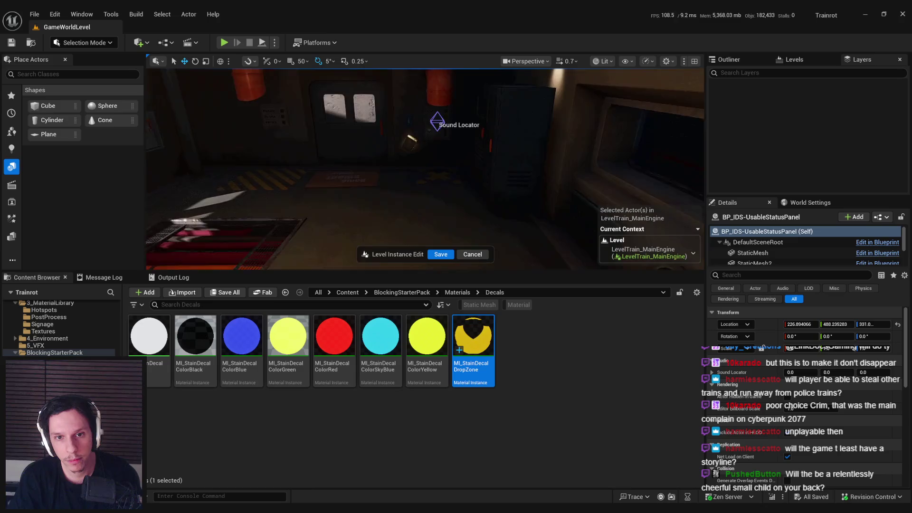
- Scale the Box component to 1.6143 by 1.575 so it covers the grate plate
key("alt+Tab")
left_click(36, 130)
key("f")
key("r")
left_click_drag(483, 190, 490, 190)
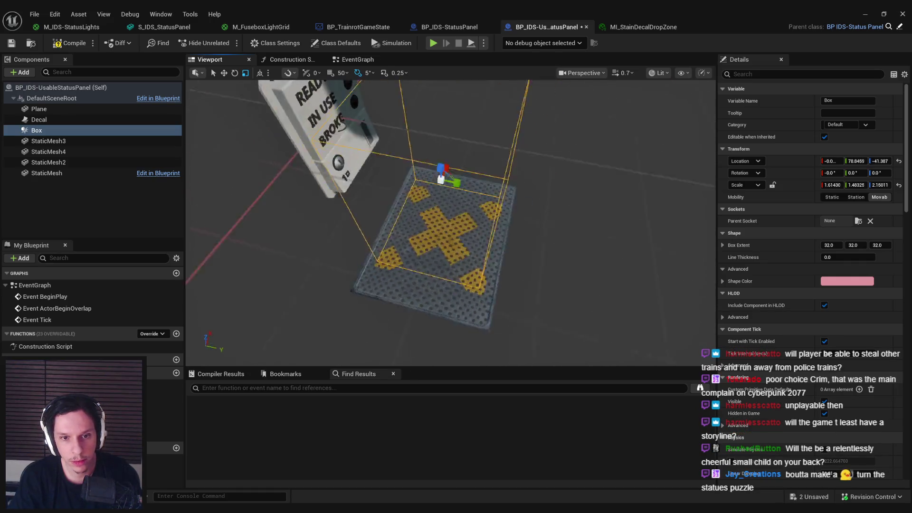
left_click_drag(489, 163, 504, 176)
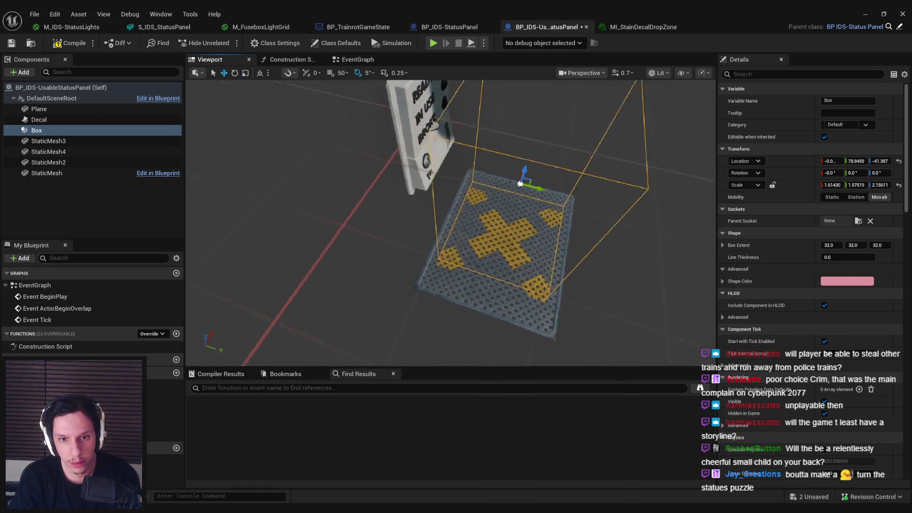
- Save the status panel blueprint and close it to return to the level
left_click(57, 43)
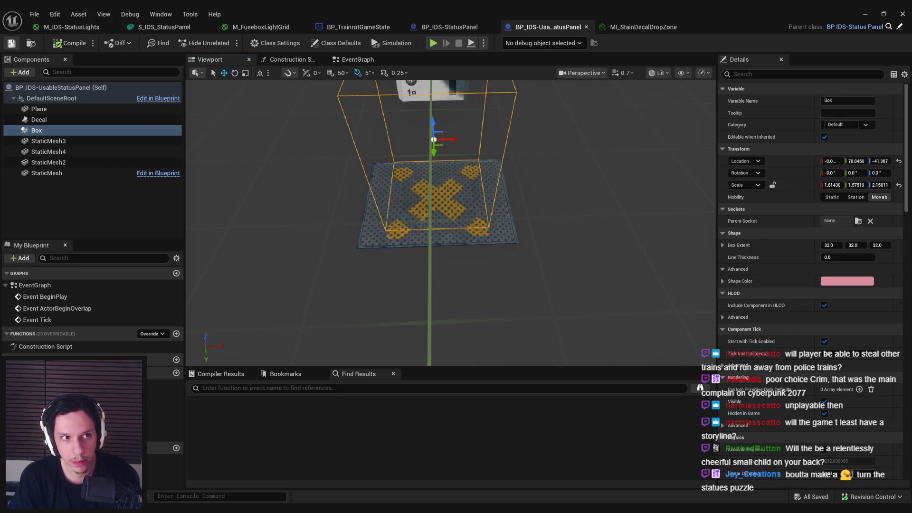
left_click(865, 14)
left_click_drag(486, 202, 434, 211)
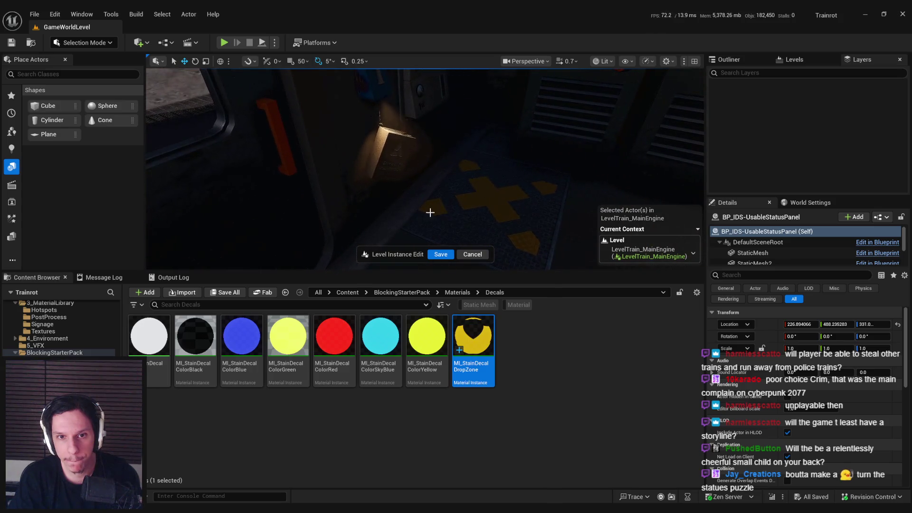
- Select the status panel and undo its accidental upward nudge
left_click(417, 225)
key("f")
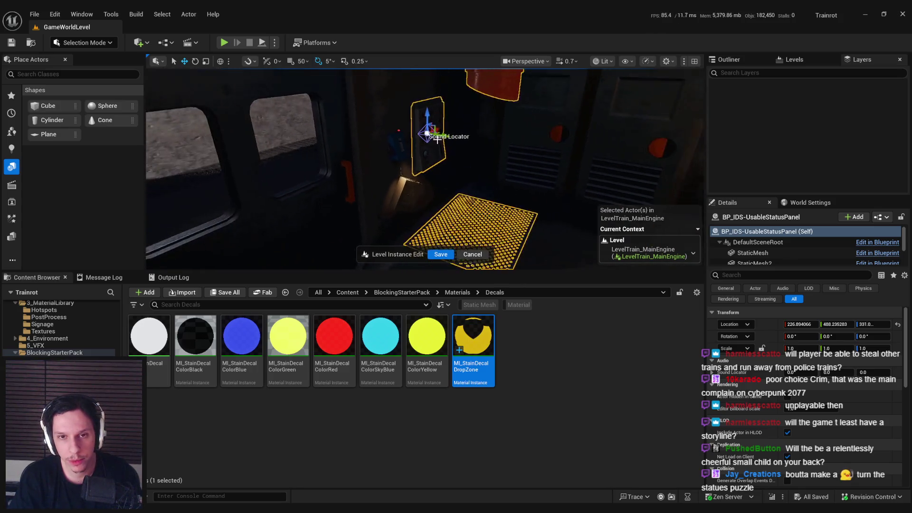
left_click_drag(425, 119, 425, 115)
key("Escape")
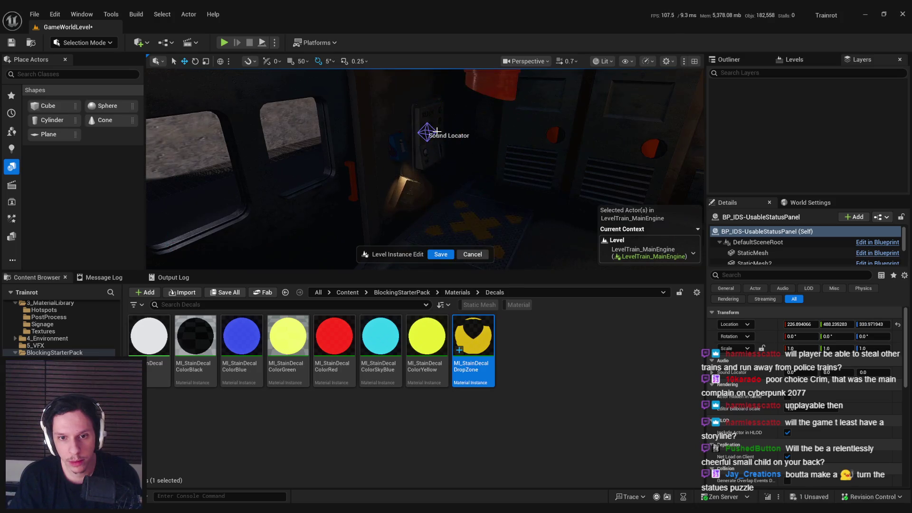
key("g")
key("ctrl+z")
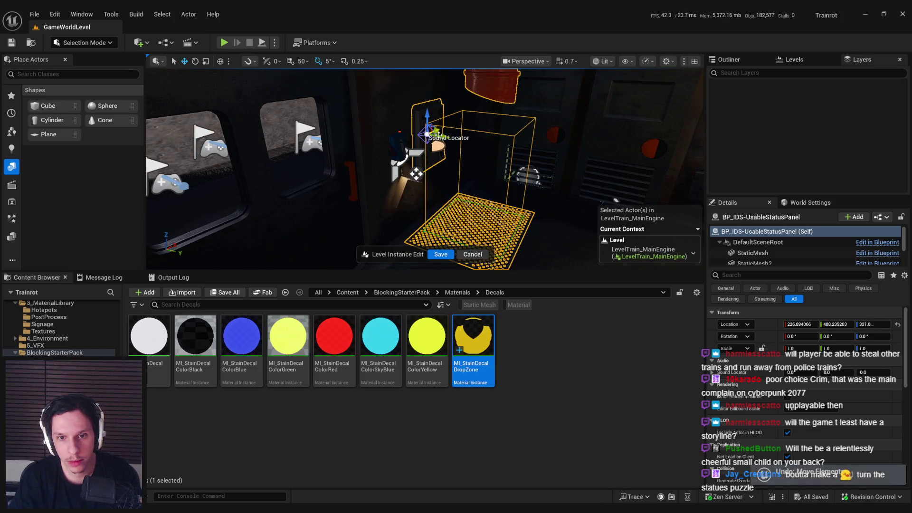
key("g")
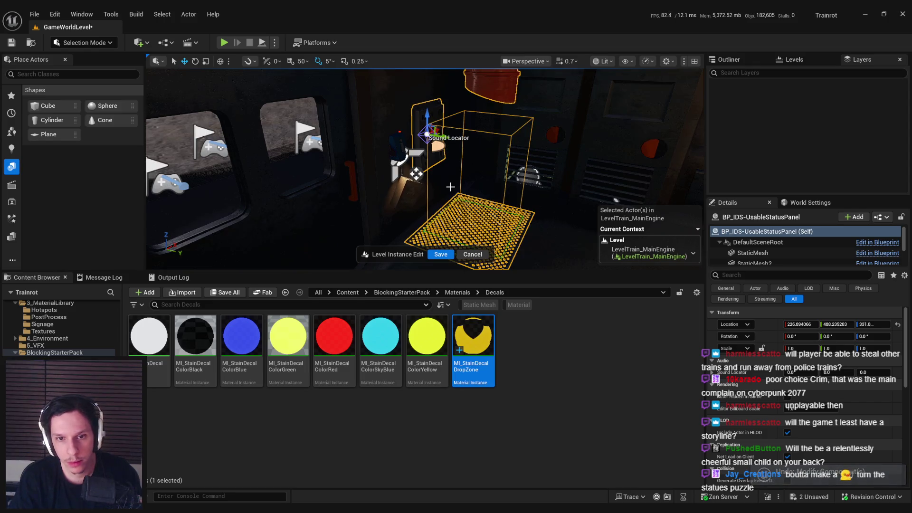
- Save the level and save out of the level instance back to GameWorldLevel
key("ctrl+s")
left_click_drag(451, 186, 373, 264)
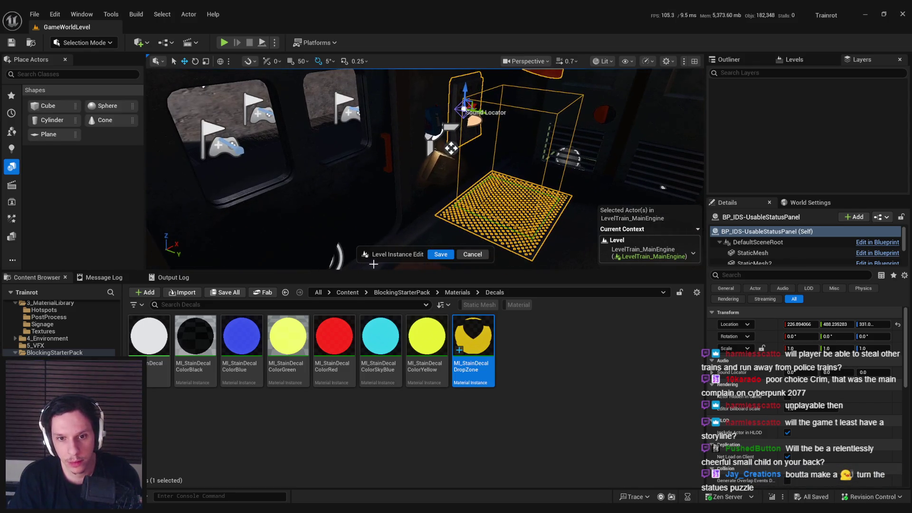
left_click(449, 250)
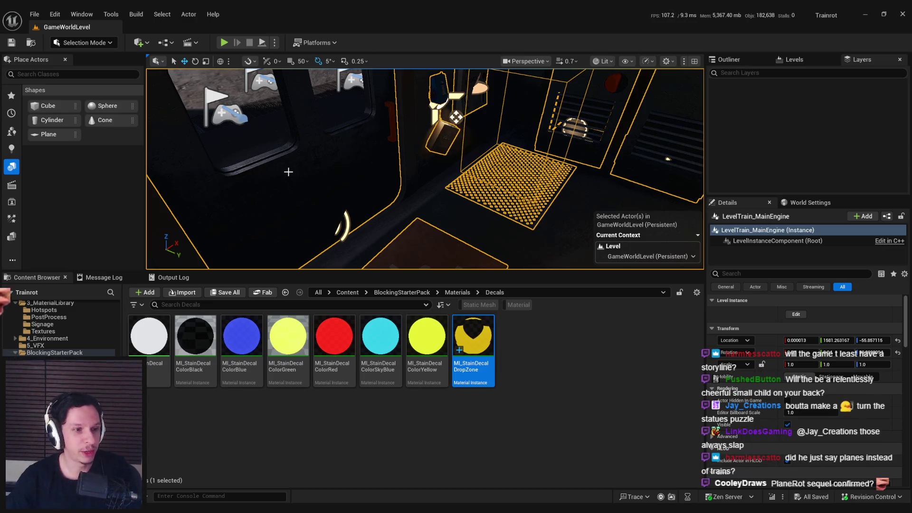
- Start a full-screen Play-In-Editor session and run out of the cabin toward the status panel
left_click_drag(289, 171, 331, 210)
key("F11")
key("g")
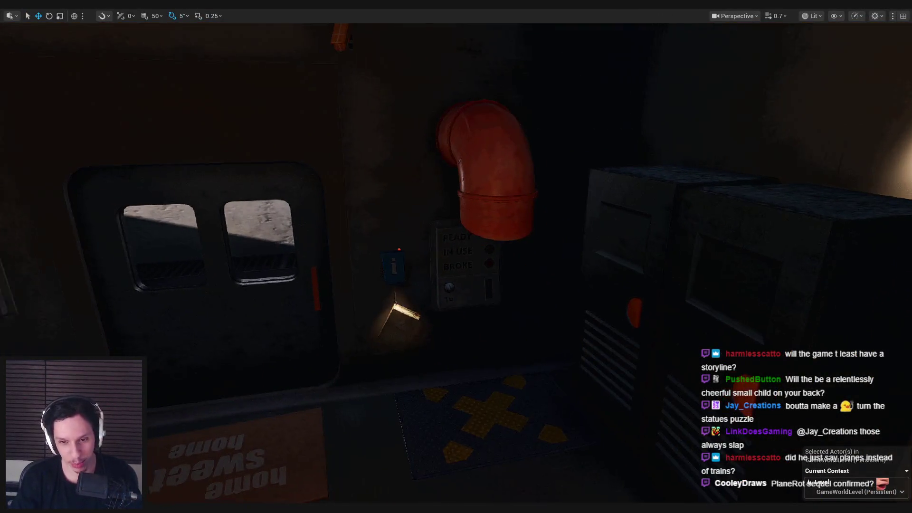
left_click_drag(441, 252, 441, 236)
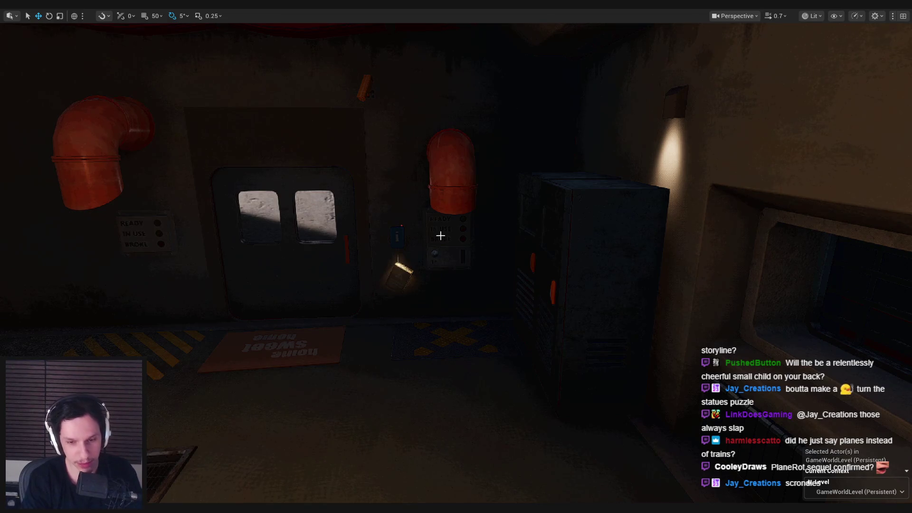
key("alt+p")
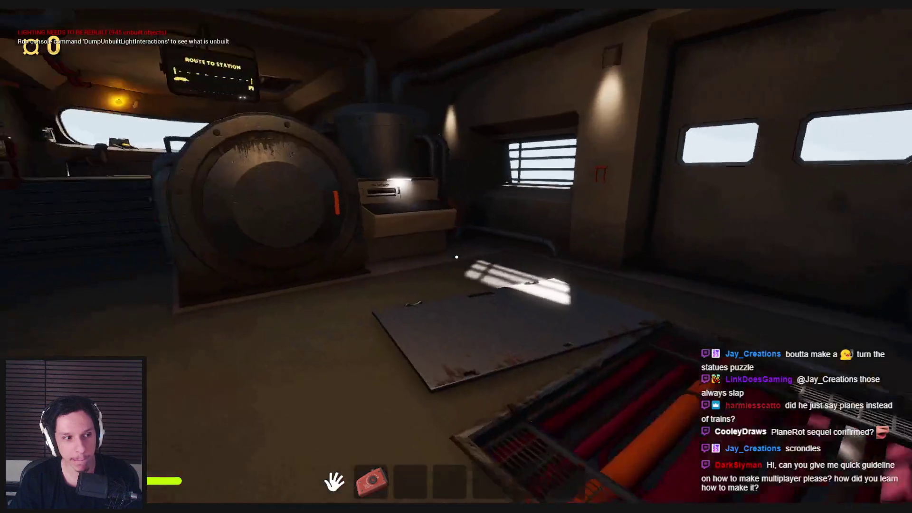
key("shift+w")
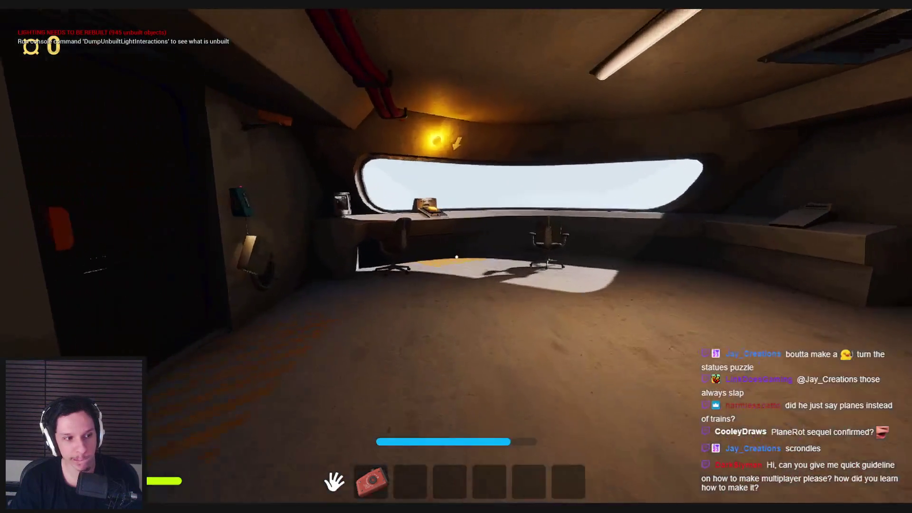
key("shift+w")
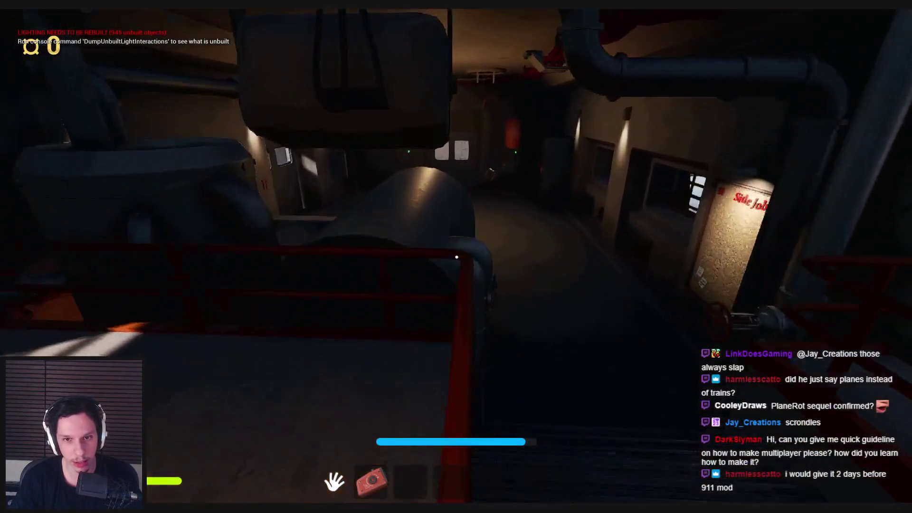
- Walk through the lit room past the floor grate and open a locker door
key("w")
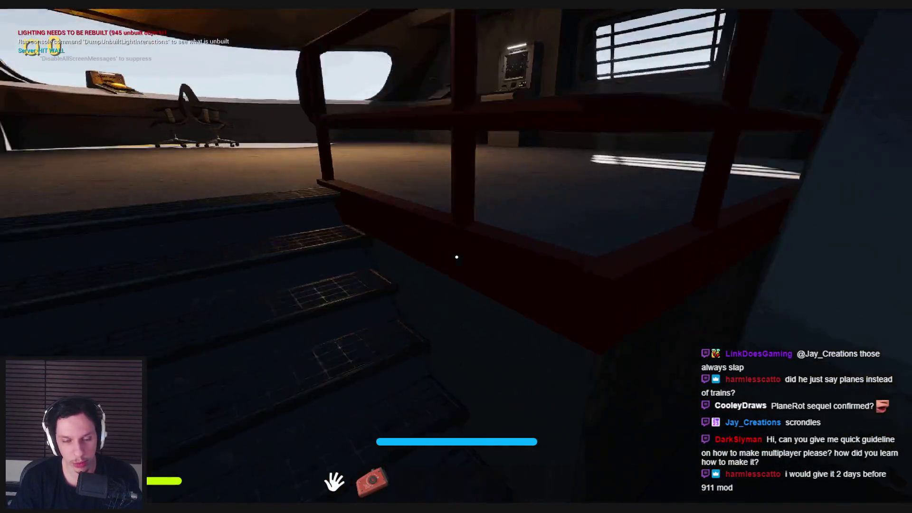
key("w")
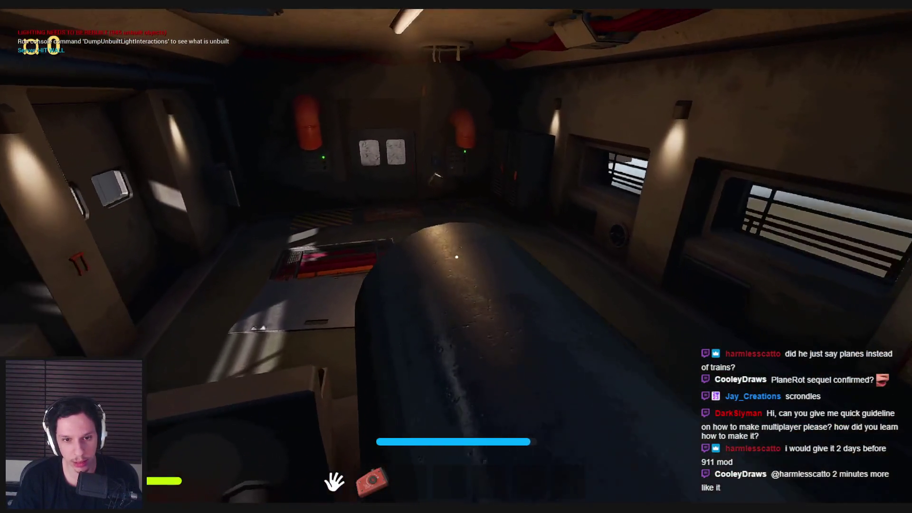
key("w")
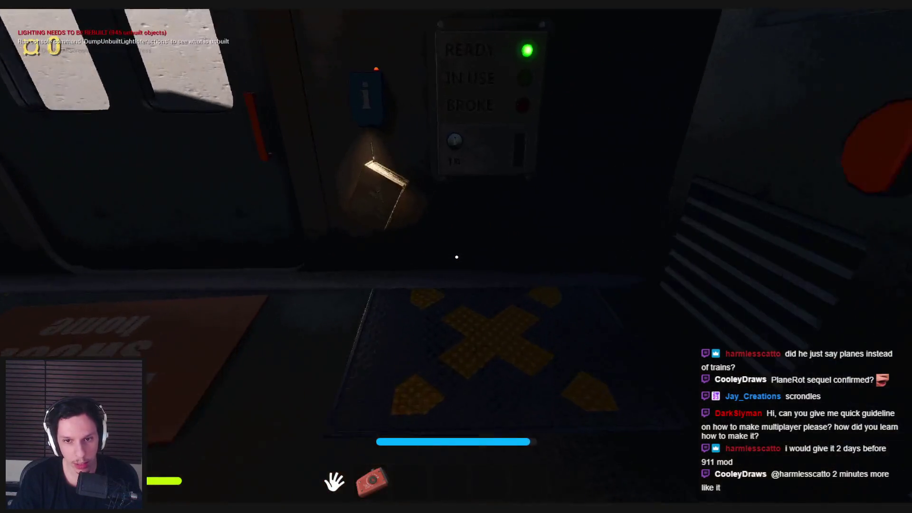
key("s")
key("w")
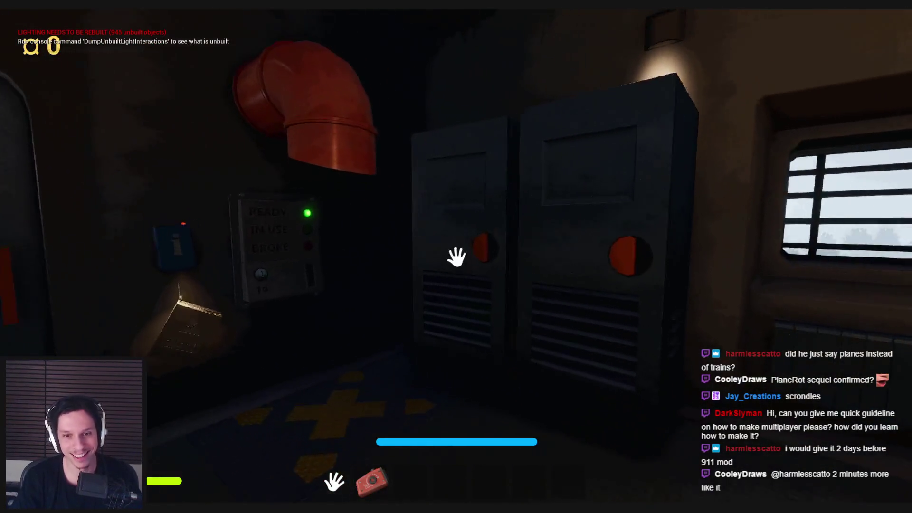
left_click(456, 256)
mouse_move(456, 256)
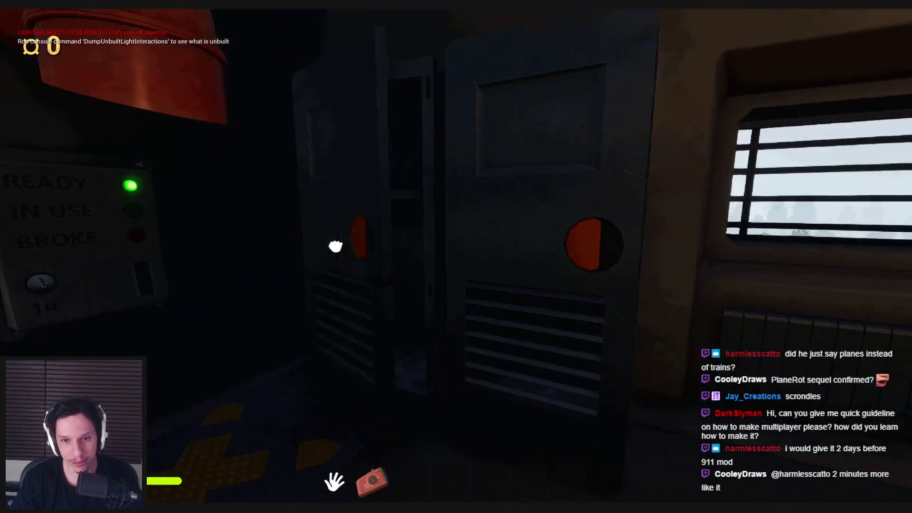
- Inspect the READY/IN USE/BROKE panel's coin slot up close, then back away to see the Employee Handbook
key("w")
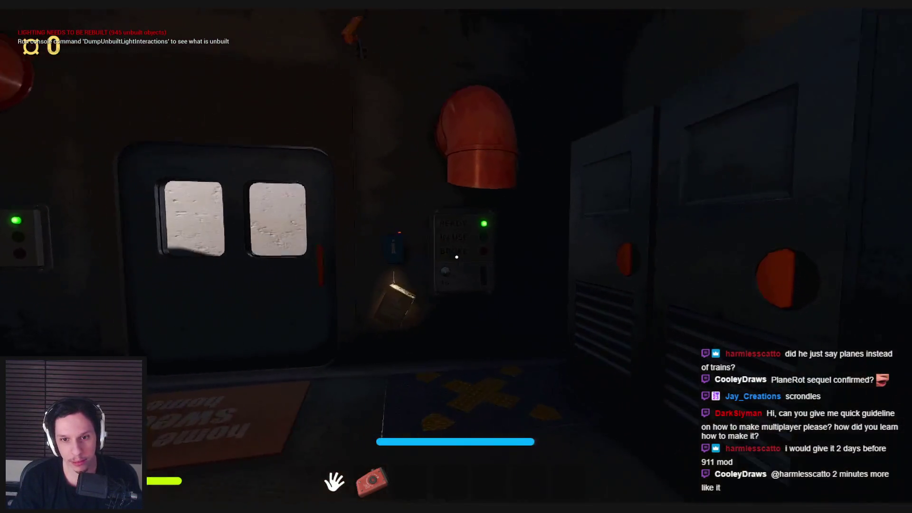
key("w")
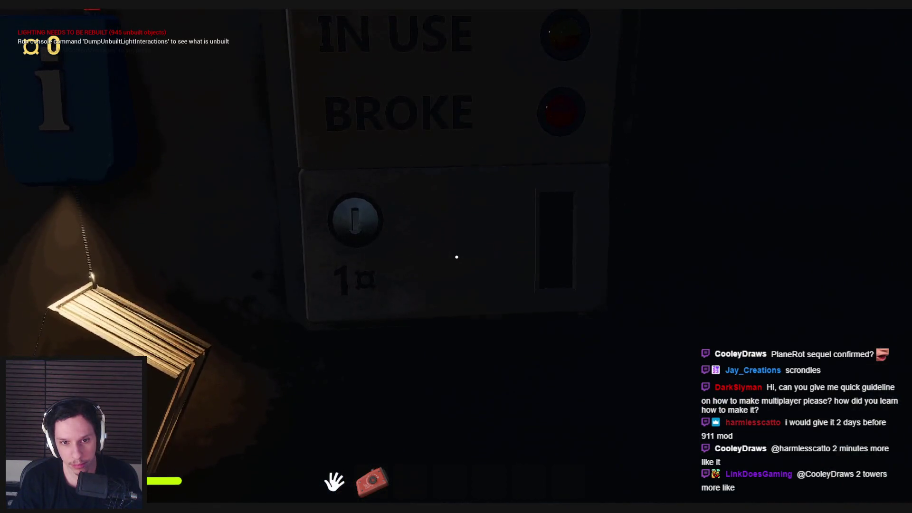
key("w")
key("s")
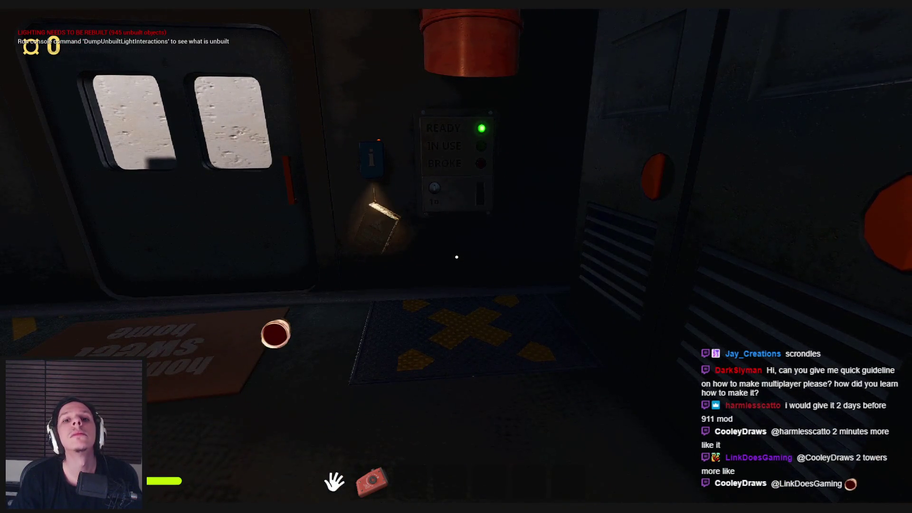
key("w")
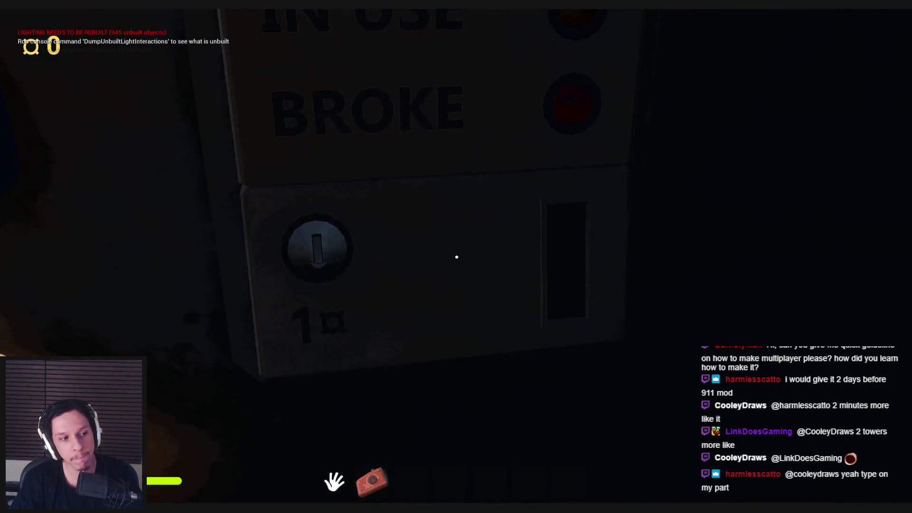
key("s")
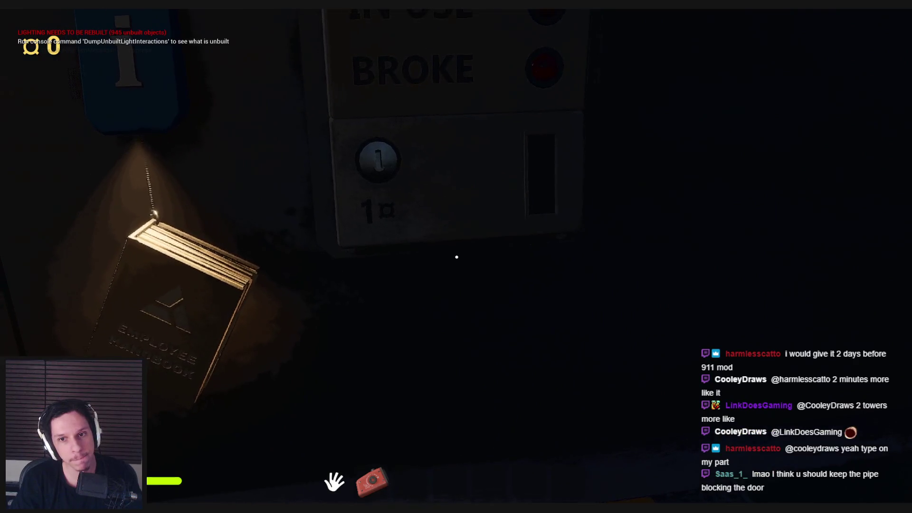
key("s")
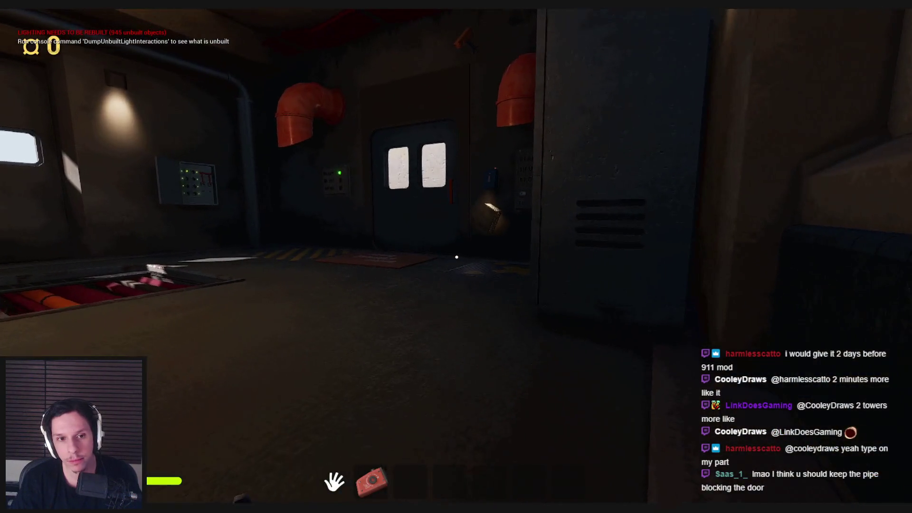
- Move around the door and status panel, then open the left cabinet door
key("w")
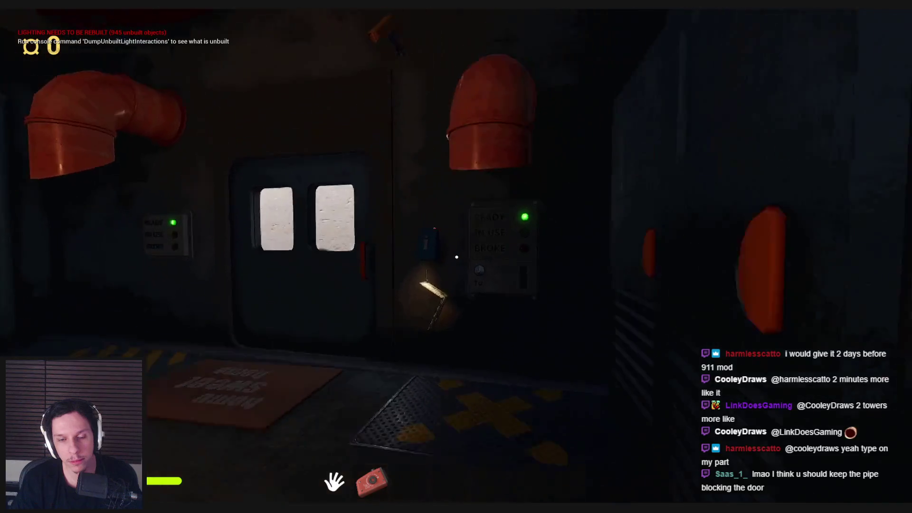
key("s")
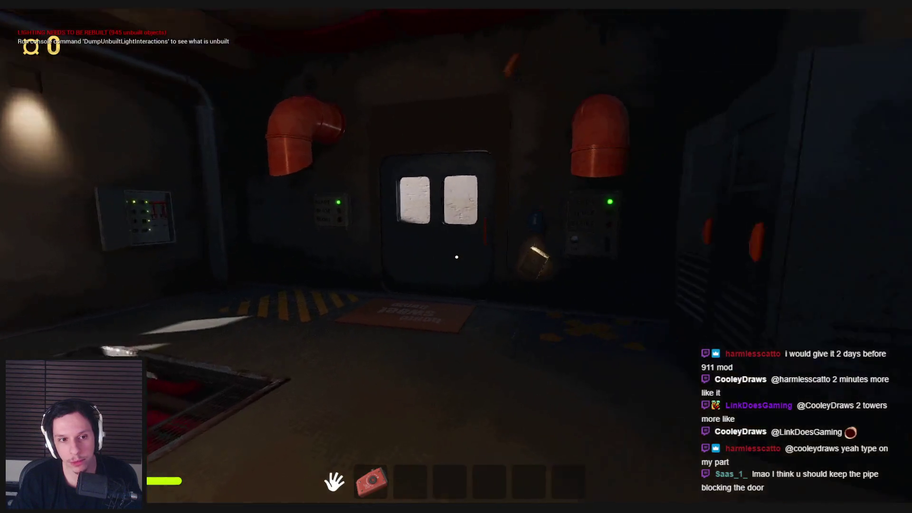
key("w")
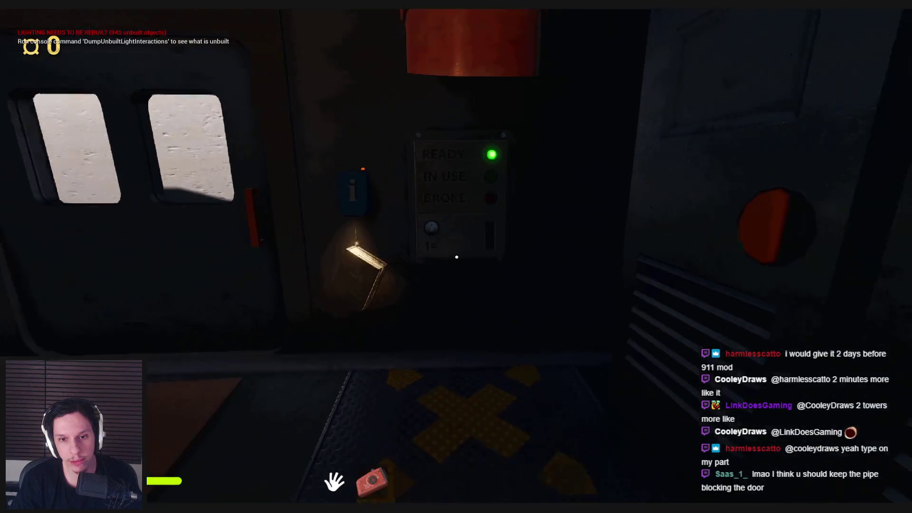
key("w")
key("s")
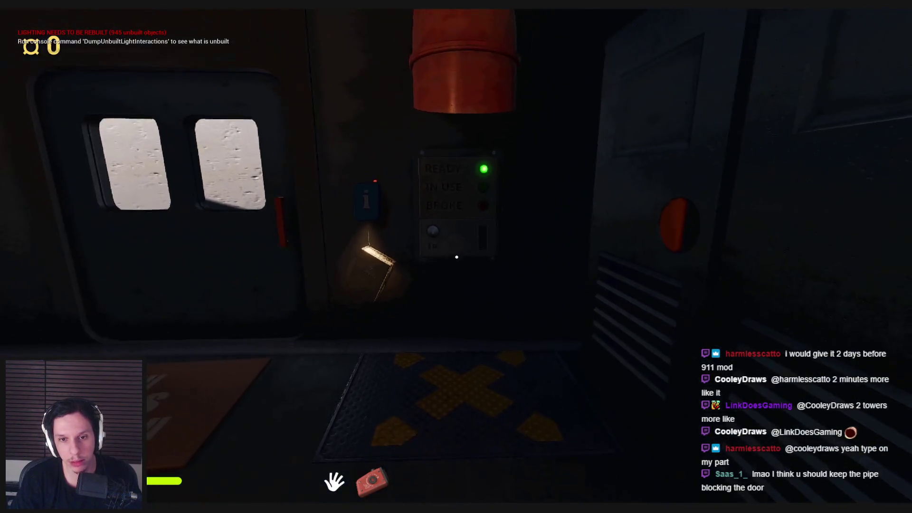
key("a")
key("d")
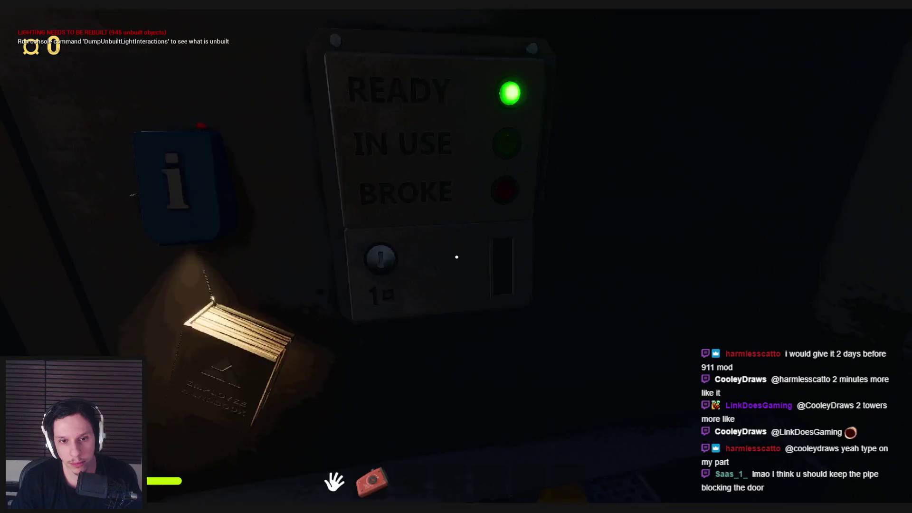
key("s")
key("w")
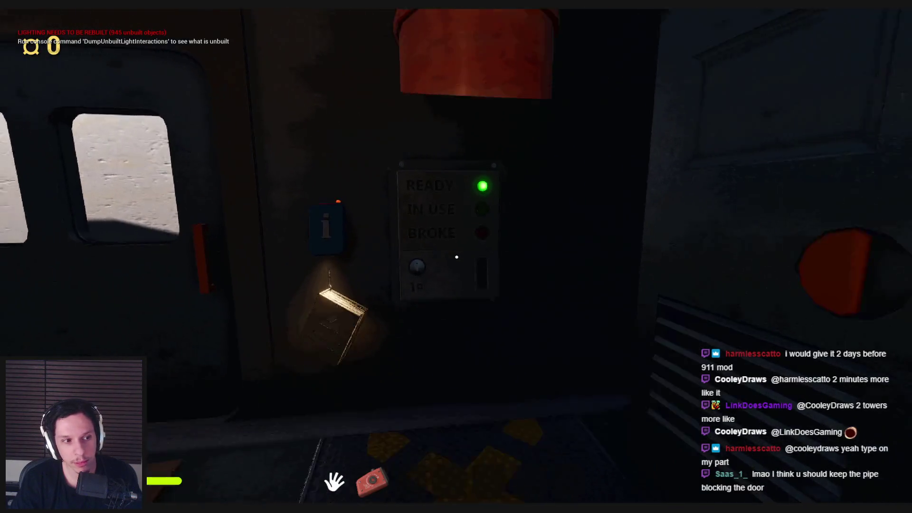
key("d")
left_click(464, 256)
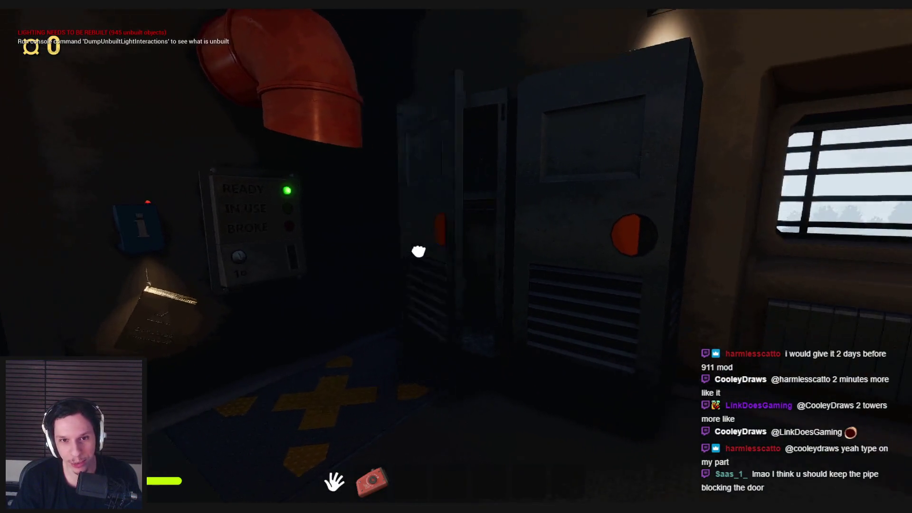
- Look over the opened cabinet, pipe and panel, then walk into the door to test its collision
key("s")
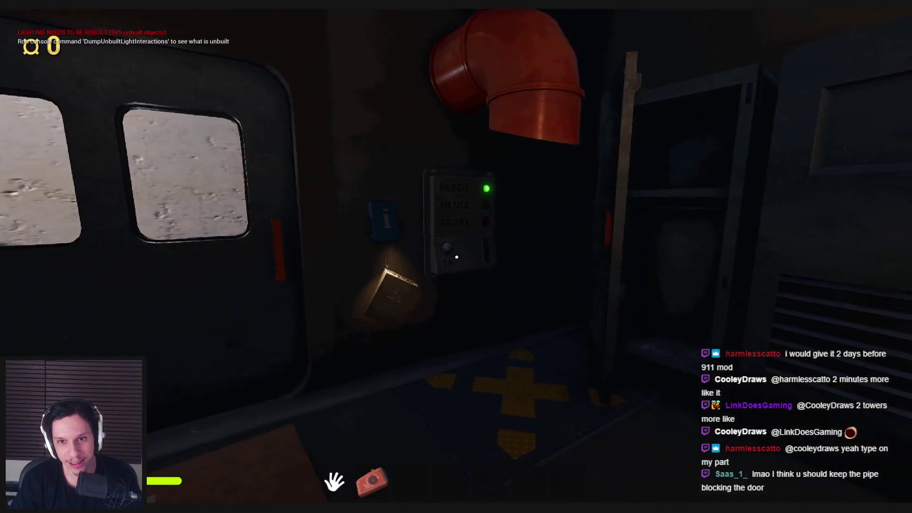
key("a")
key("w")
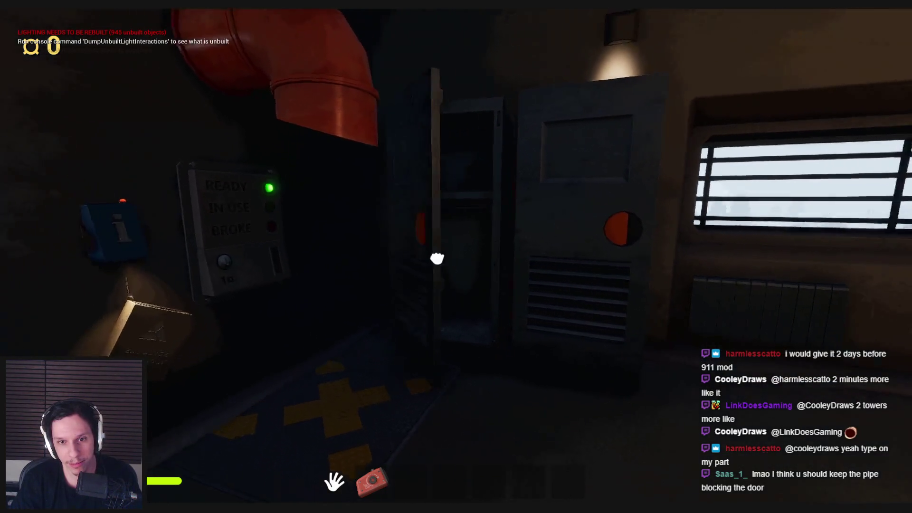
key("s")
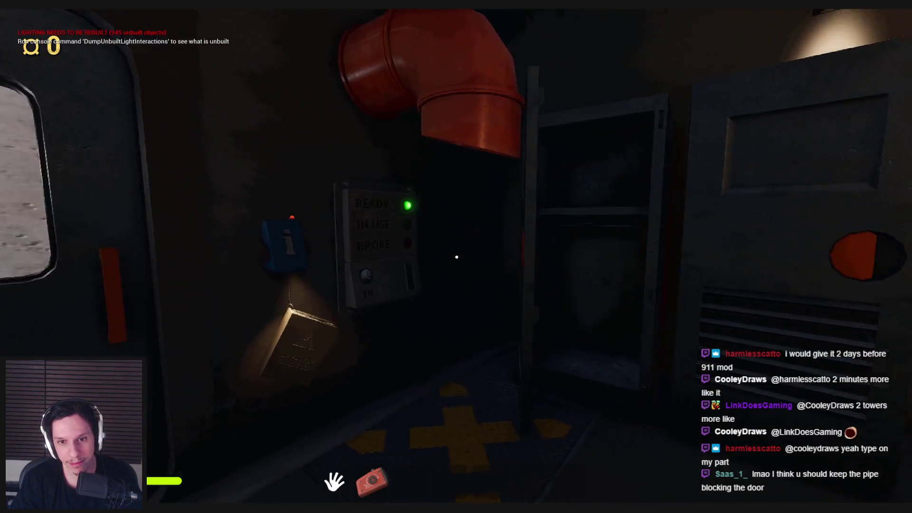
key("w")
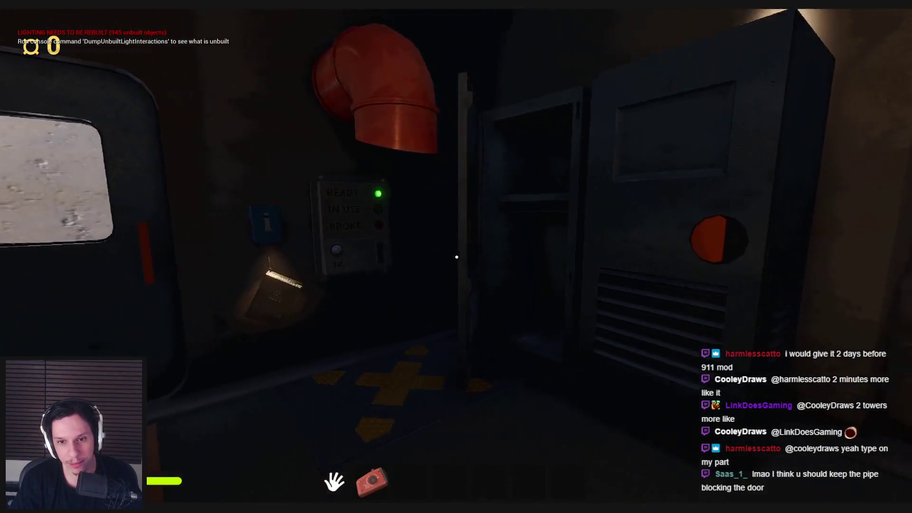
key("s")
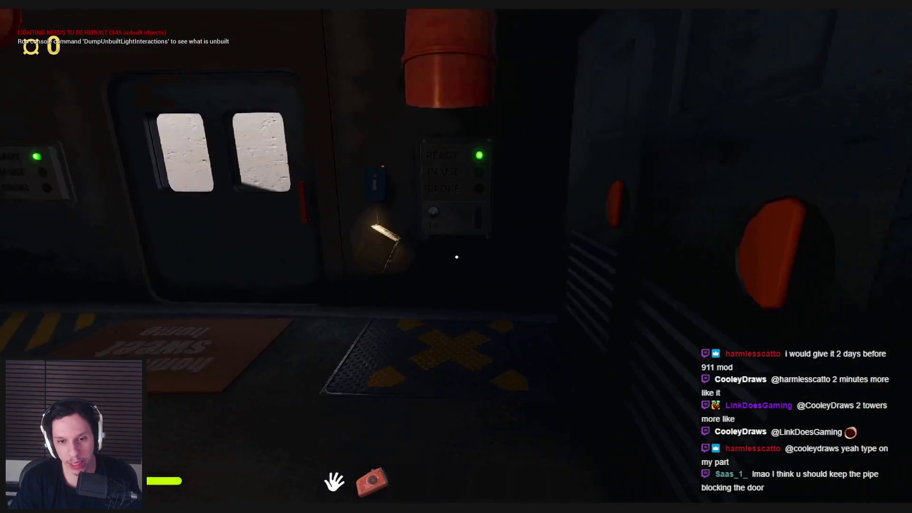
key("a")
key("w")
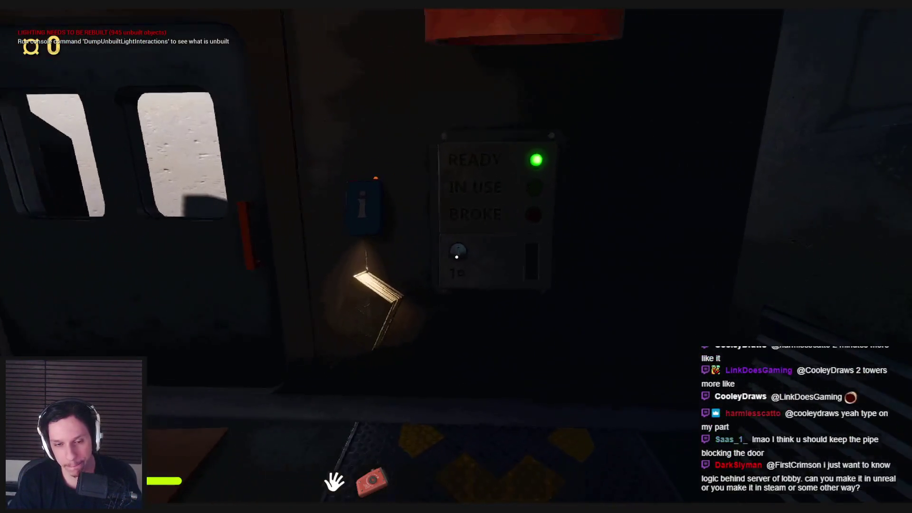
key("a")
key("shift+w")
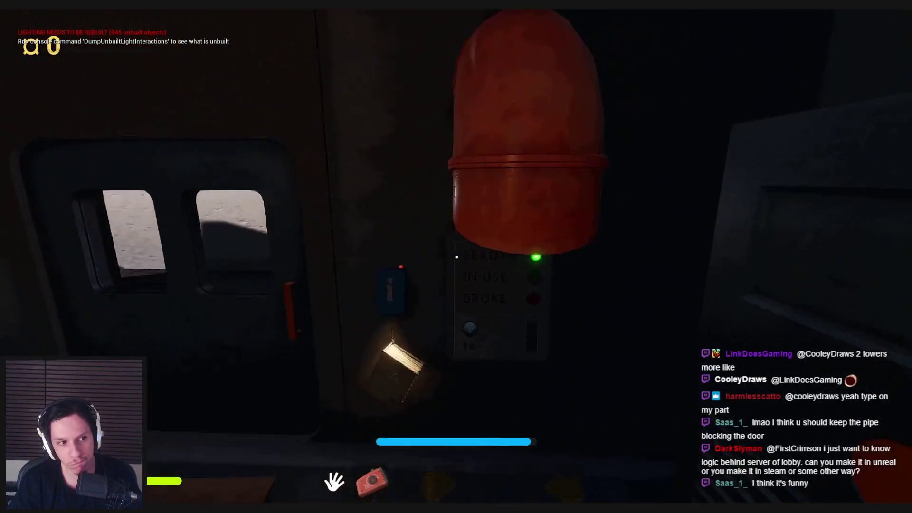
key("shift+s")
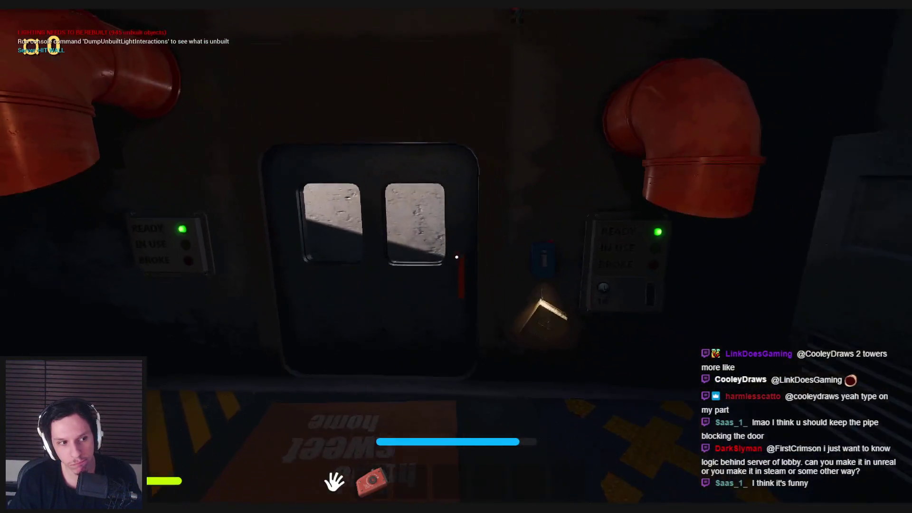
- Walk through the engine room past the machinery and corridor, circling the tank toward the far doors
key("shift+w")
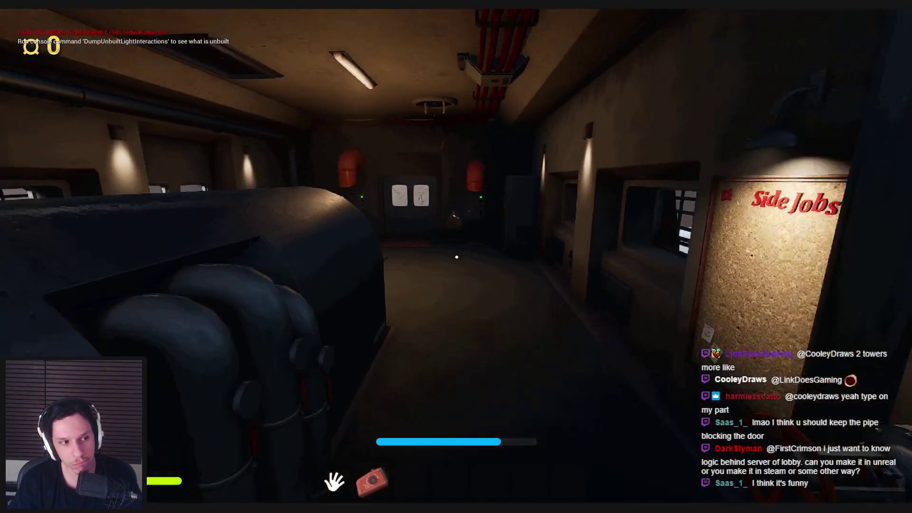
key("shift+w")
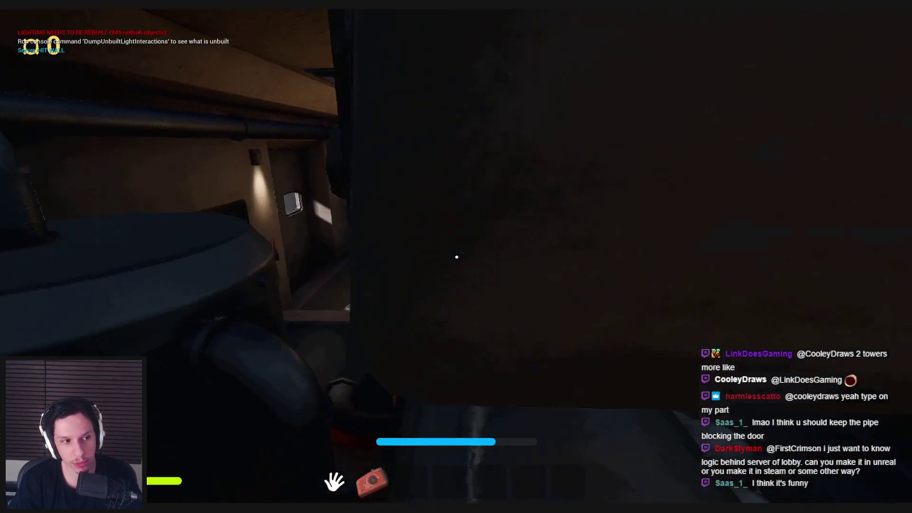
key("shift+w")
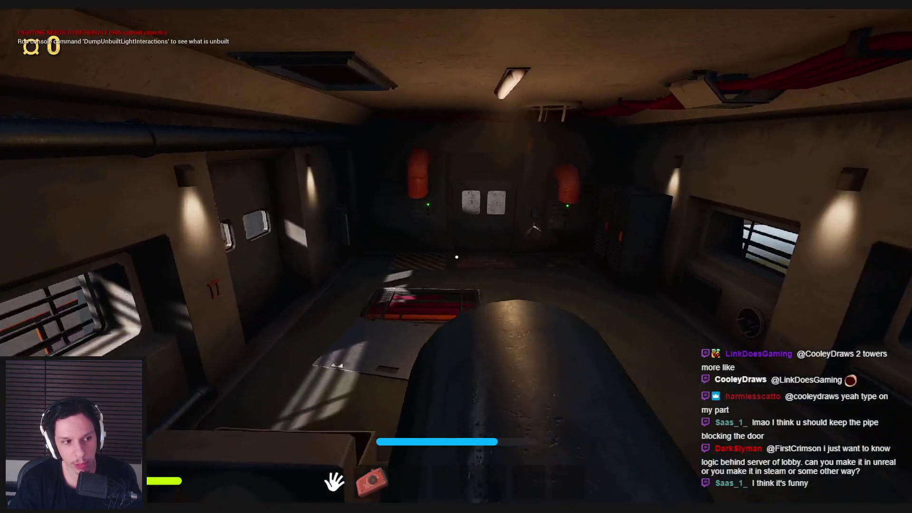
key("shift+w")
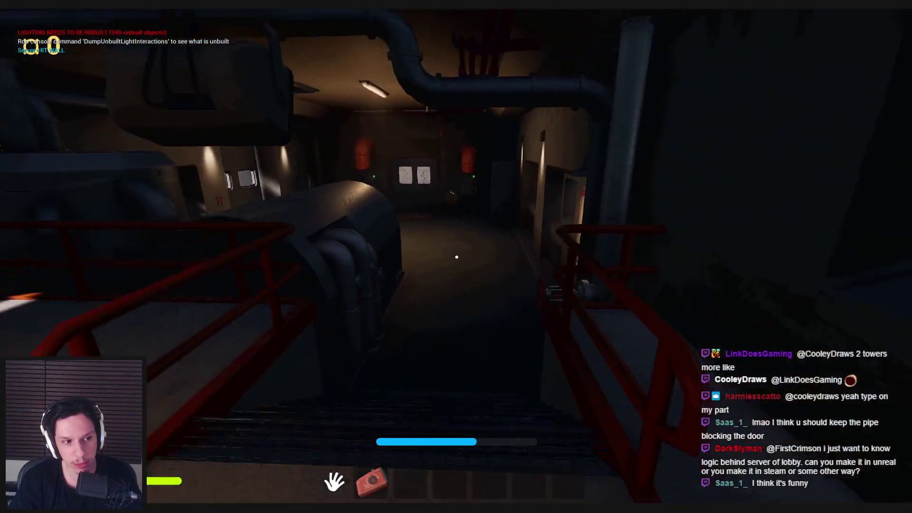
key("w")
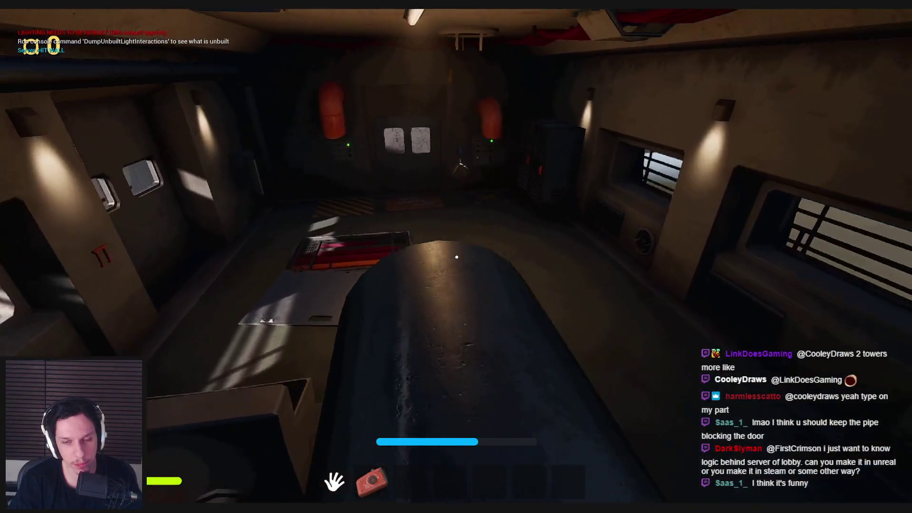
key("shift+w")
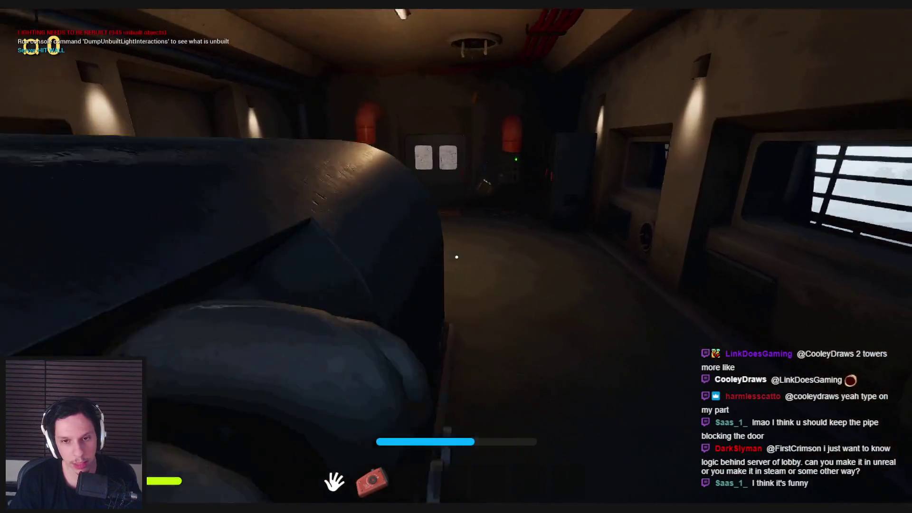
key("w")
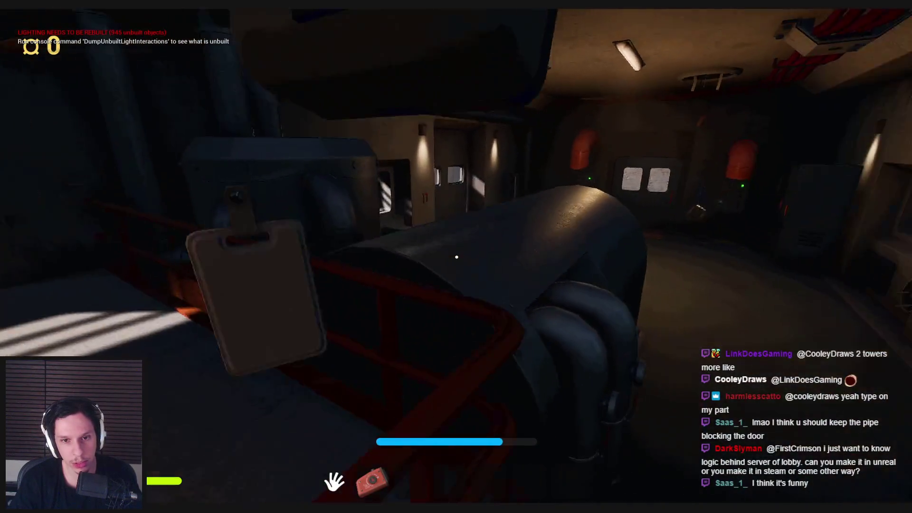
key("w")
key("w")
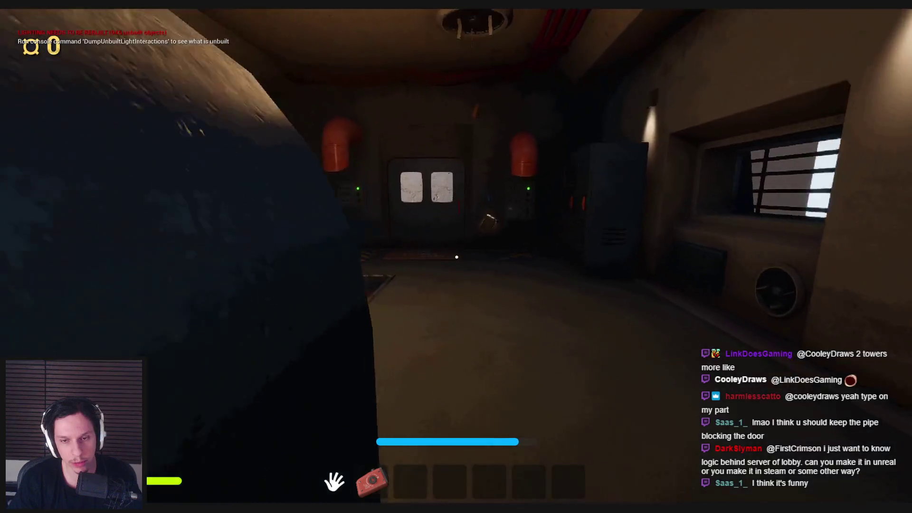
- Move around the door room to frame the wall and the right-hand status panel
key("s")
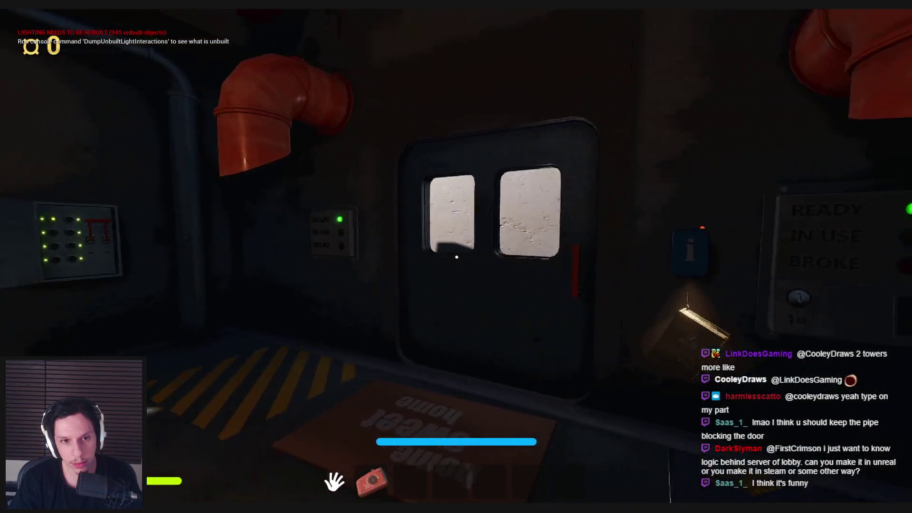
key("s")
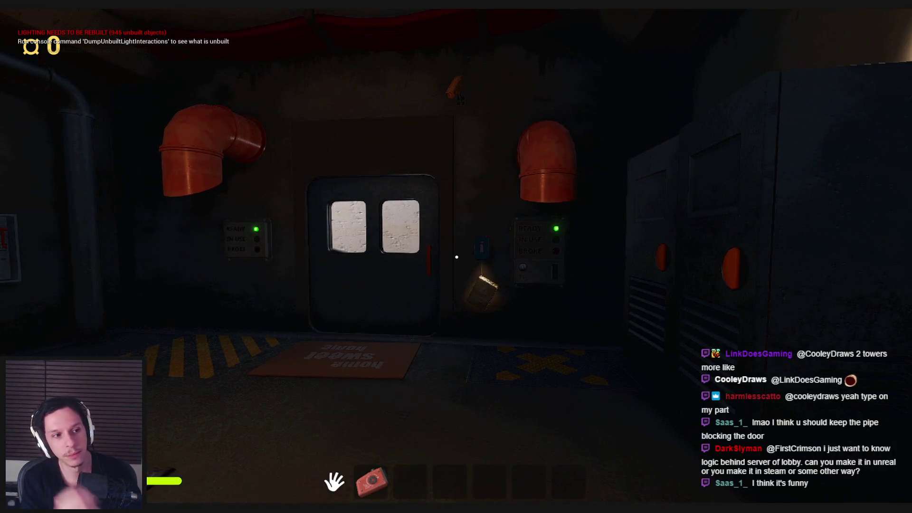
key("w")
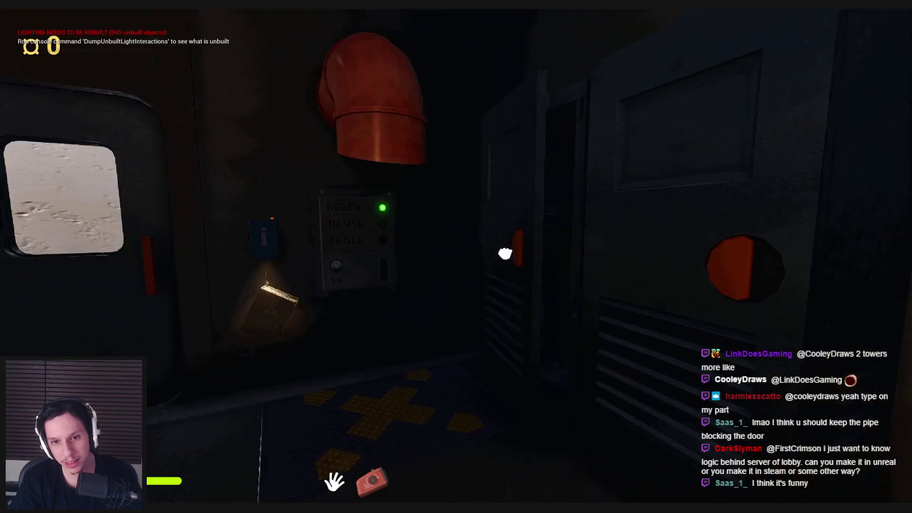
key("w")
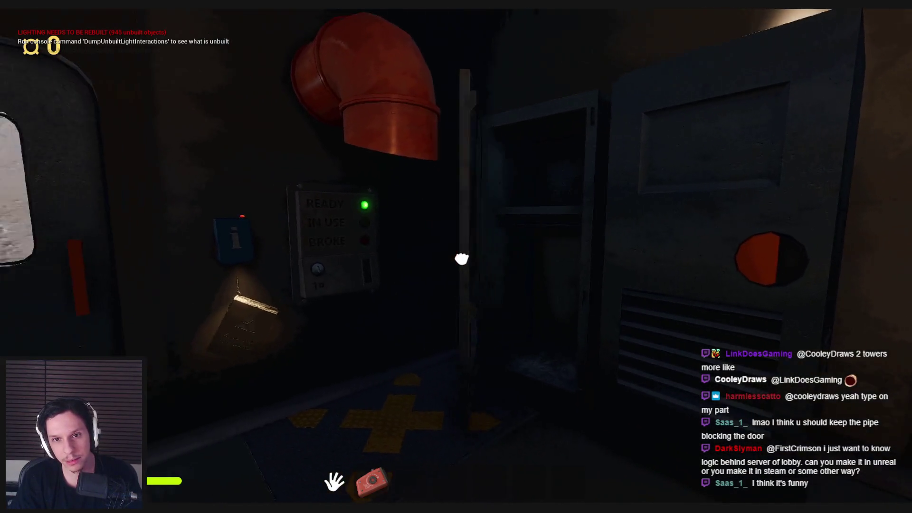
key("s")
key("w")
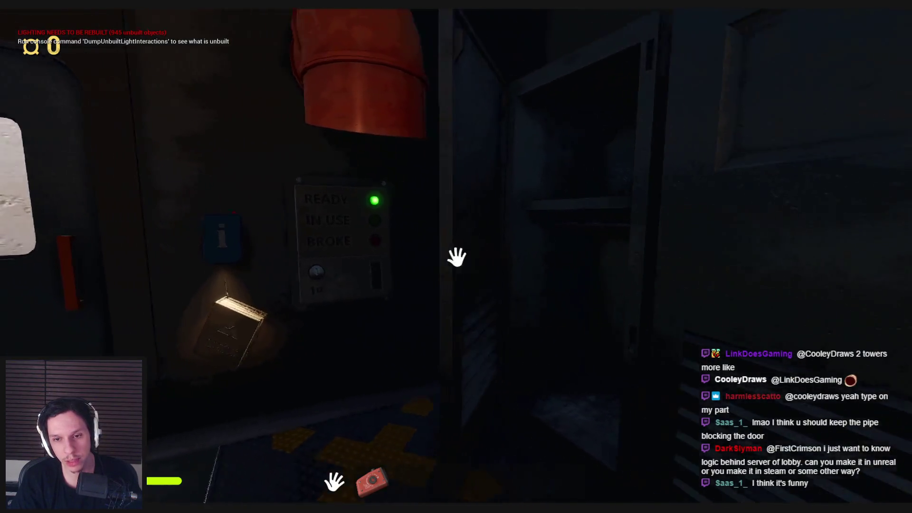
key("s")
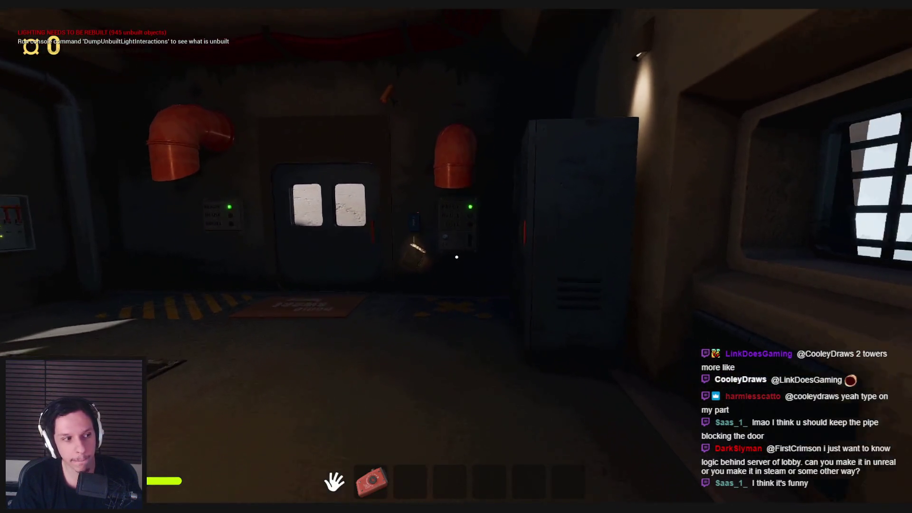
key("w")
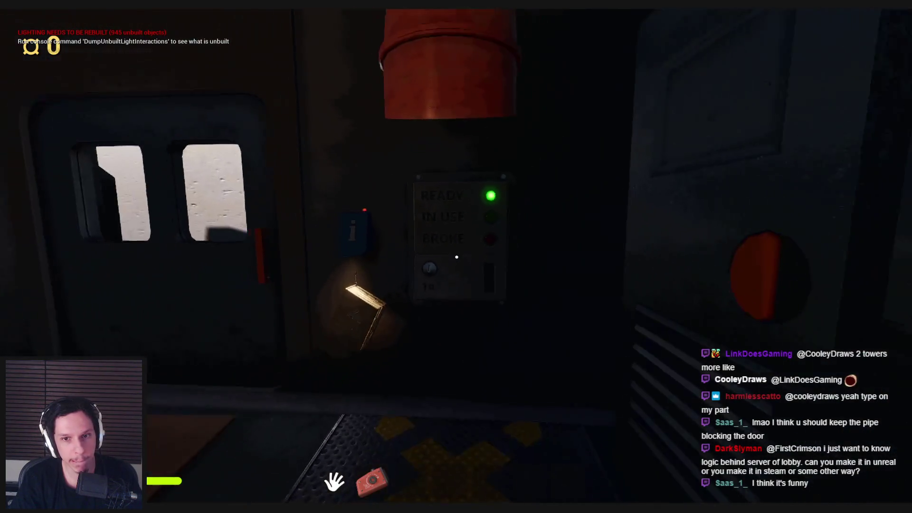
- Inspect the READY/IN USE panel, BROKE light and yellow X floor plate up close, then stop play
key("s")
key("w")
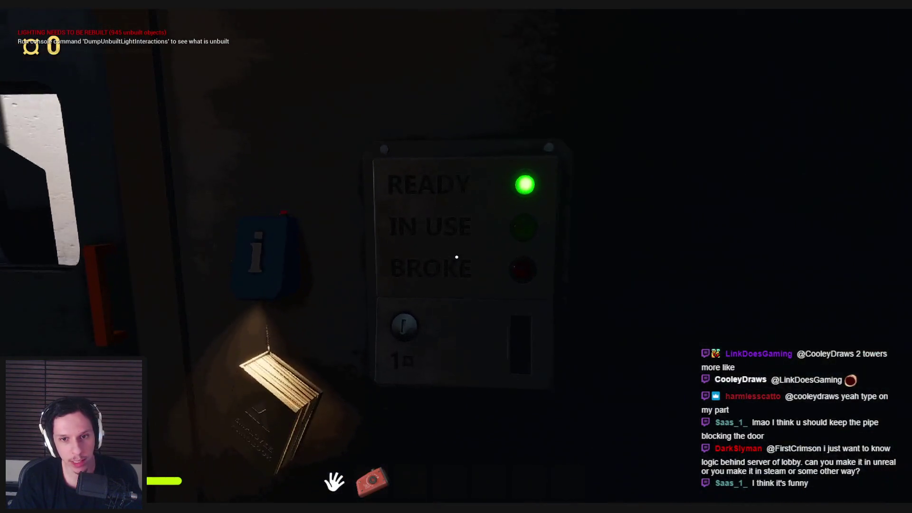
key("s")
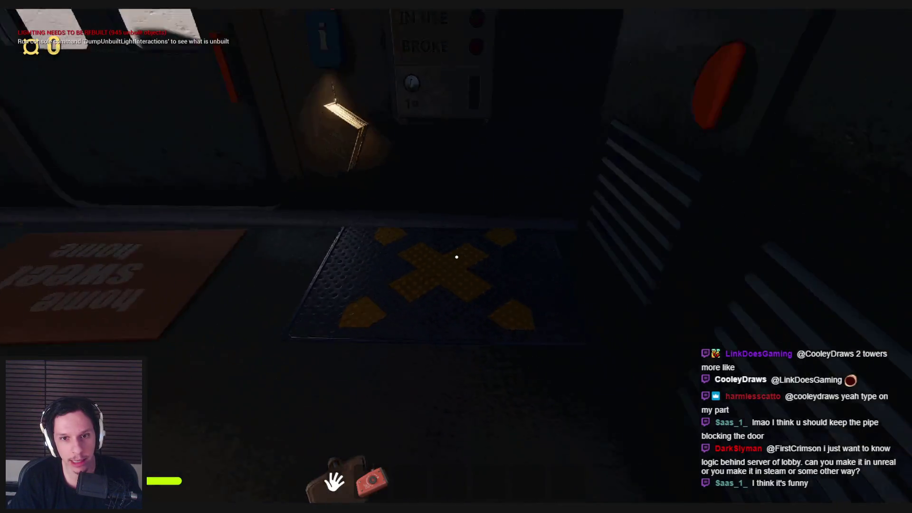
key("w")
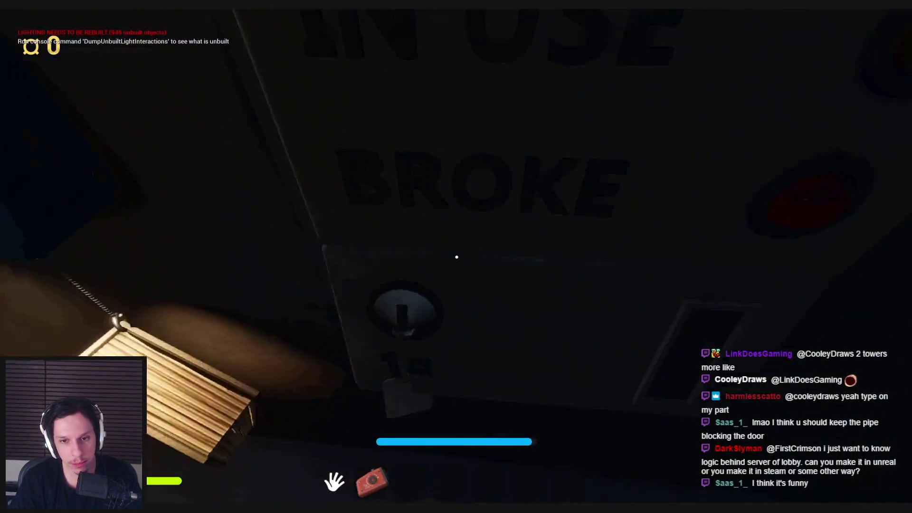
key("s")
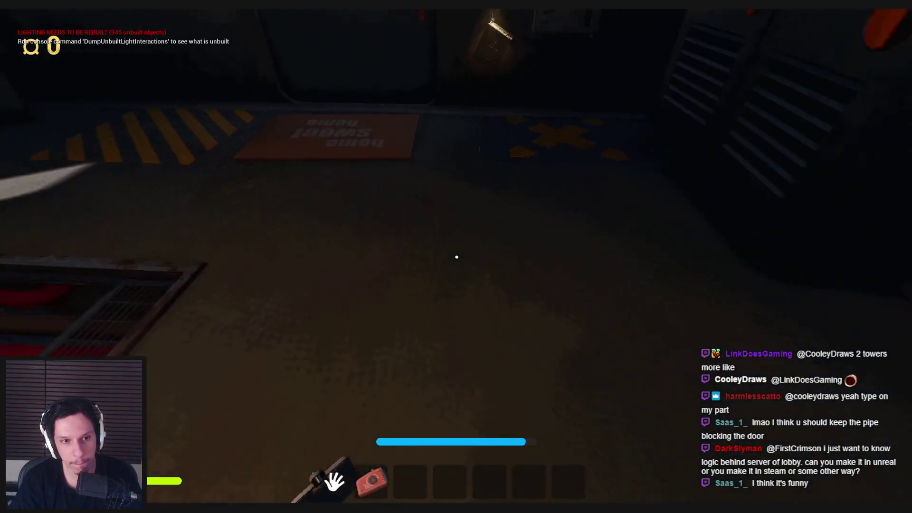
key("w")
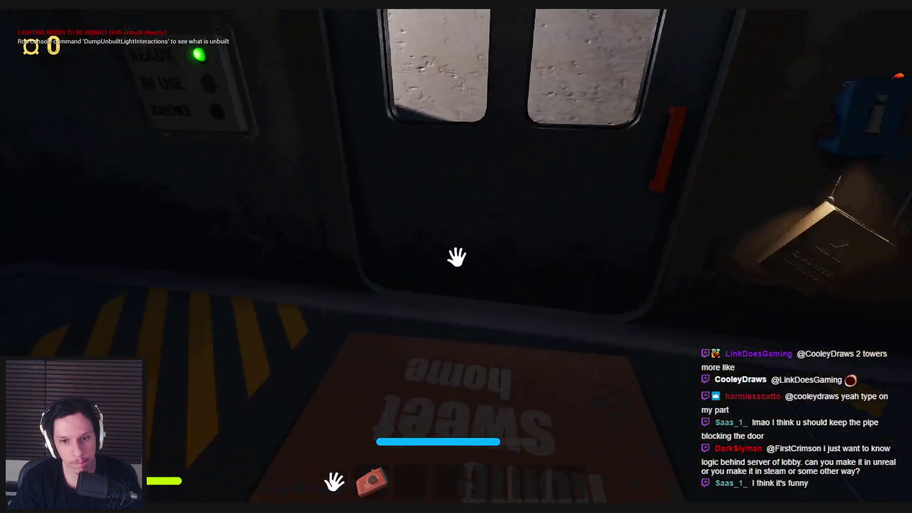
key("s")
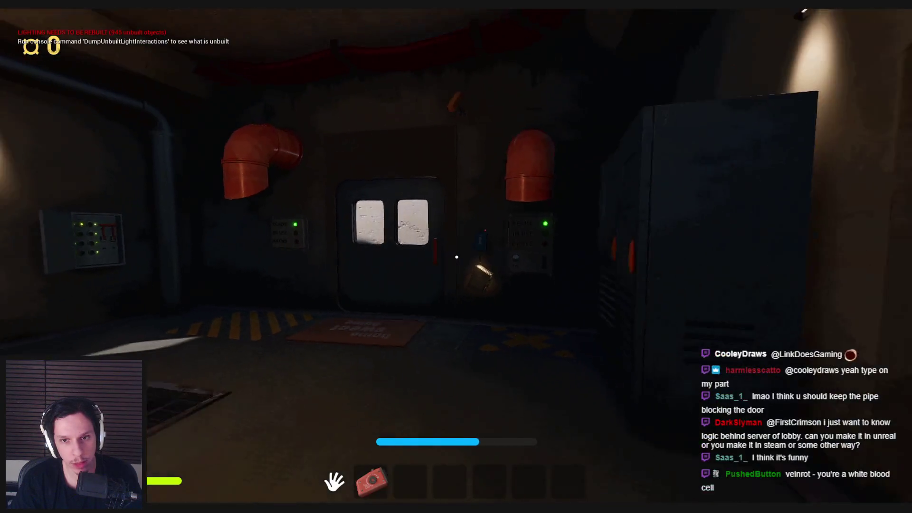
key("w")
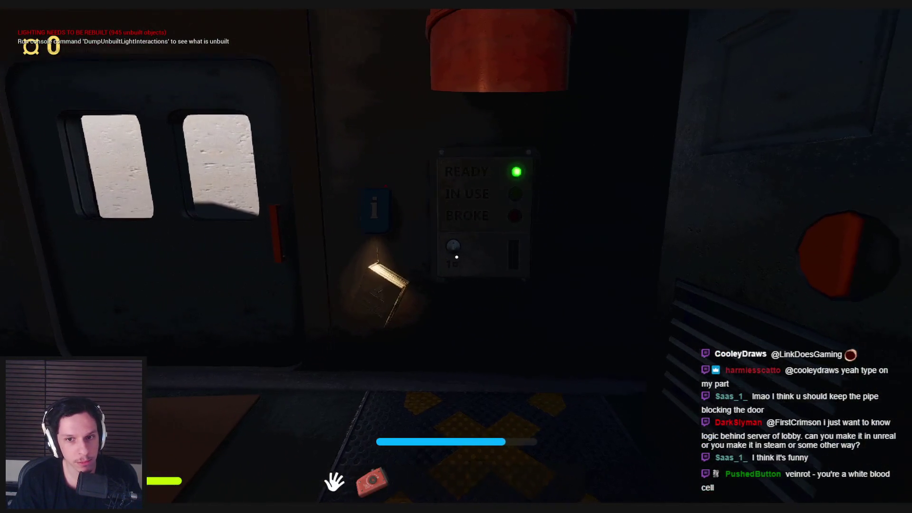
key("Escape")
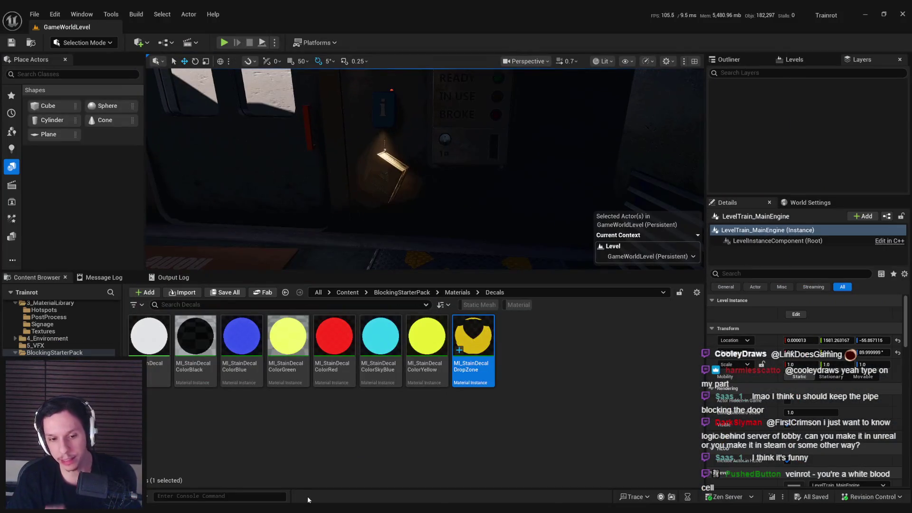
- Minimize the BP_IDS-UsableStatusPanel blueprint editor and open the 0_Core content folder
key("alt+Tab")
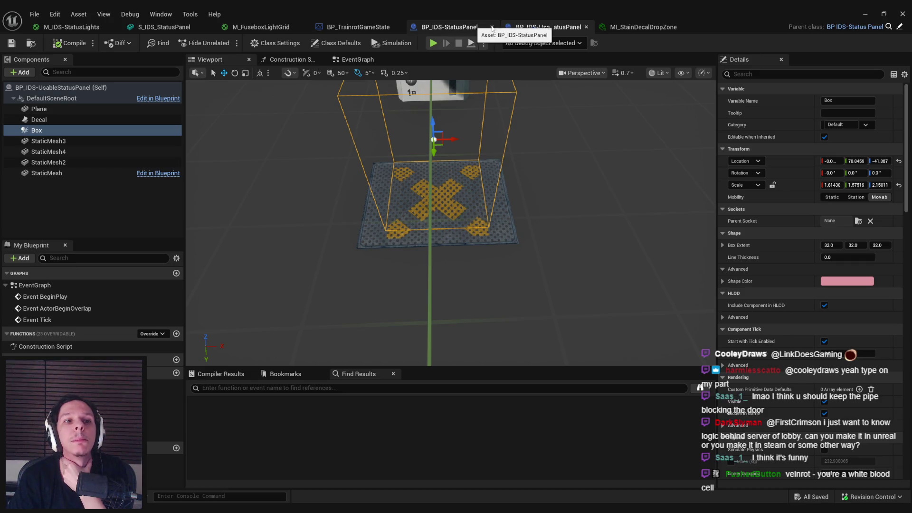
left_click(865, 16)
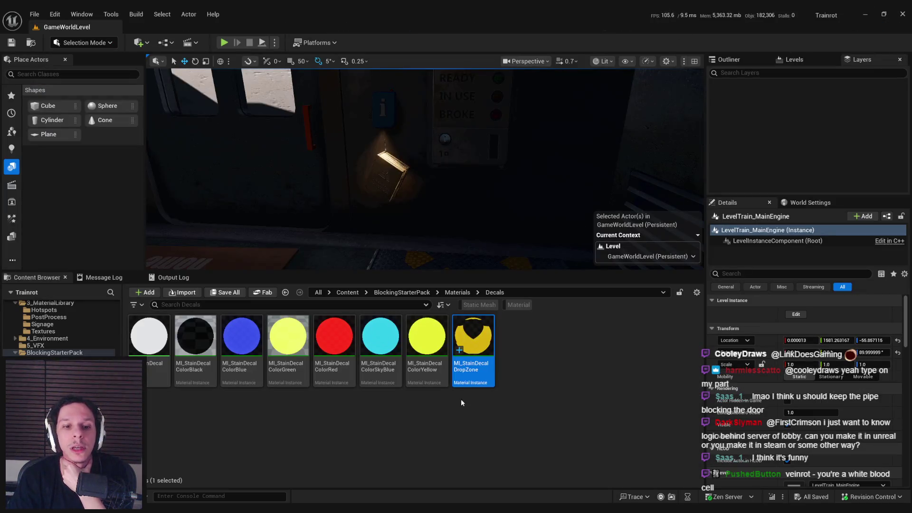
left_click(347, 293)
double_click(149, 335)
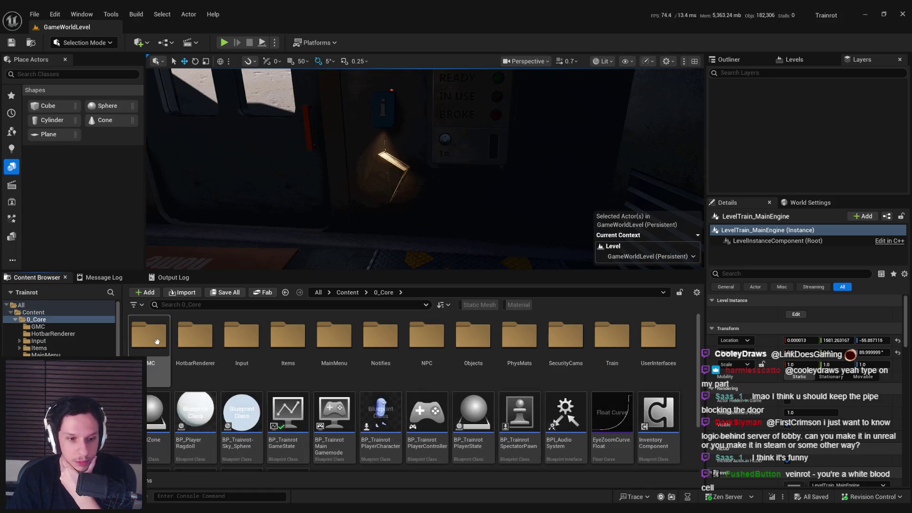
- Browse the Train asset folder for panel meshes, then go back to 0_Core
double_click(607, 332)
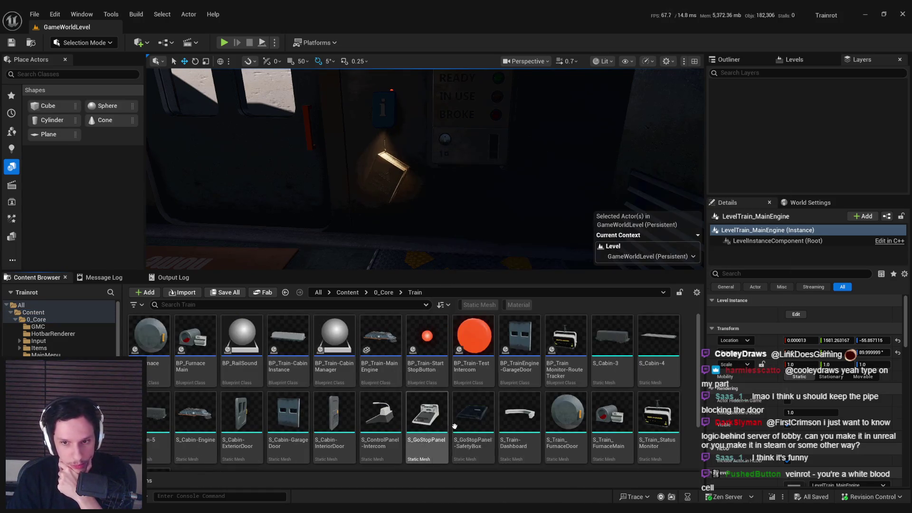
scroll(477, 436, "down", 2)
scroll(476, 432, "up", 2)
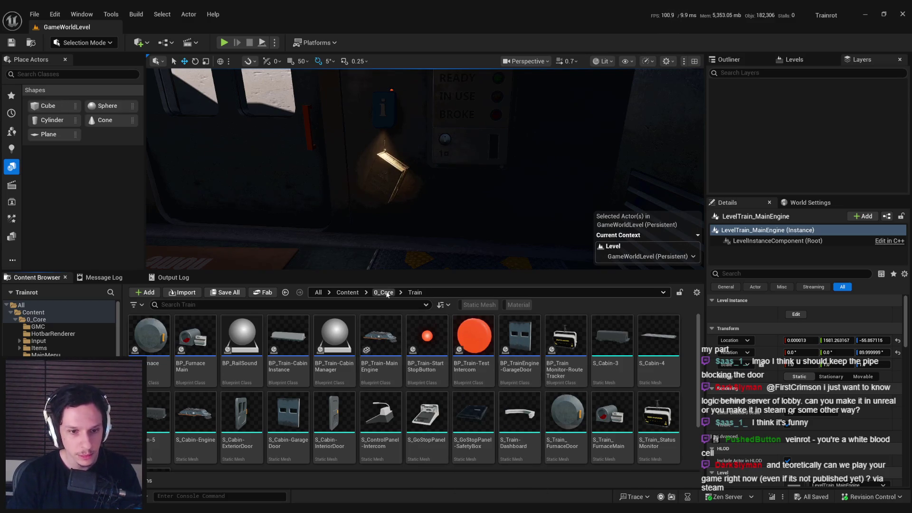
scroll(391, 409, "down", 1)
scroll(408, 410, "up", 1)
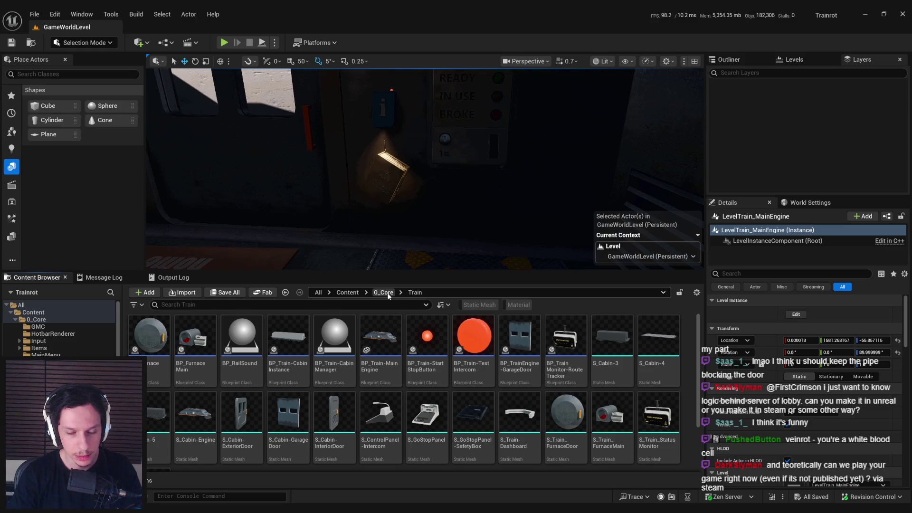
left_click(388, 296)
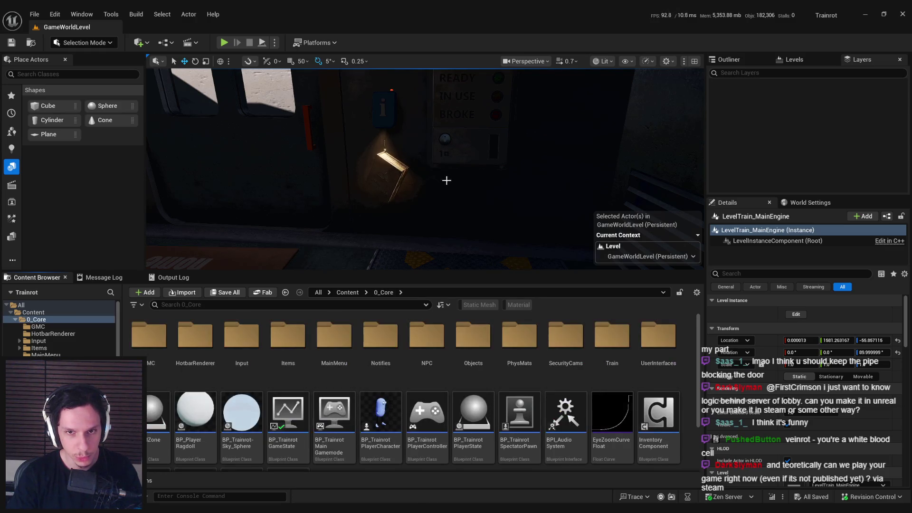
- Edit the train engine level instance, select the go-stop console panel, and open the Objects folder
key("ctrl+e")
scroll(171, 209, "up", 2)
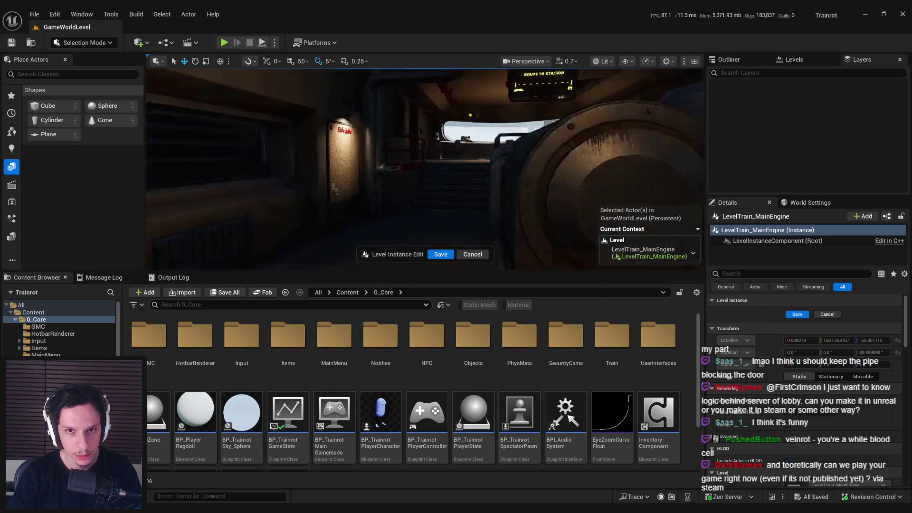
left_click(457, 187)
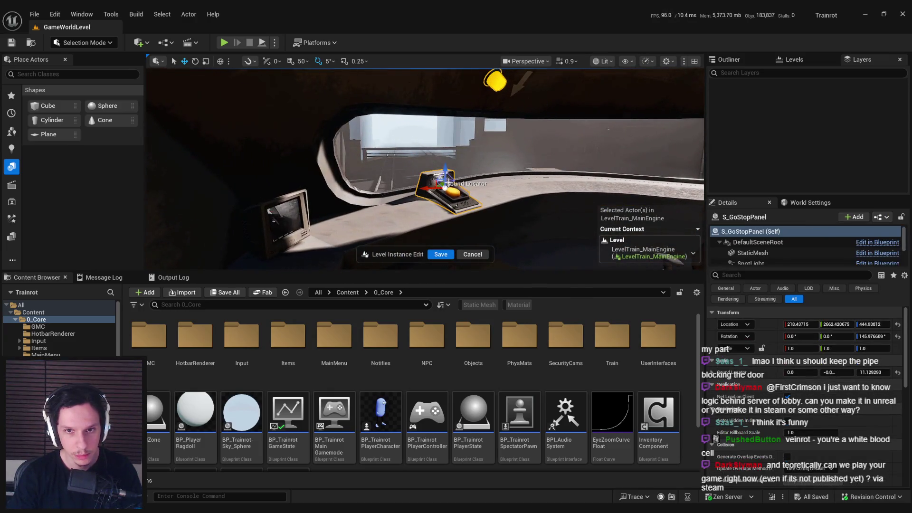
double_click(473, 335)
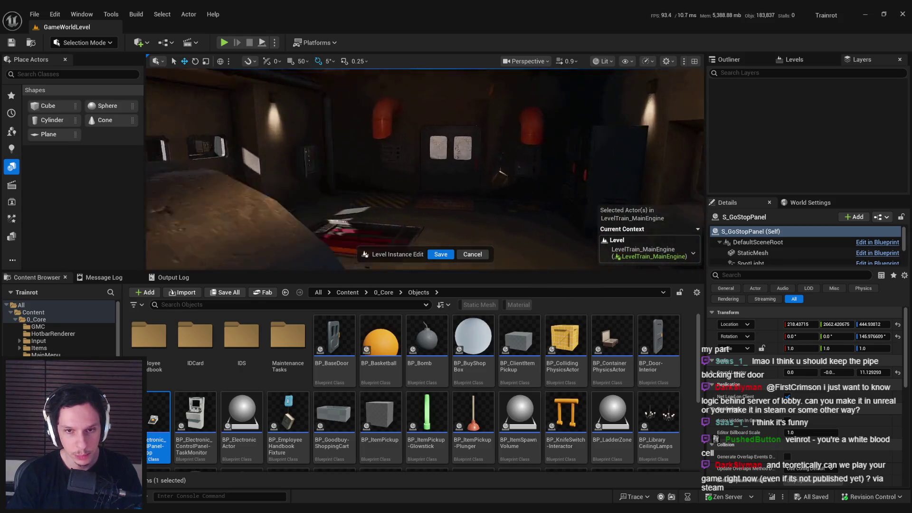
- In BP_Electronic_ControlPanel-StartStop's viewport, select PointLight1 and Button, then return to BP_IDS-UsableStatusPanel
double_click(158, 423)
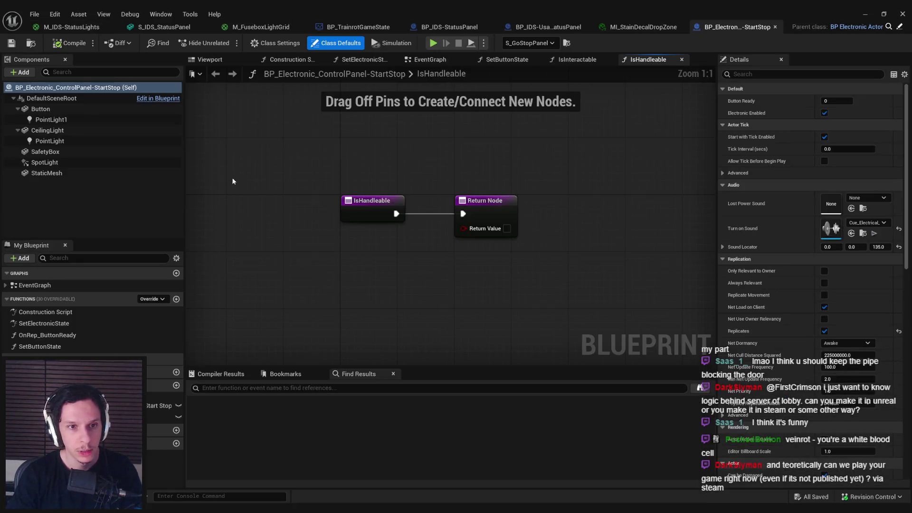
left_click(231, 63)
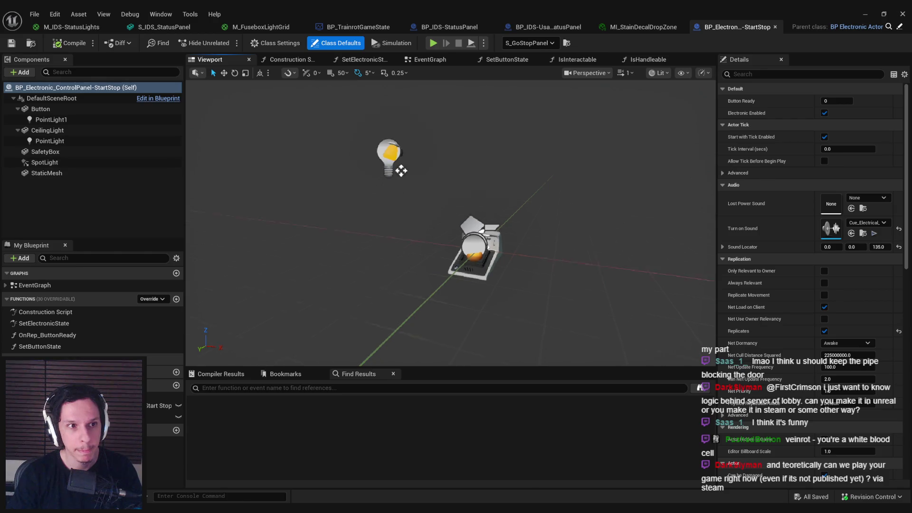
left_click(66, 119)
left_click(57, 109, "ctrl")
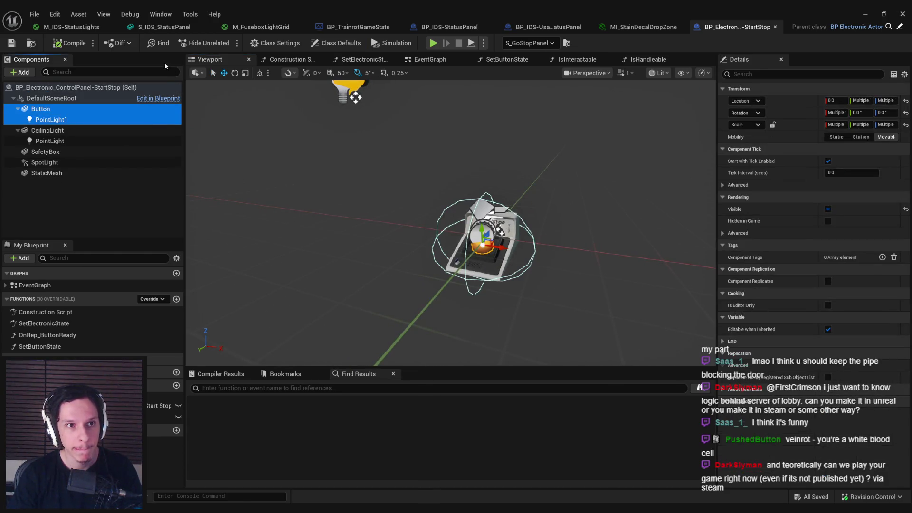
left_click(552, 27)
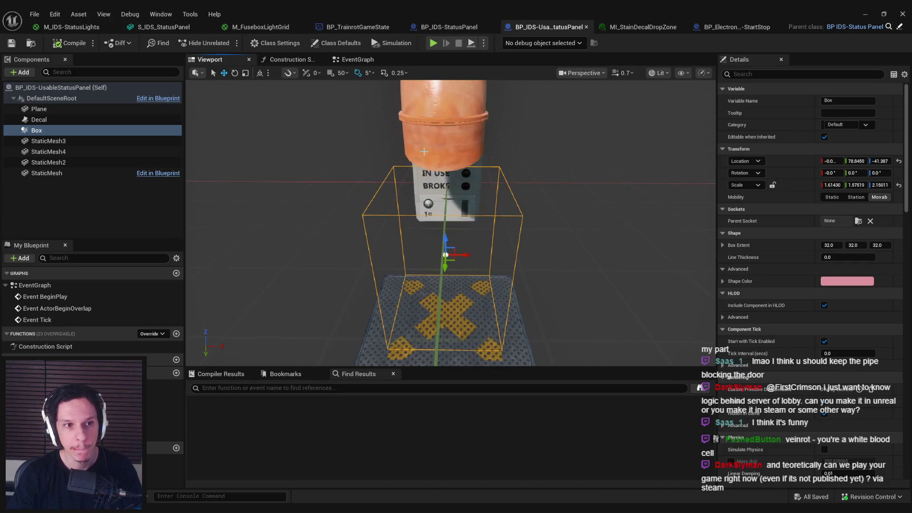
- Paste the Button and PointLight1 into the status panel and attach them under StaticMesh
left_click(50, 98)
left_click(48, 106)
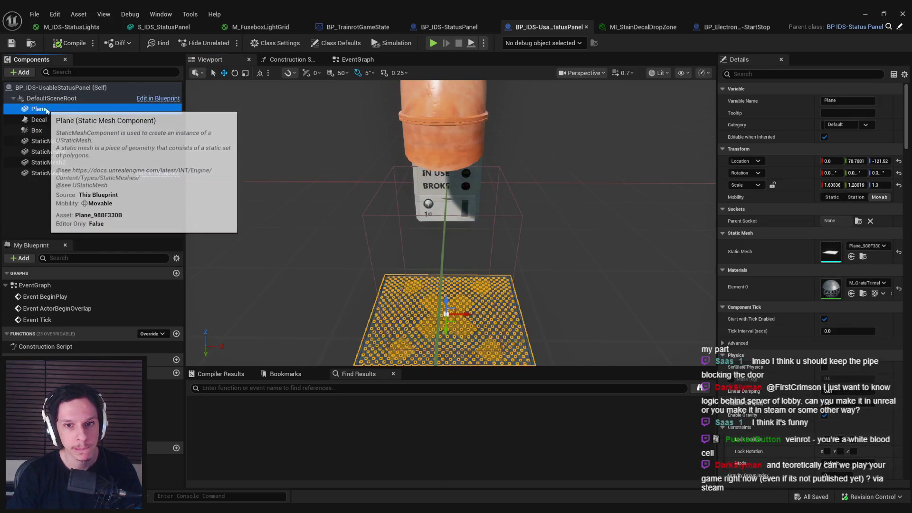
left_click(47, 130)
left_click(49, 140)
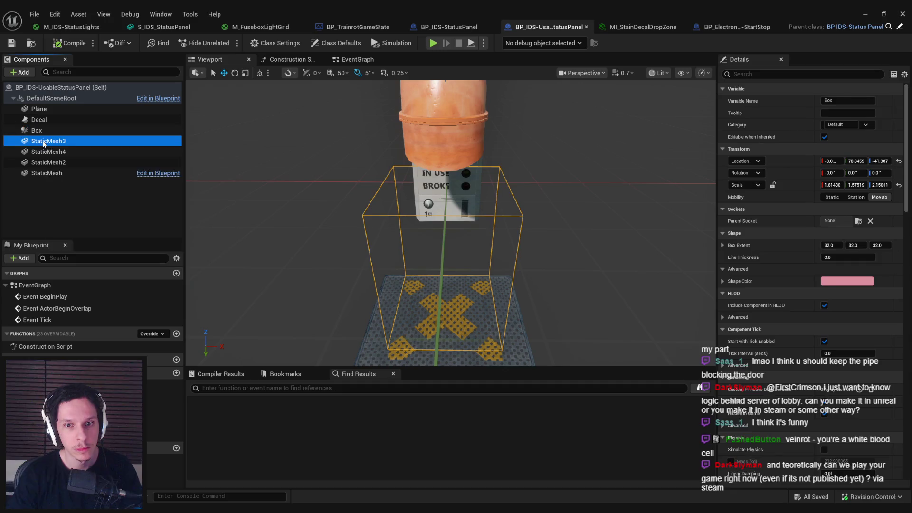
left_click(49, 151)
left_click(51, 173)
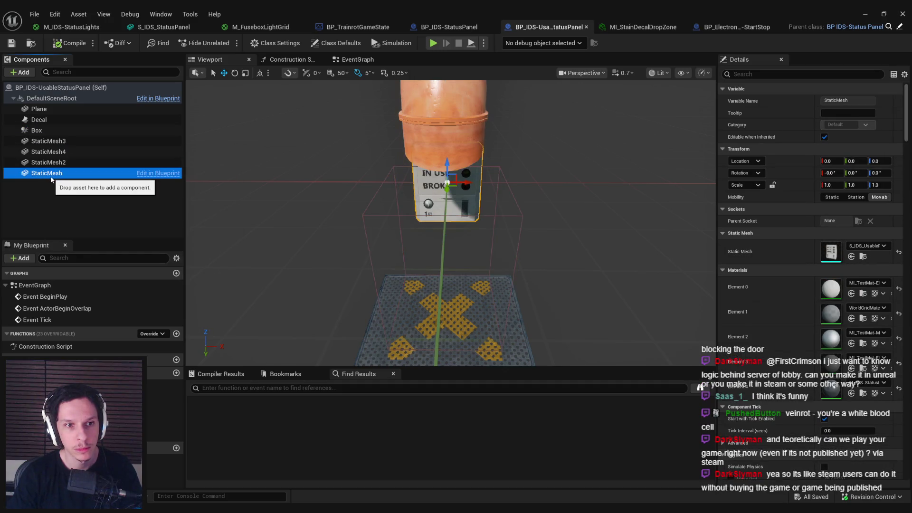
key("ctrl+z")
left_click_drag(40, 109, 46, 195)
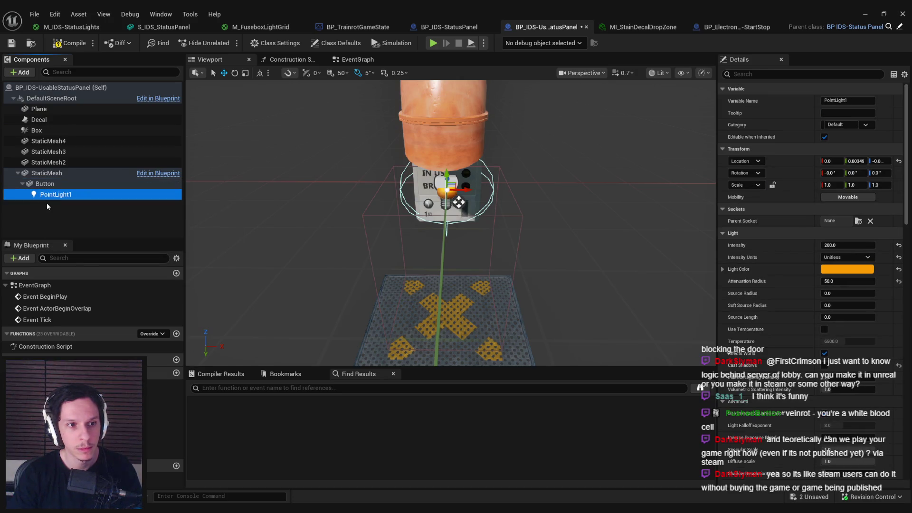
left_click(42, 212)
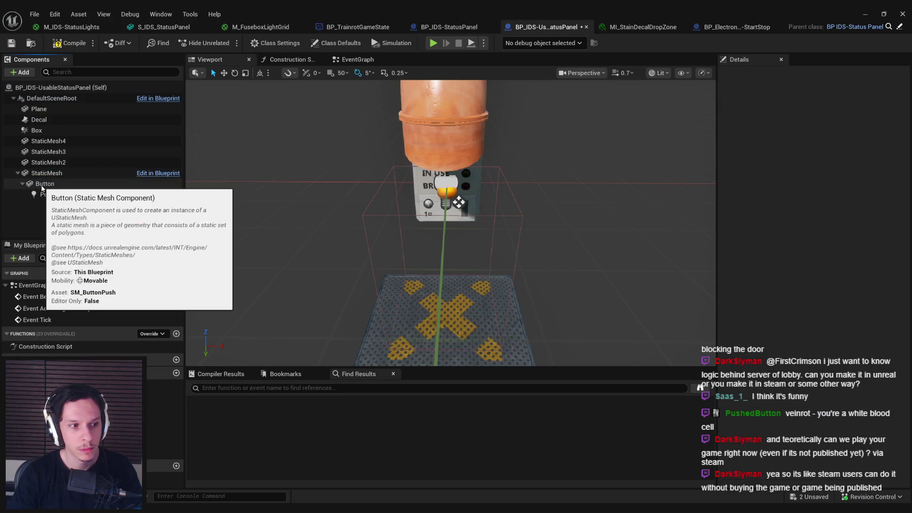
- Rotate the Button to lie flush with the panel and lower it slightly
scroll(461, 206, "up", 5)
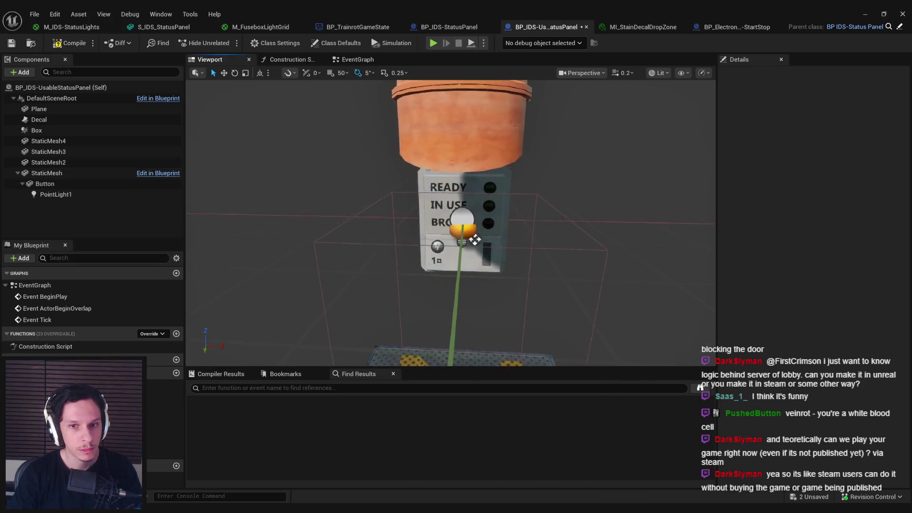
scroll(475, 231, "up", 3)
left_click_drag(475, 232, 517, 234, "alt")
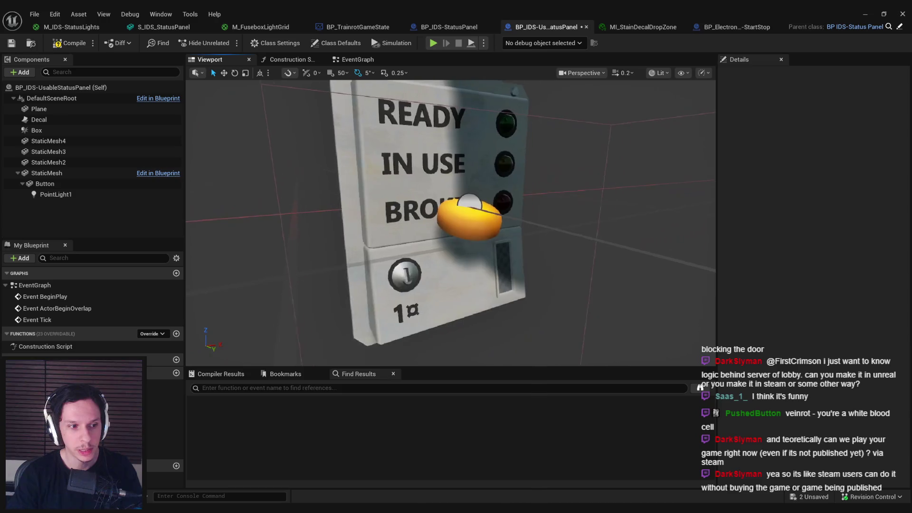
left_click(71, 184)
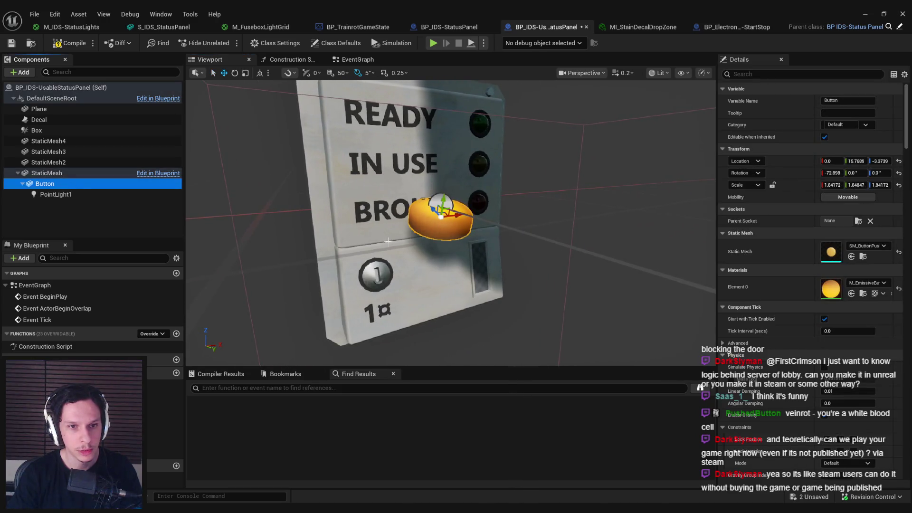
key("f")
mouse_move(451, 223)
left_mouse_down("alt")
mouse_move(499, 225)
mouse_move(499, 245)
mouse_move(511, 245)
left_mouse_up("alt")
mouse_move(444, 212)
left_mouse_down()
mouse_move(458, 237)
mouse_move(465, 205)
mouse_move(474, 213)
left_mouse_up()
key("w")
left_click_drag(467, 259, 466, 269)
key("e")
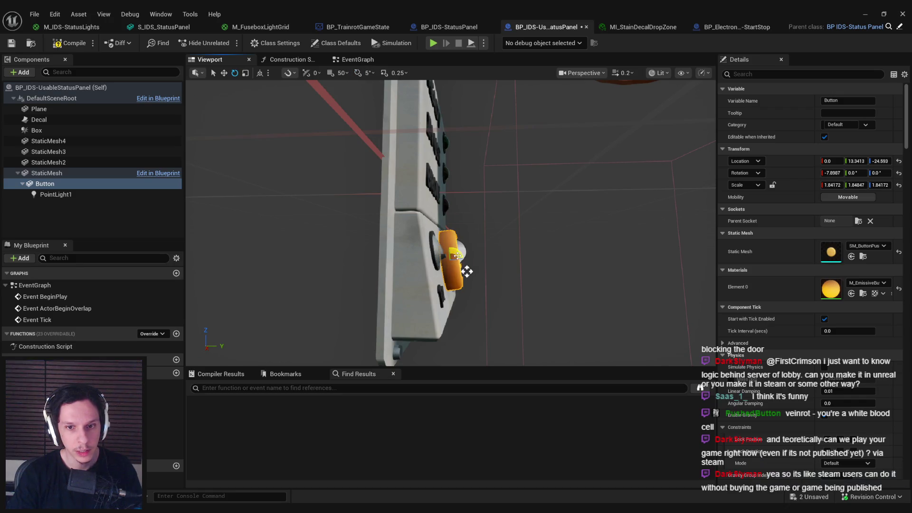
left_click_drag(467, 271, 467, 271)
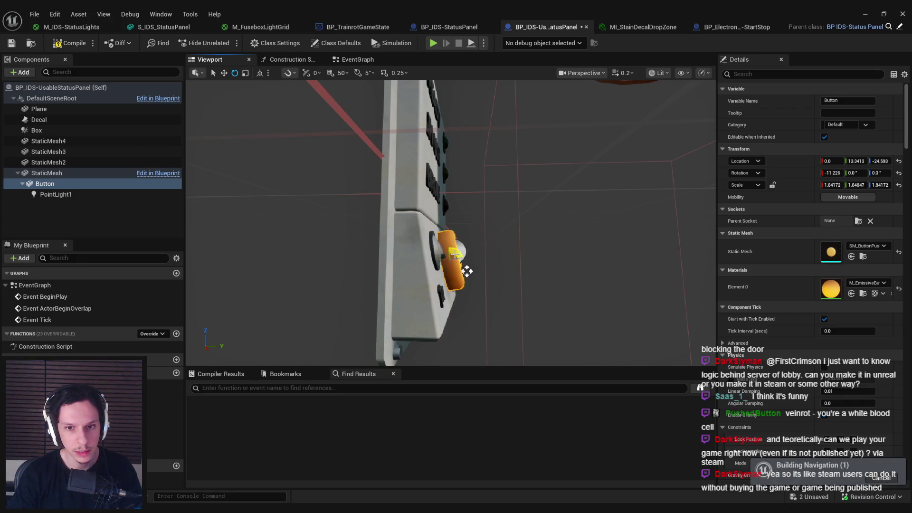
- Shrink the Button slightly, then select it together with PointLight1
key("f")
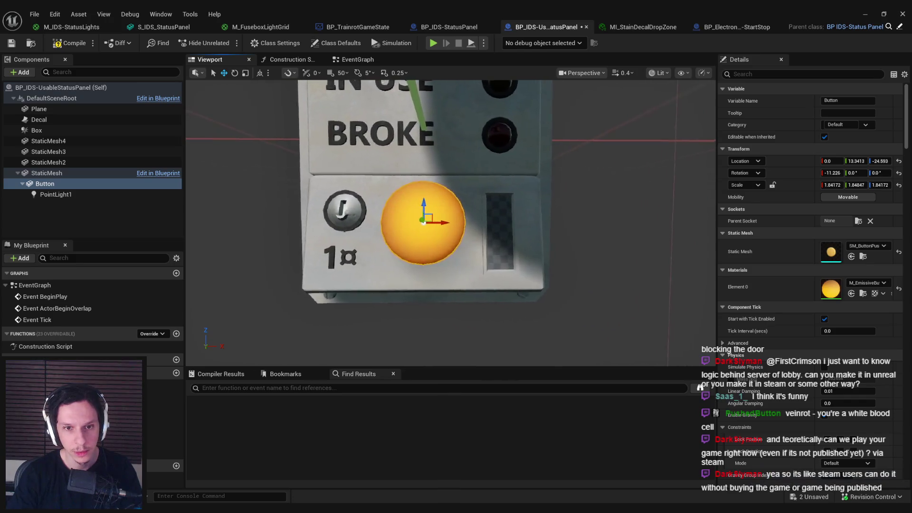
scroll(445, 264, "down", 3)
scroll(444, 264, "up", 4)
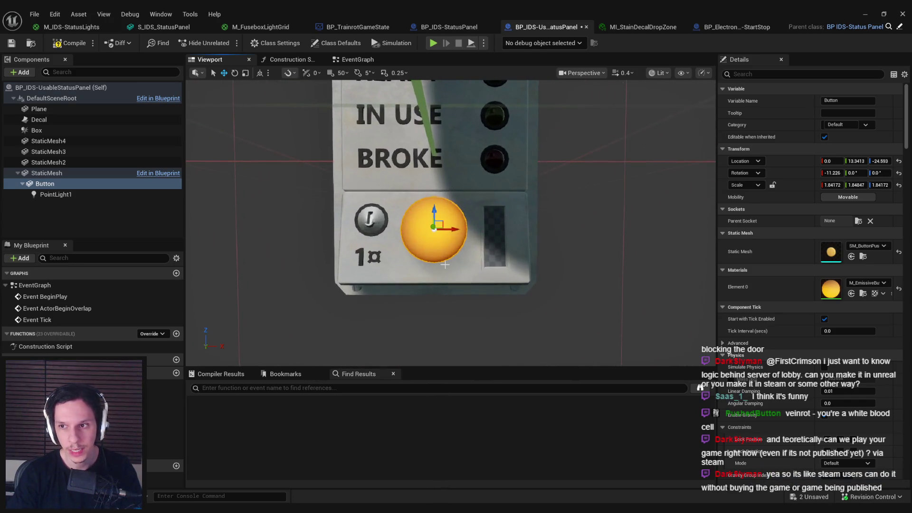
scroll(434, 229, "down", 2)
scroll(434, 230, "up", 3)
key("r")
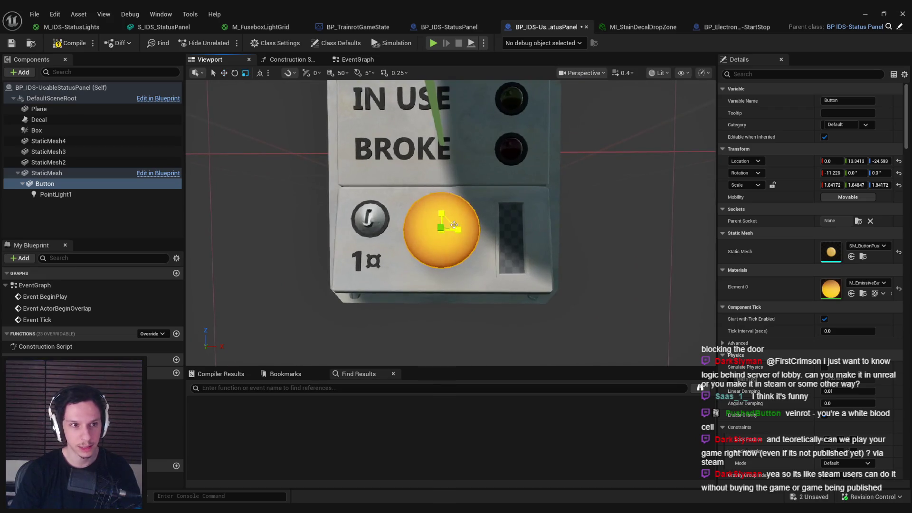
mouse_move(451, 227)
left_mouse_down()
mouse_move(430, 368)
mouse_move(437, 371)
left_mouse_up()
left_click(441, 228)
key("w")
left_click(46, 184, "ctrl")
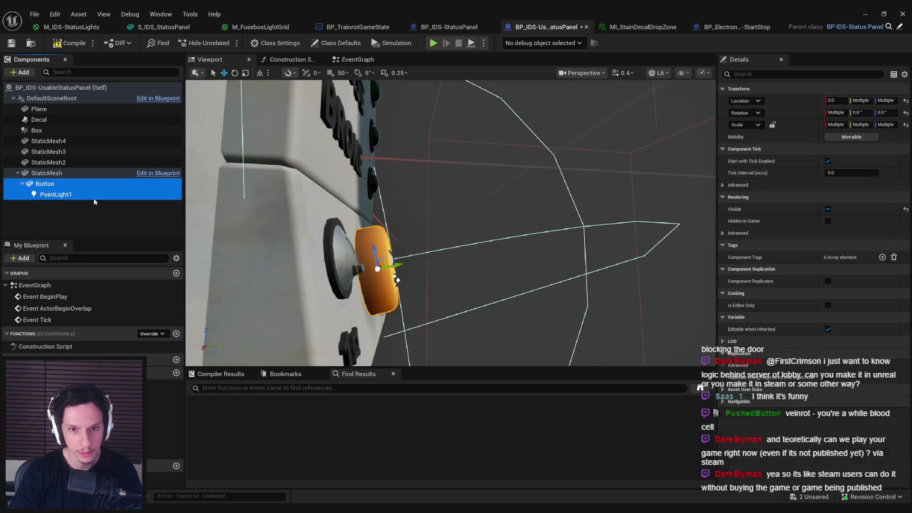
- Undo an attempted move of the button and light, save the blueprint, and view the level
key("f")
mouse_move(432, 193)
left_mouse_down()
mouse_move(435, 250)
mouse_move(509, 284)
left_mouse_up()
scroll(509, 284, "down", 5)
key("ctrl+z")
left_click(286, 248)
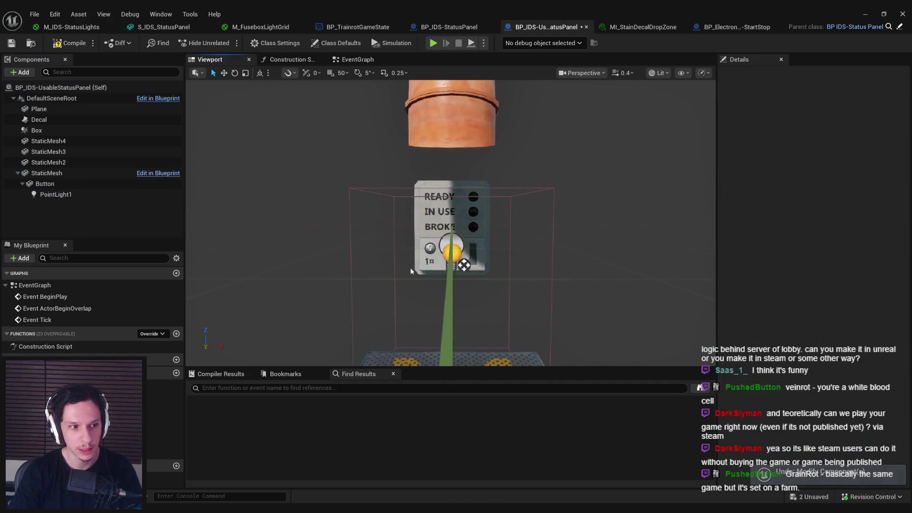
key("ctrl+s")
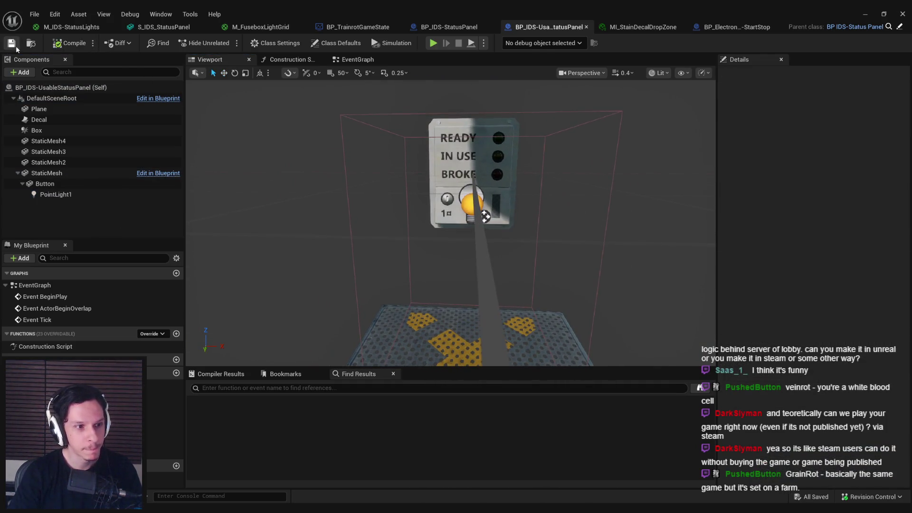
left_click(289, 166)
left_click(866, 14)
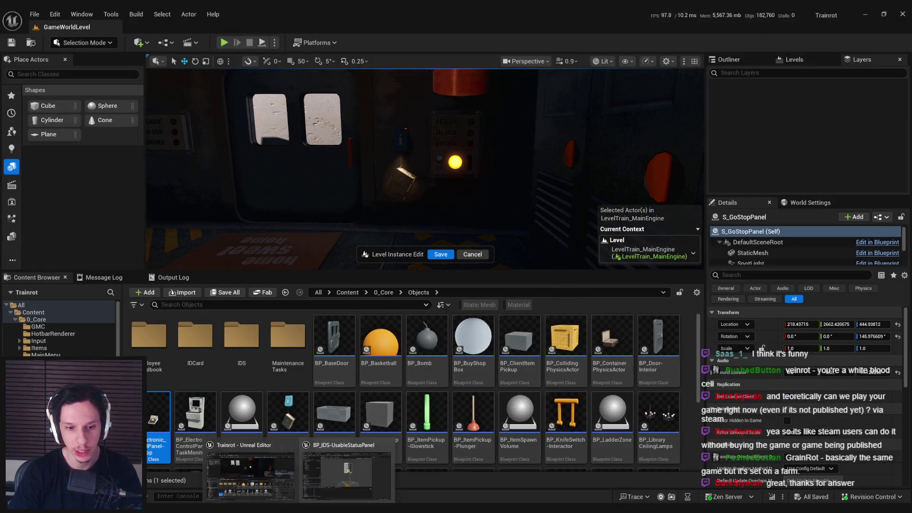
- Set PointLight1 intensity to 50, save the blueprint, and view the glowing button in the level
key("alt+Tab")
left_click(56, 194)
left_click(836, 245)
type("50")
key("Return")
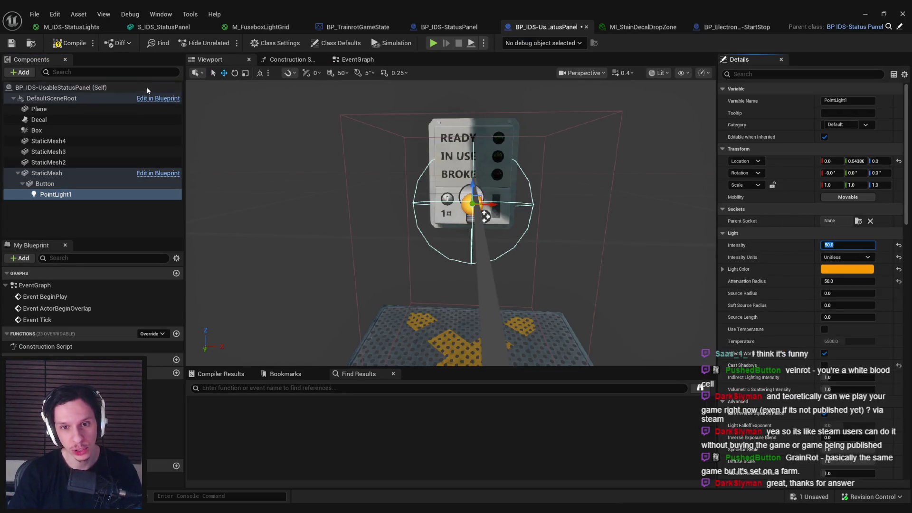
left_click(12, 44)
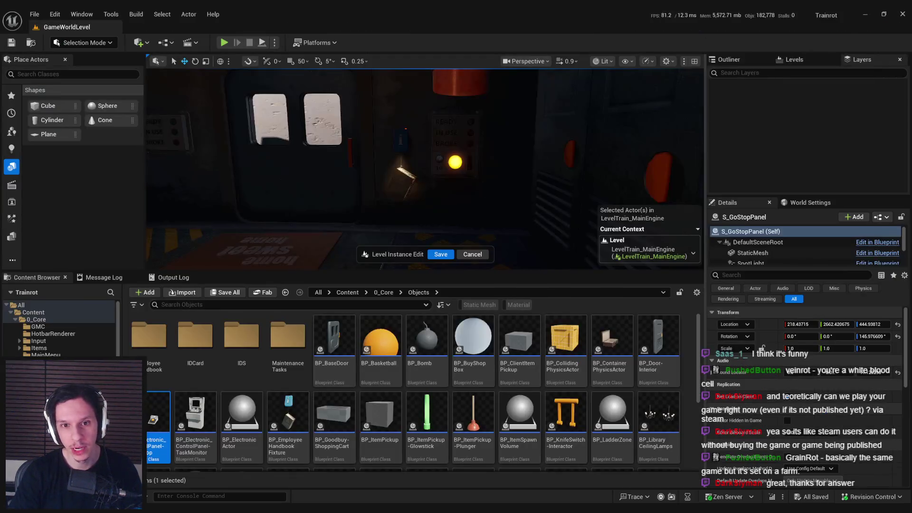
left_click(865, 14)
mouse_move(499, 165)
left_mouse_down()
mouse_move(380, 172)
mouse_move(505, 167)
left_mouse_up()
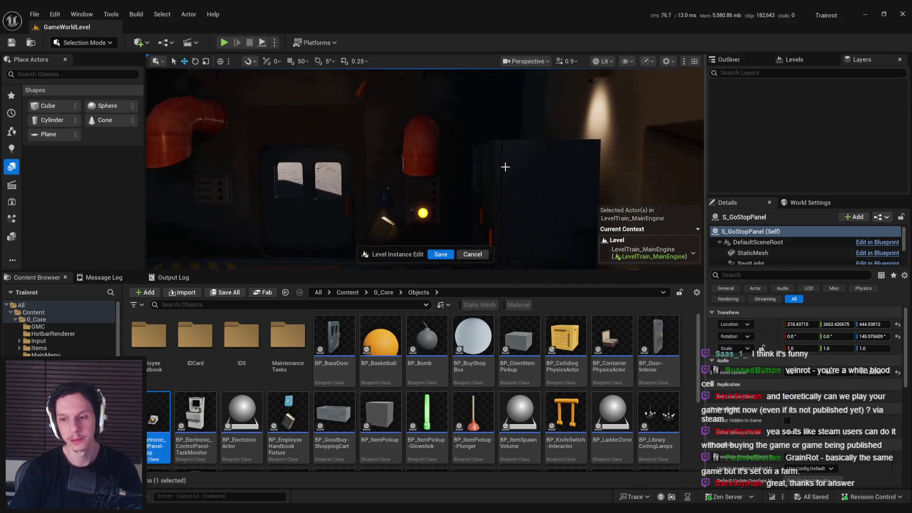
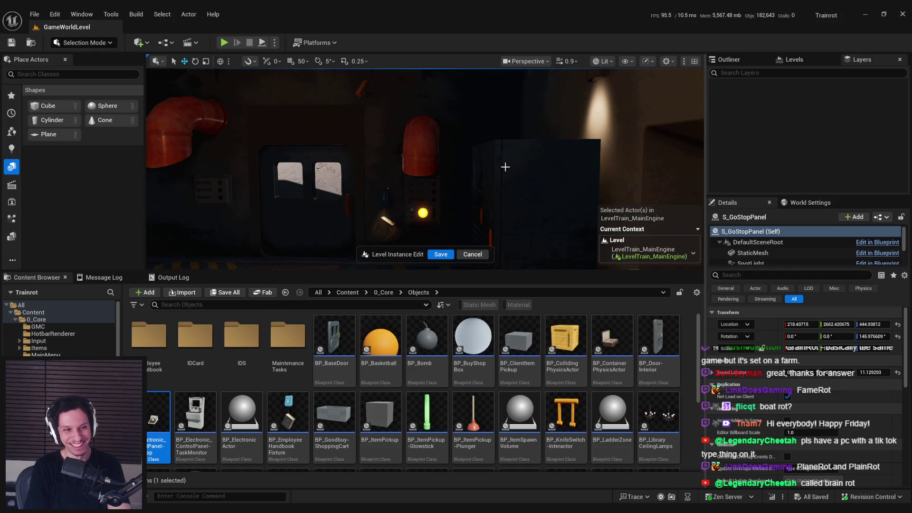
- Save the level instance edits and check the Button material in BP_IDS-UsableStatusPanel
left_click(441, 254)
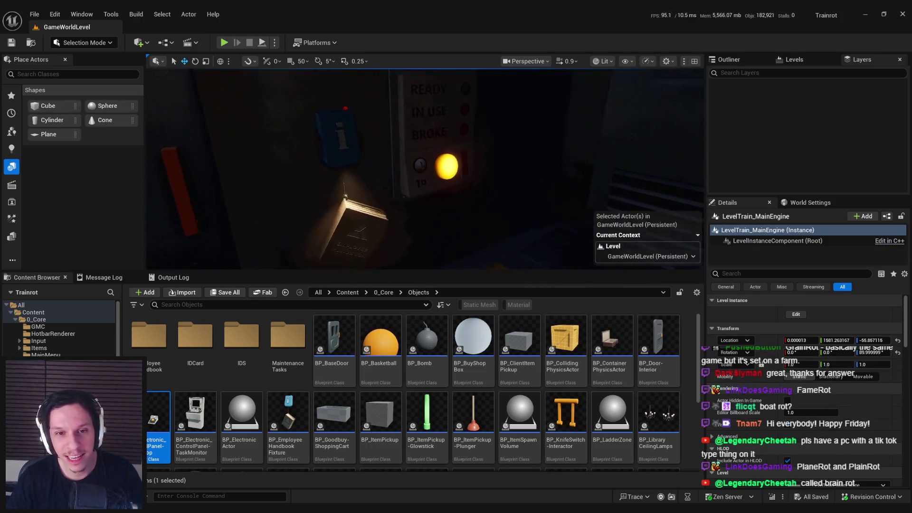
double_click(324, 485)
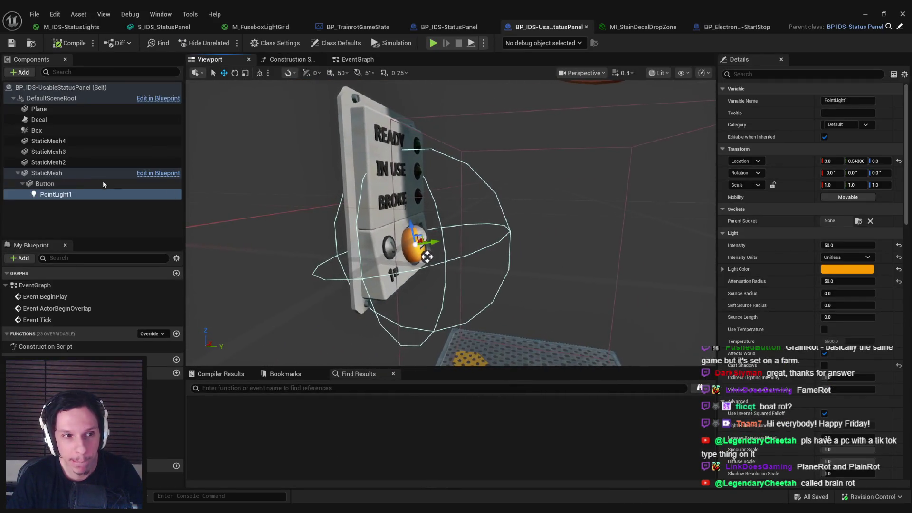
scroll(451, 223, "up", 3)
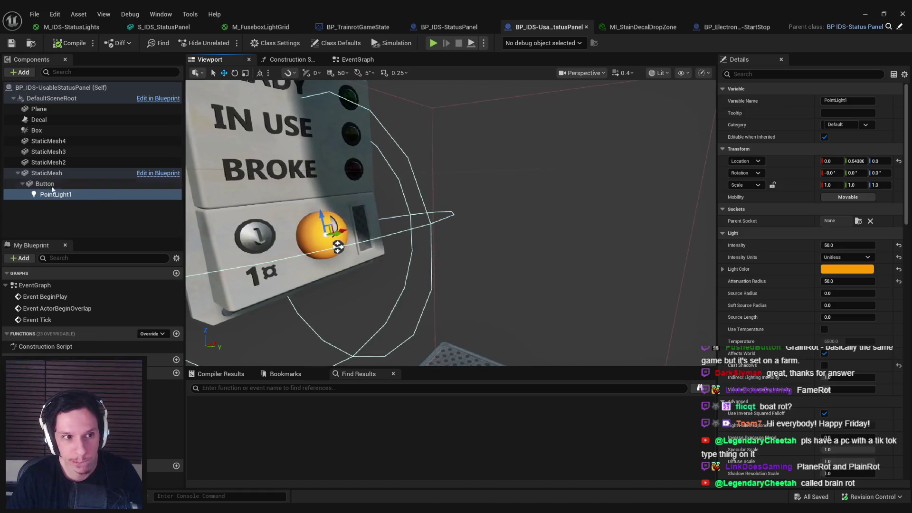
left_click(340, 239)
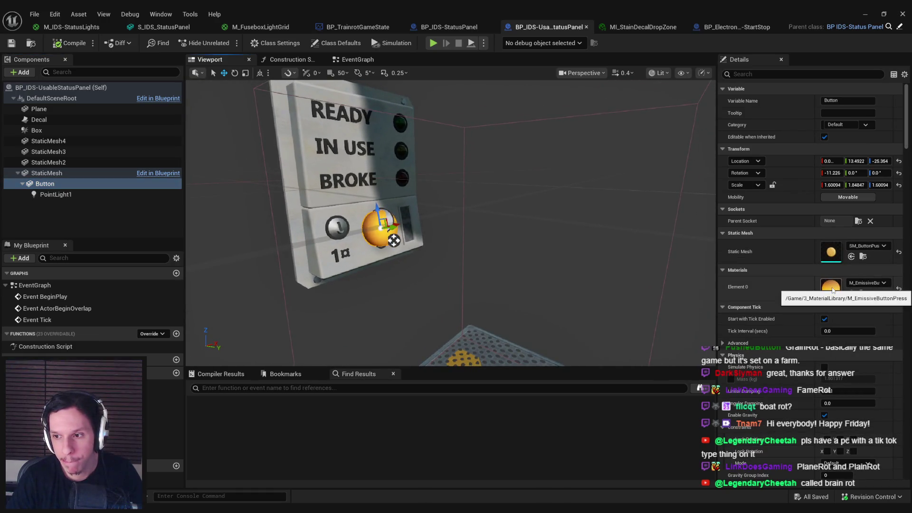
- Minimize the Blueprint editor and start a Play-in-Editor session of GameWorldLevel
scroll(492, 248, "down", 3)
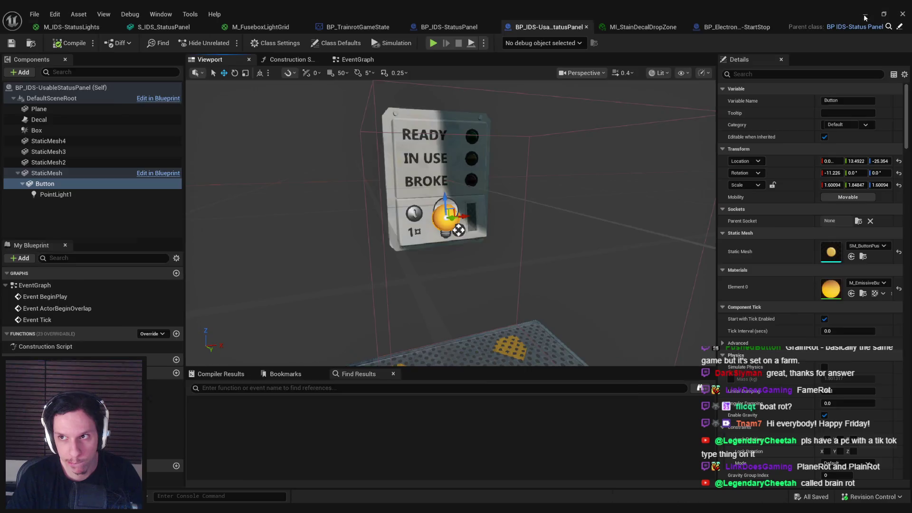
left_click(866, 14)
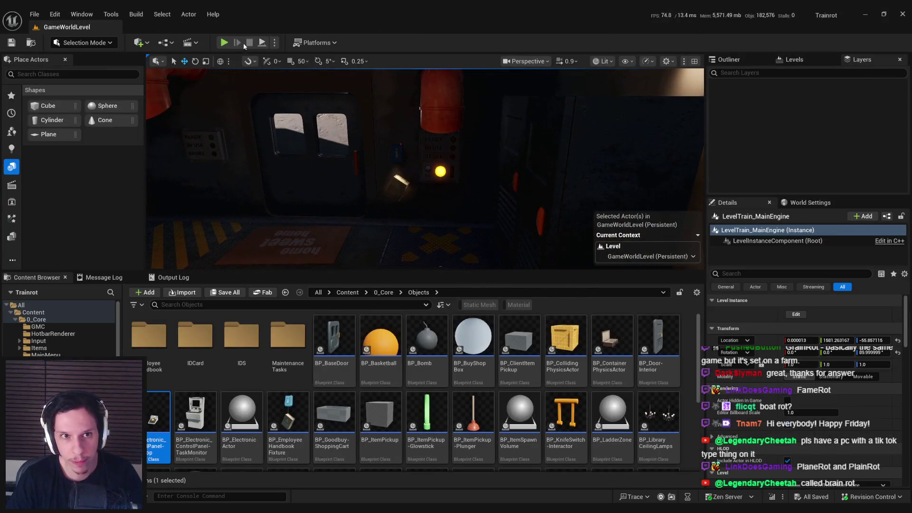
left_click(224, 43)
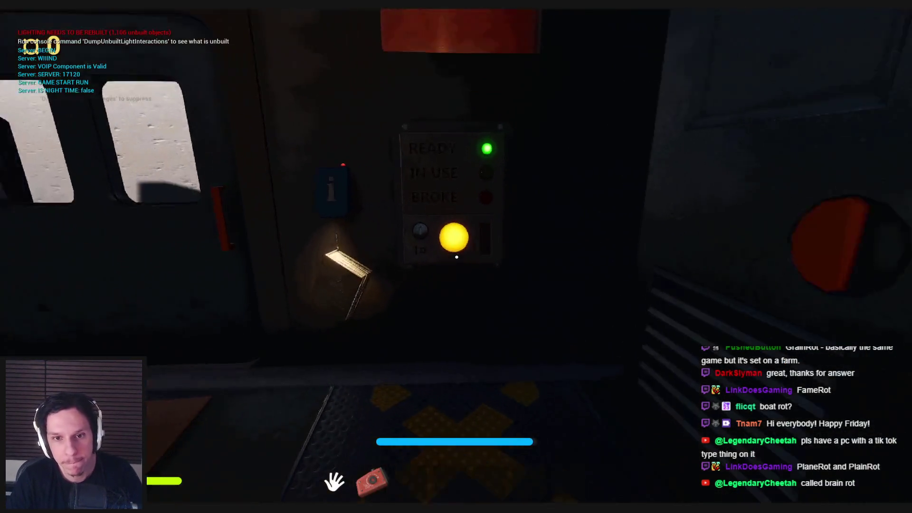
- Walk up to the READY status panel and press its yellow button
key("w")
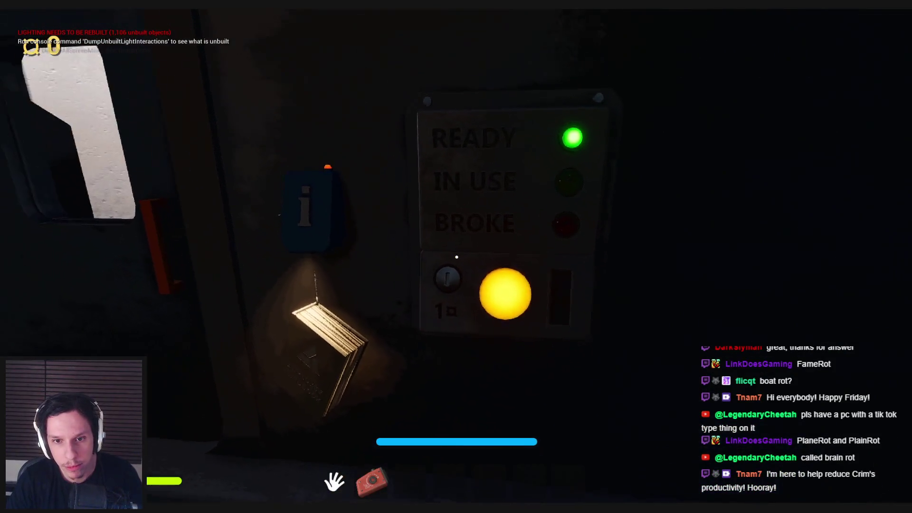
mouse_move(456, 257)
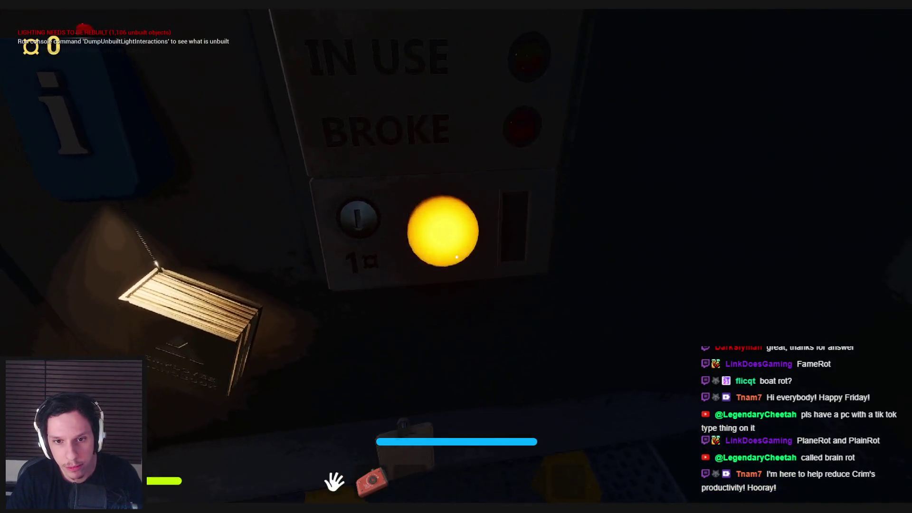
key("s")
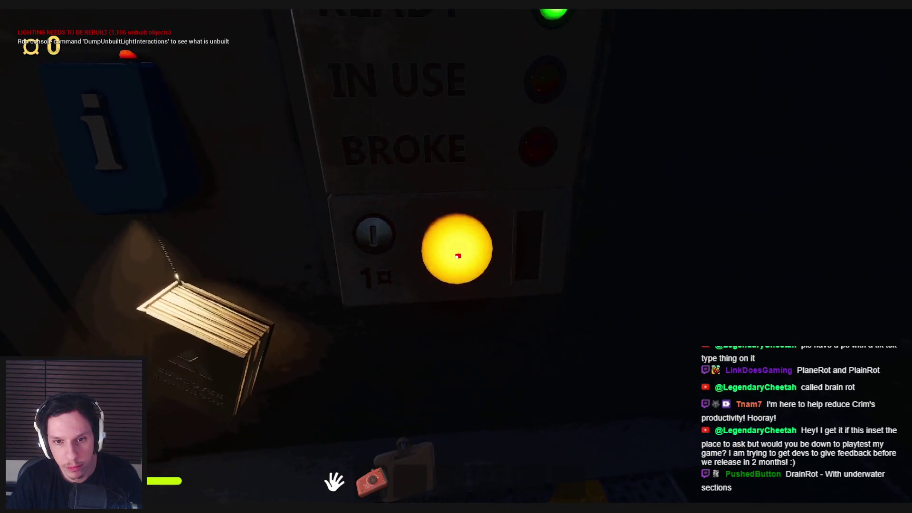
left_click(456, 257)
key("s")
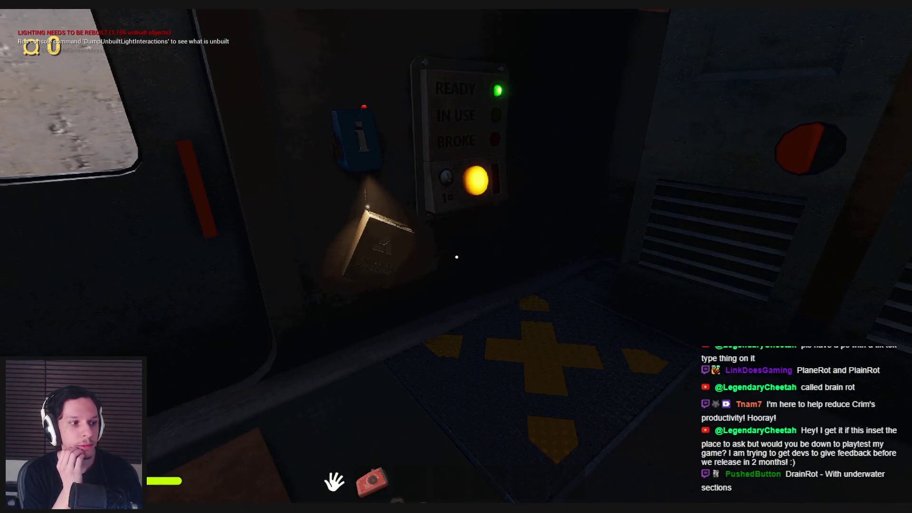
- Walk past the drum machine, up to the engine room, and back toward the two-window wall
key("d")
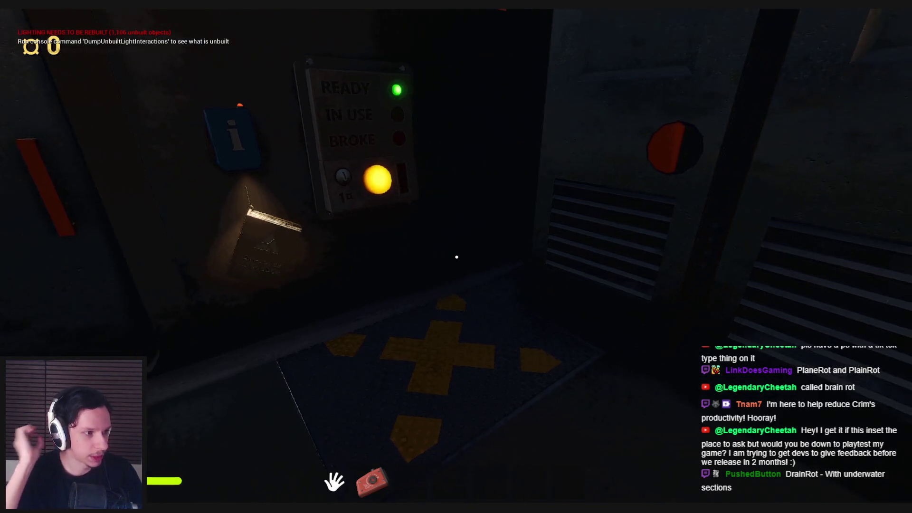
key("a")
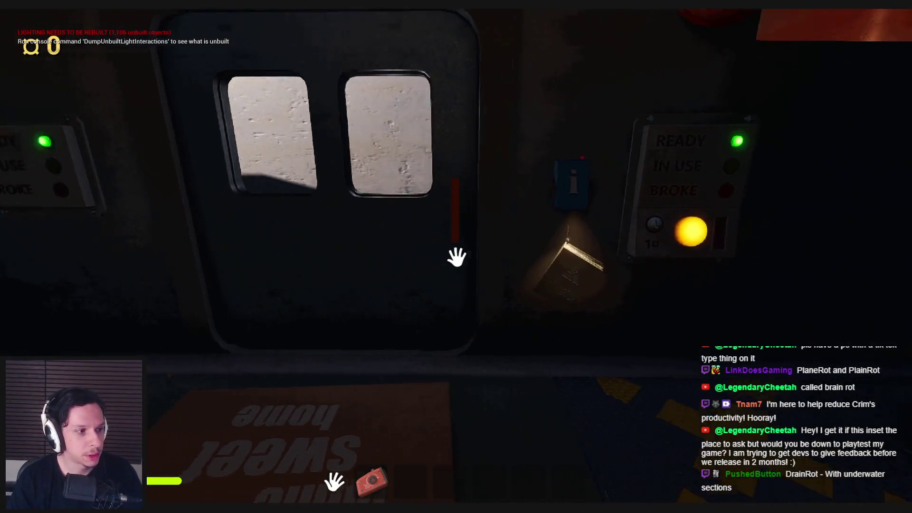
key("w")
key("w")
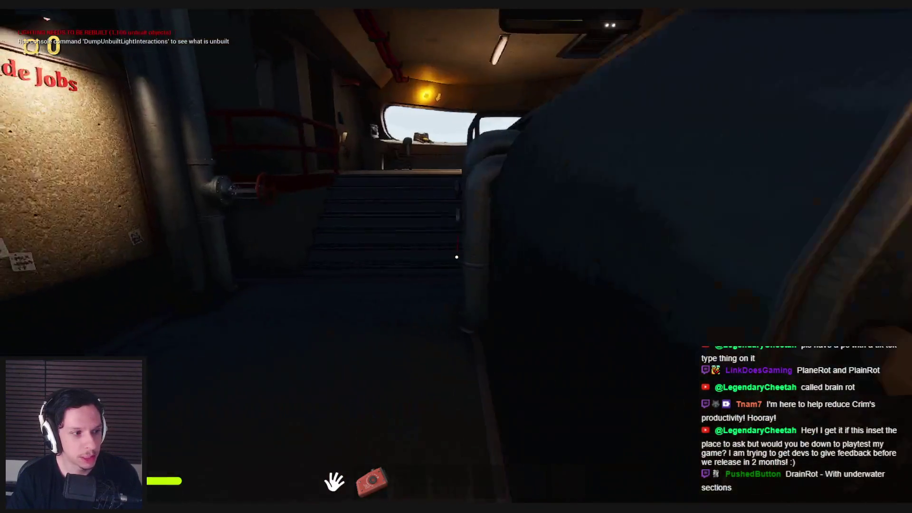
key("w")
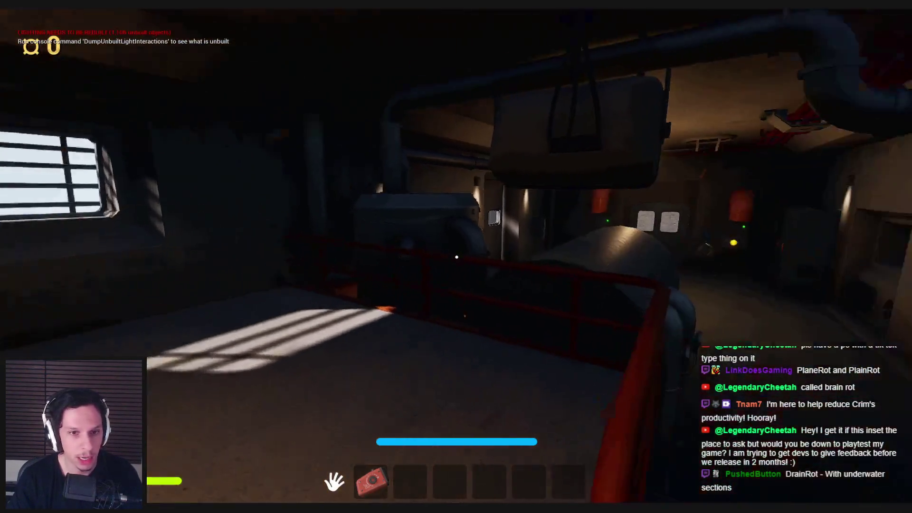
key("w")
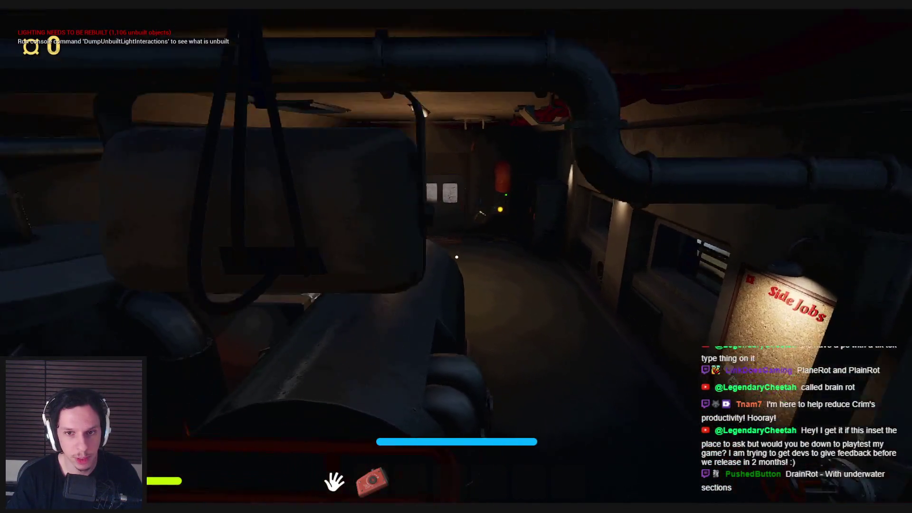
key("w")
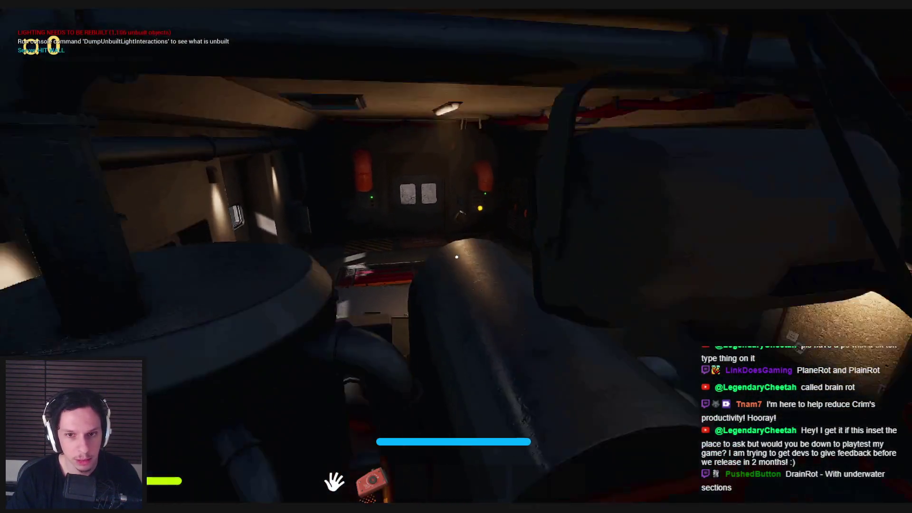
key("w")
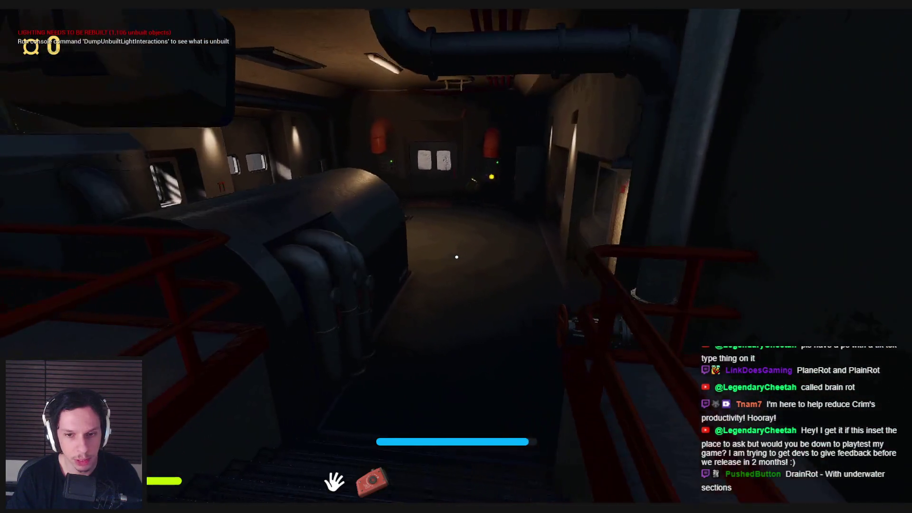
key("w")
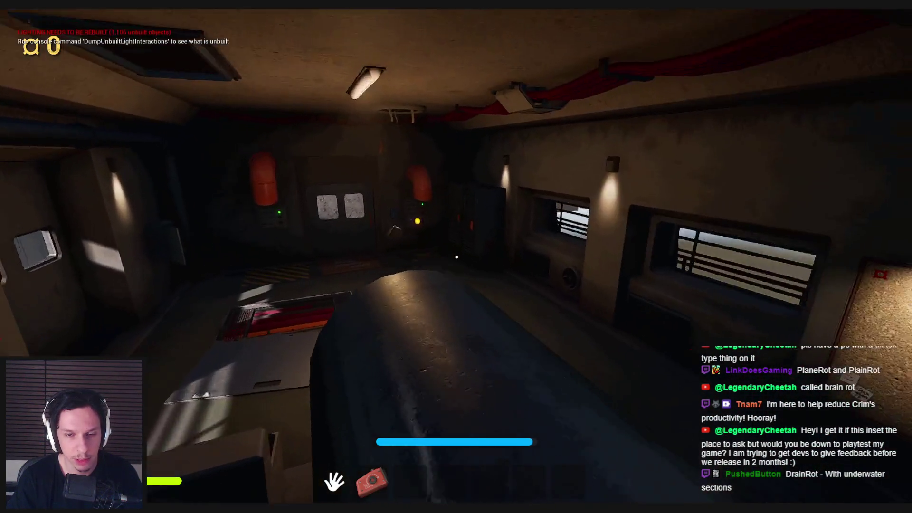
key("w")
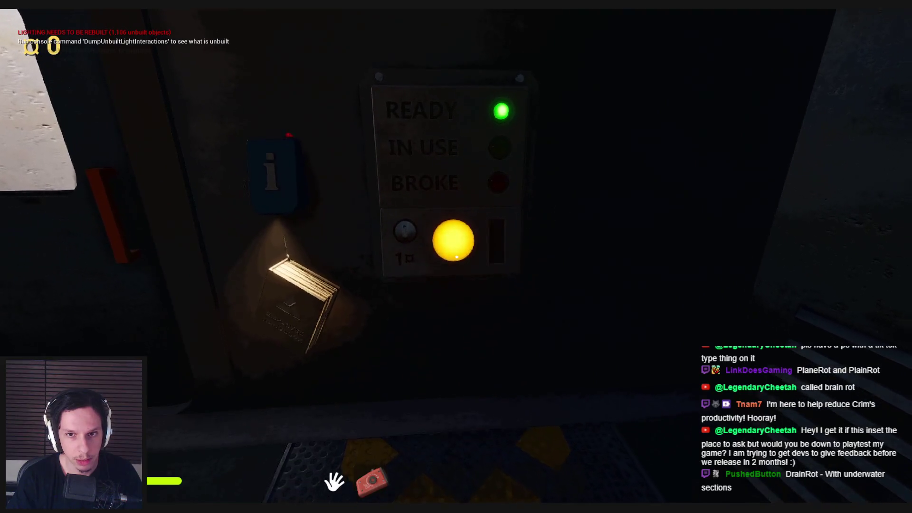
- Open and close the right locker
key("s")
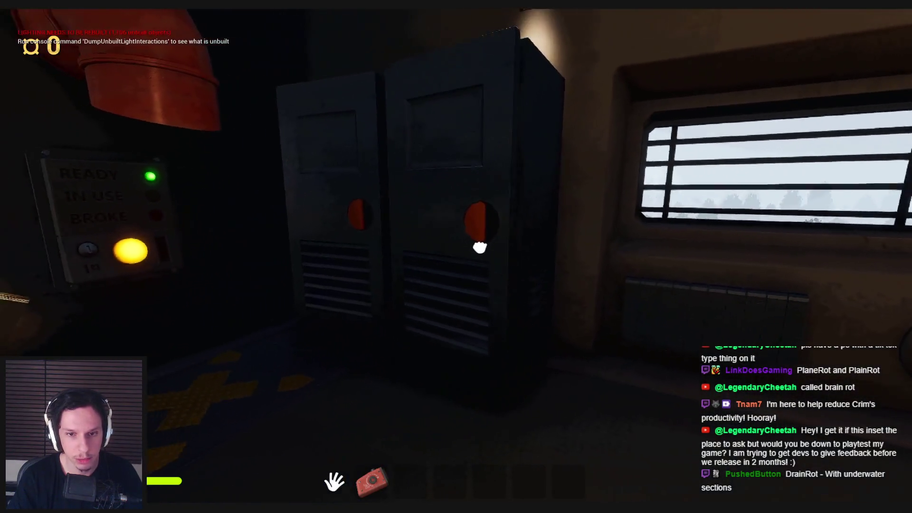
left_click(476, 244)
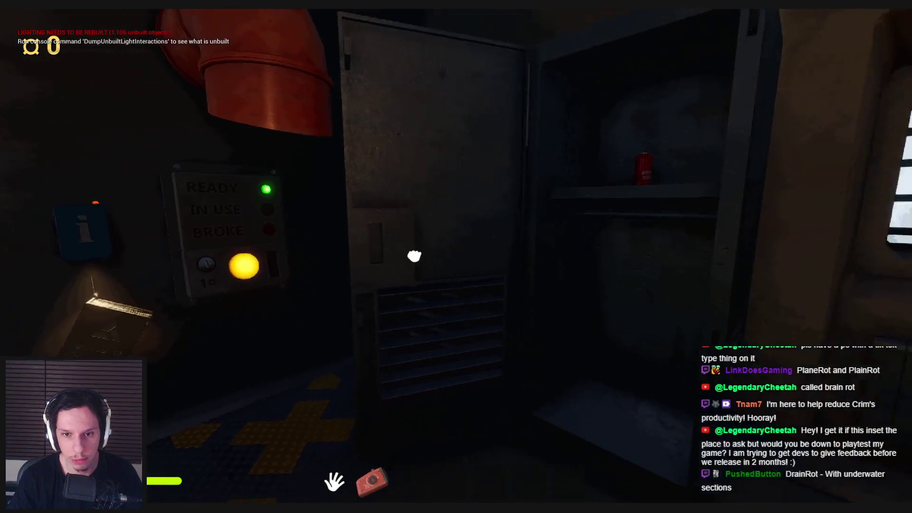
left_click(456, 257)
- Approach and back away from the READY panel to check its yellow glowing button
key("w")
key("s")
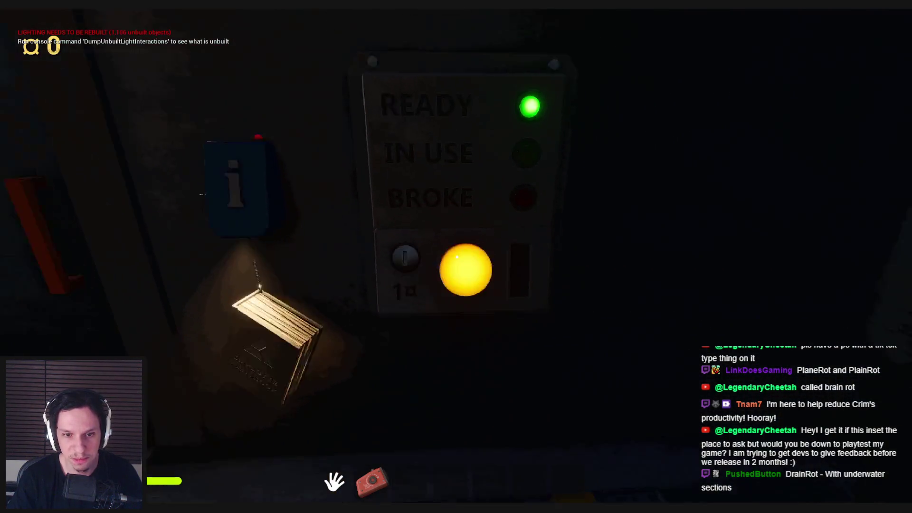
key("w")
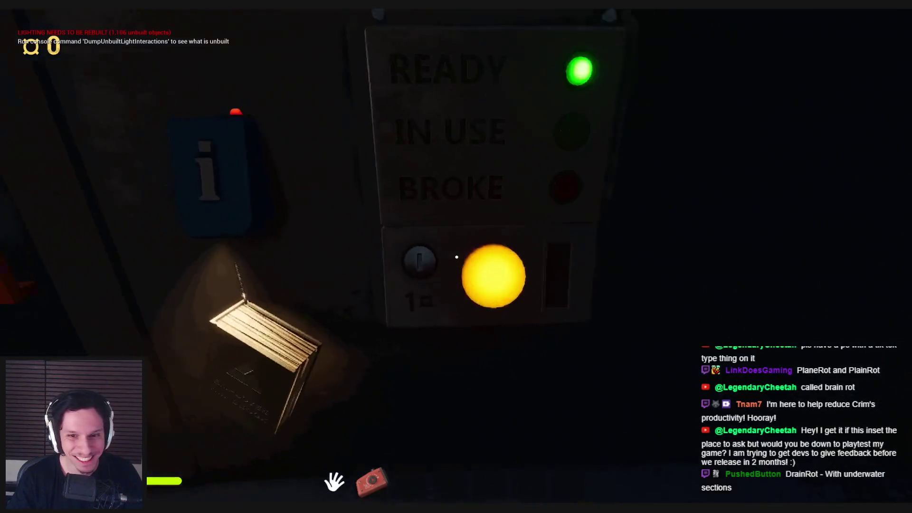
key("s")
key("w")
key("w")
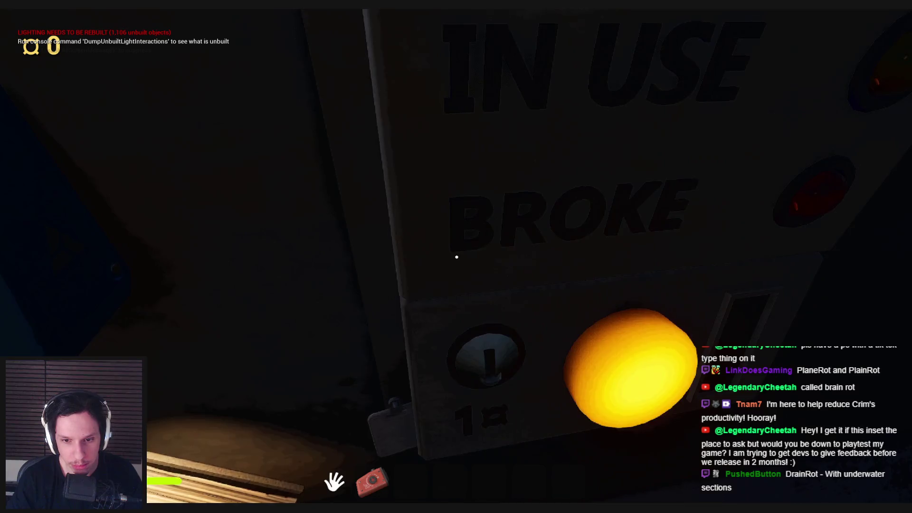
key("s")
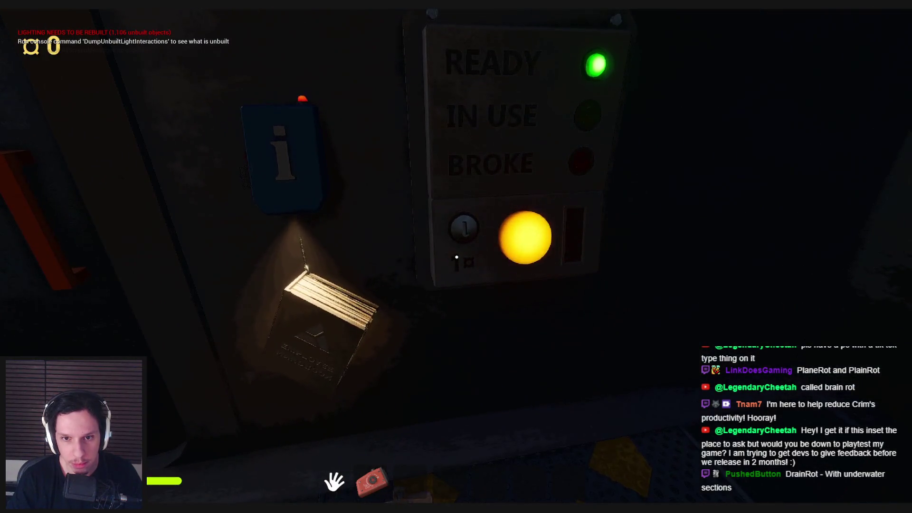
key("s")
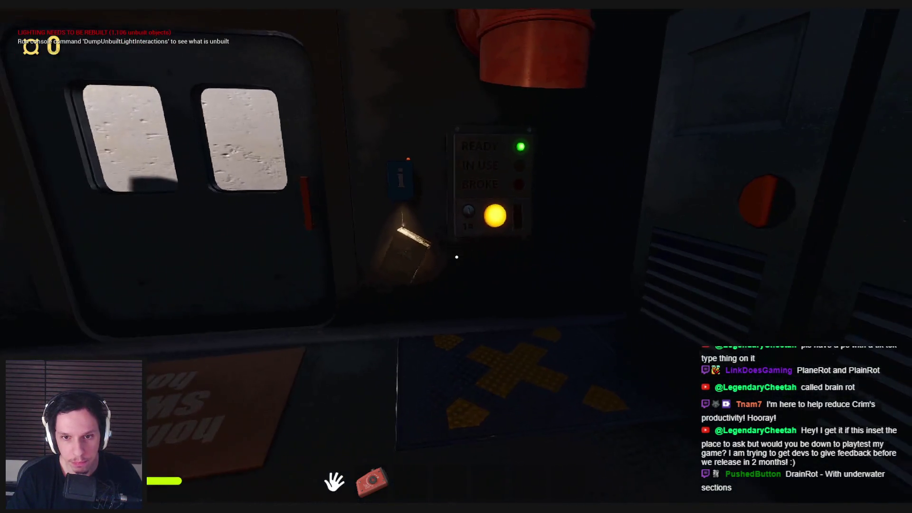
key("s")
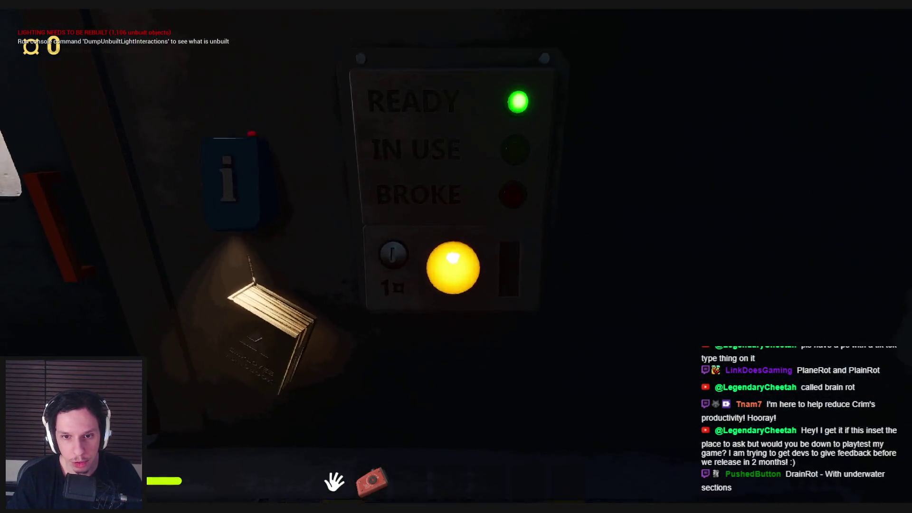
key("s")
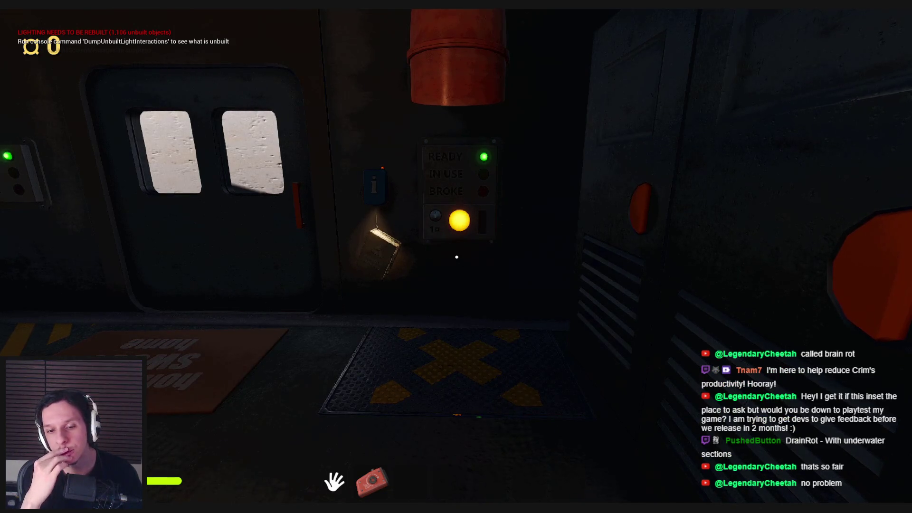
- View the READY panel from around the door room, then stop the play session
key("w")
key("s")
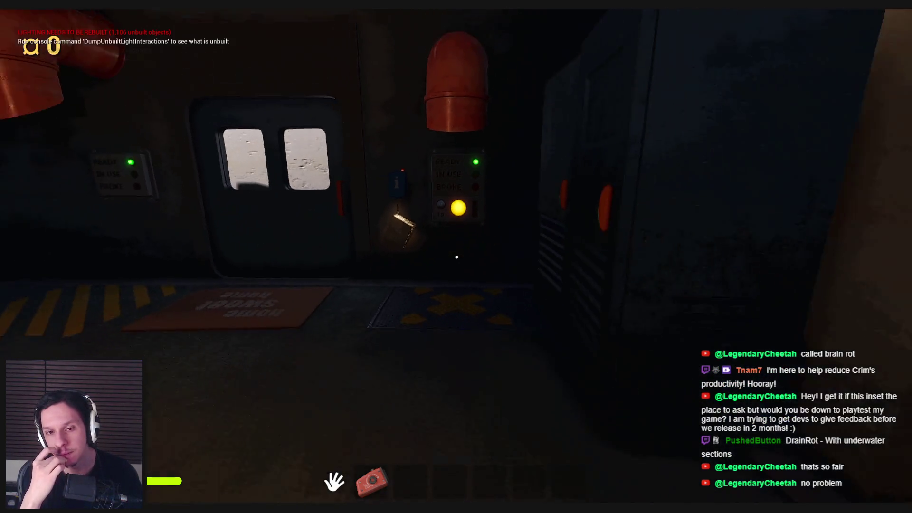
key("w")
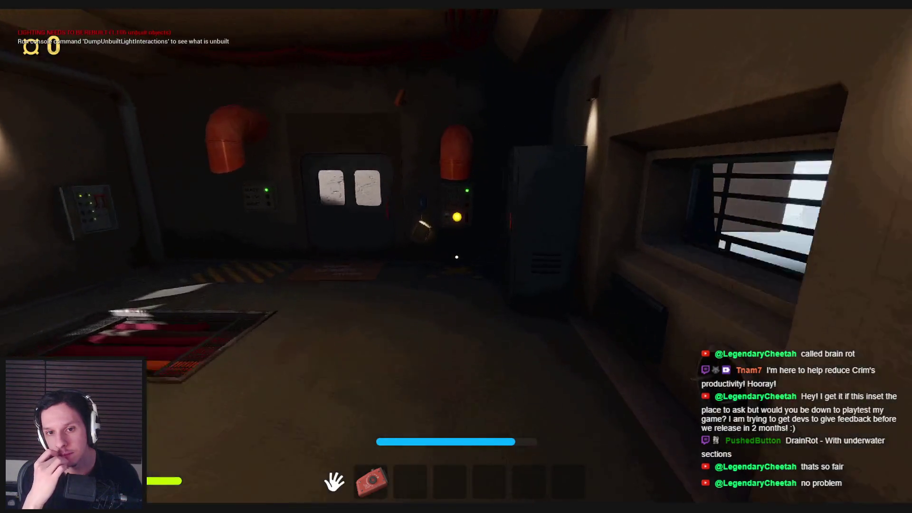
key("w")
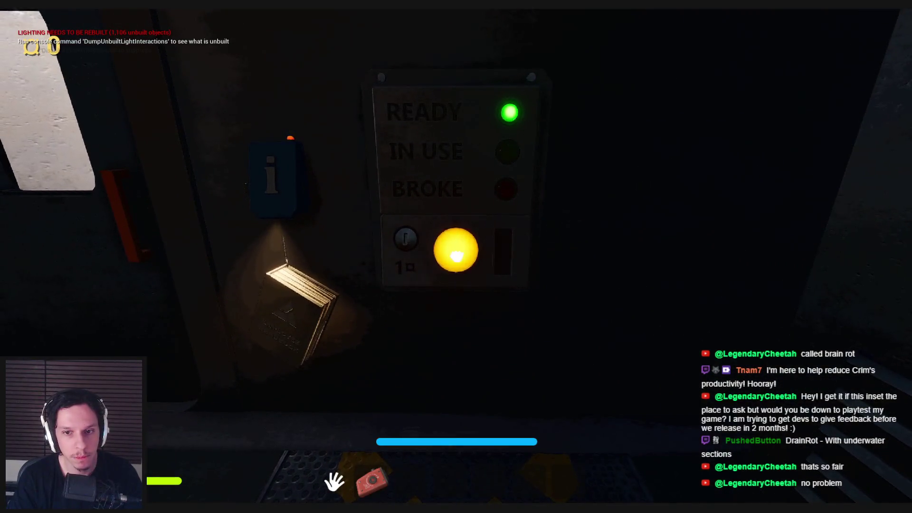
key("s")
key("w")
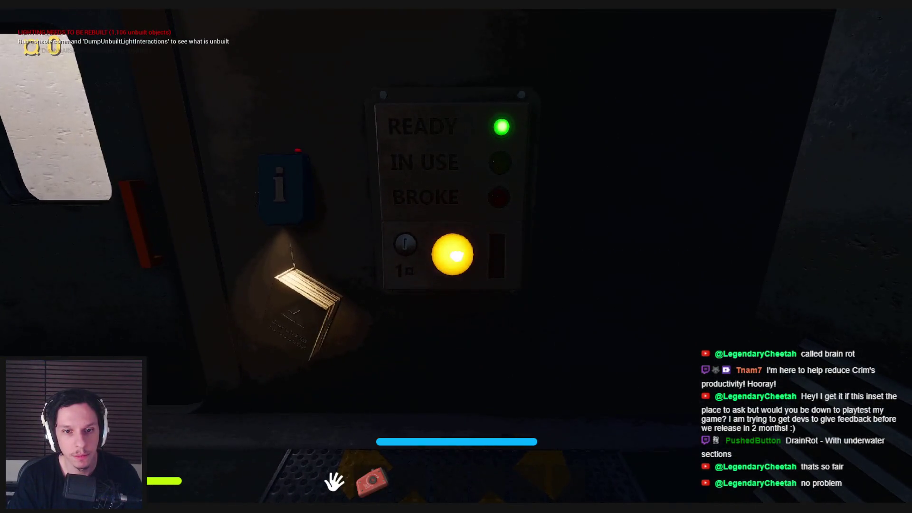
key("s")
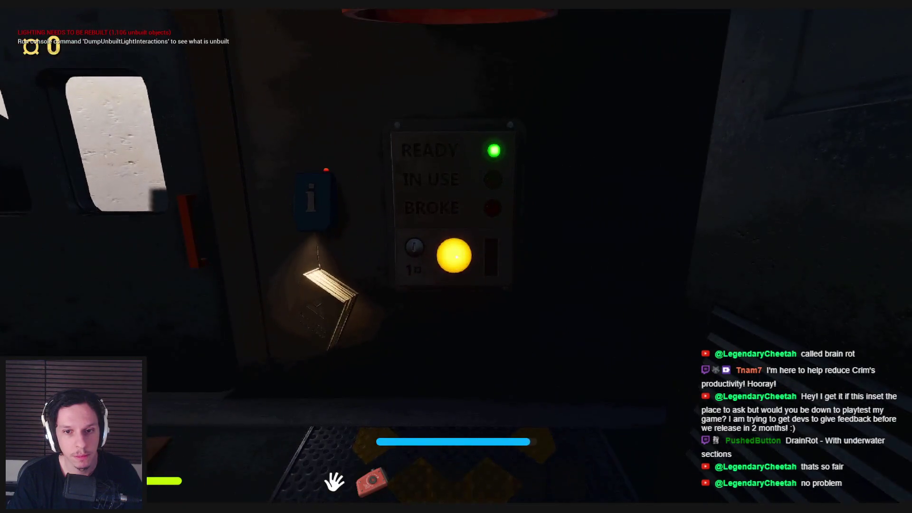
key("s")
key("w")
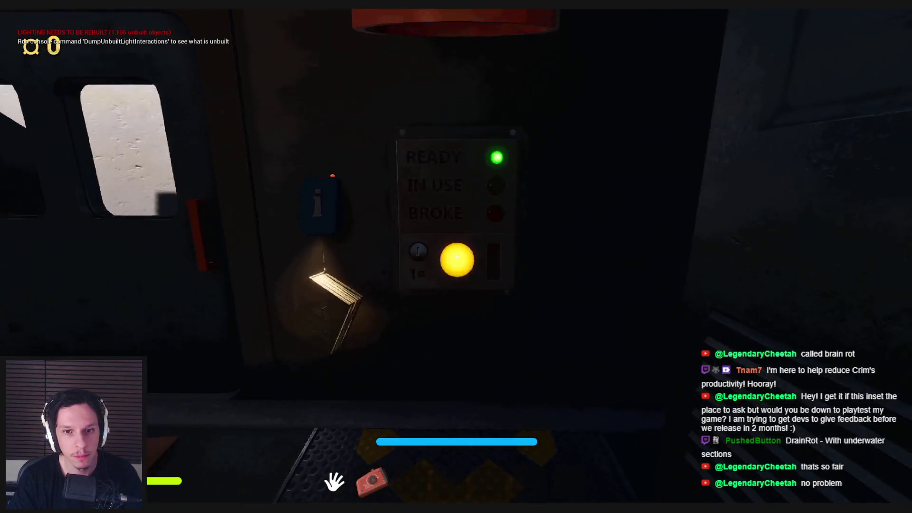
key("s")
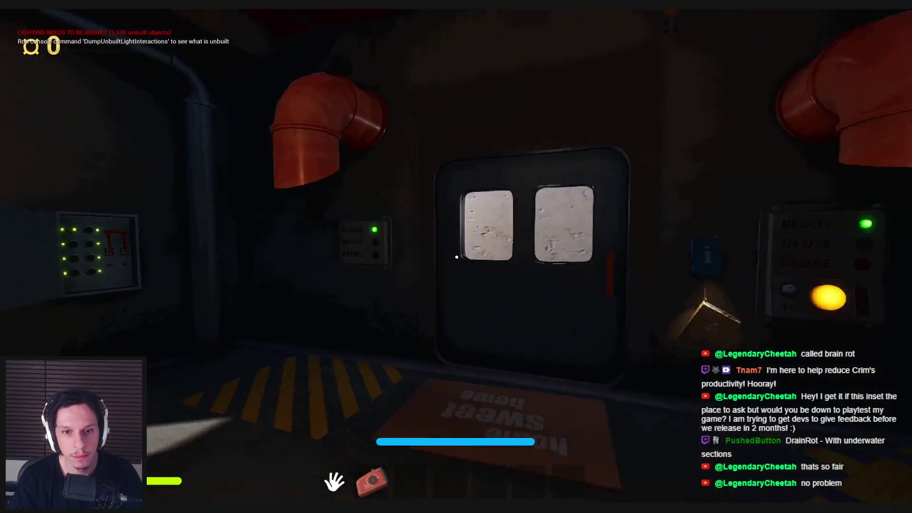
key("s")
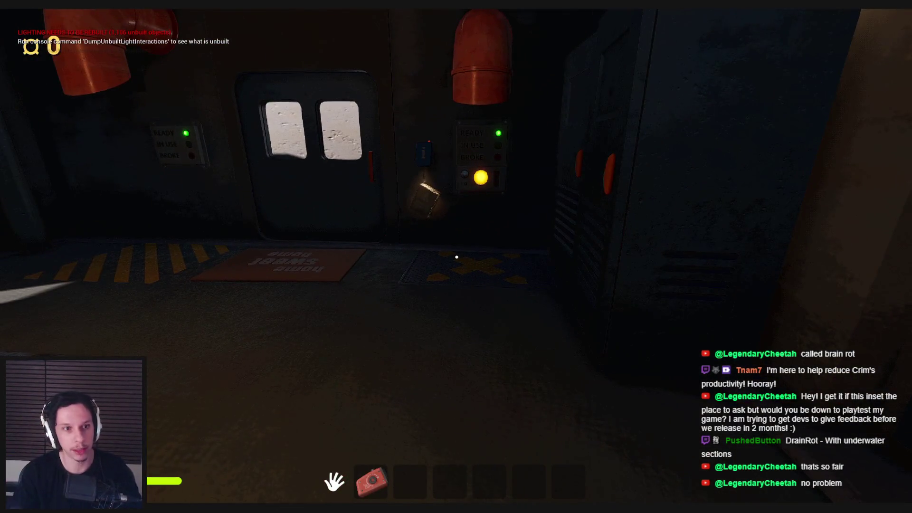
key("Escape")
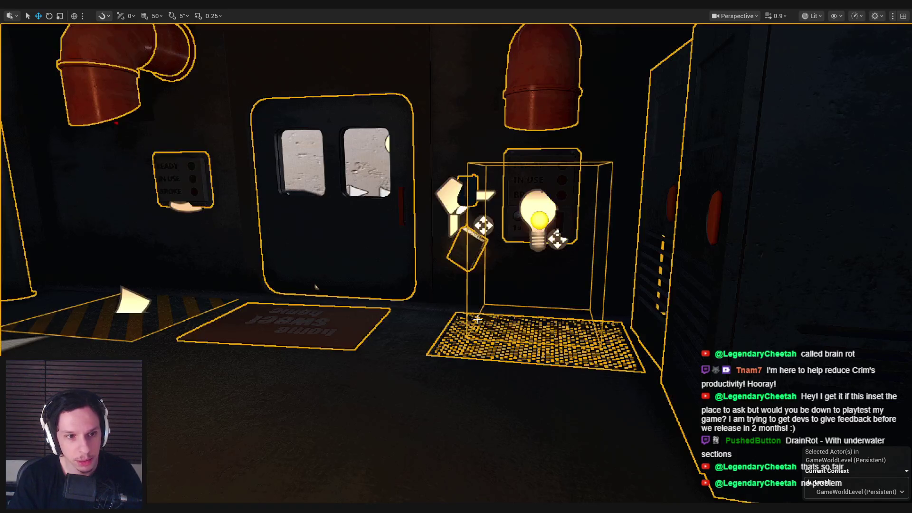
- Restore the full editor layout and bring up the BP_IDS-UsableStatusPanel Blueprint
key("F11")
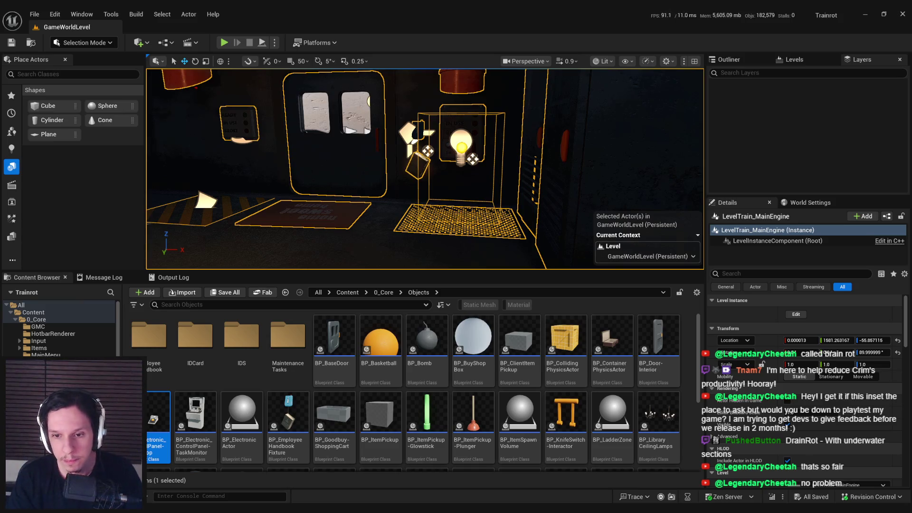
key("s")
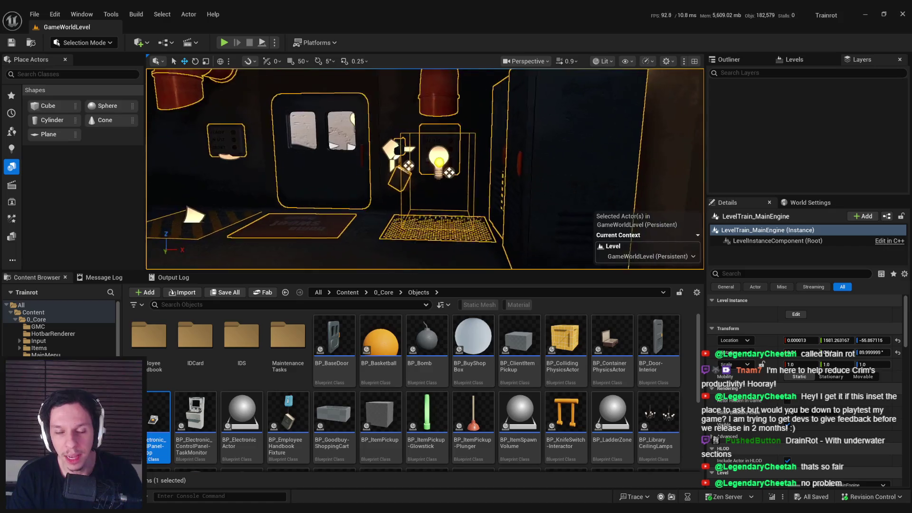
key("alt+Tab")
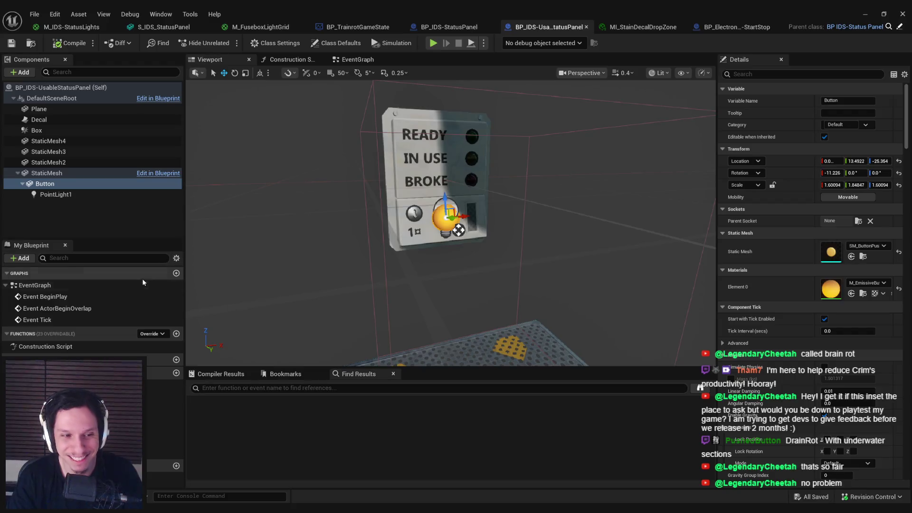
- Add a Vector variable named SendLocation to the Blueprint
left_click(176, 373)
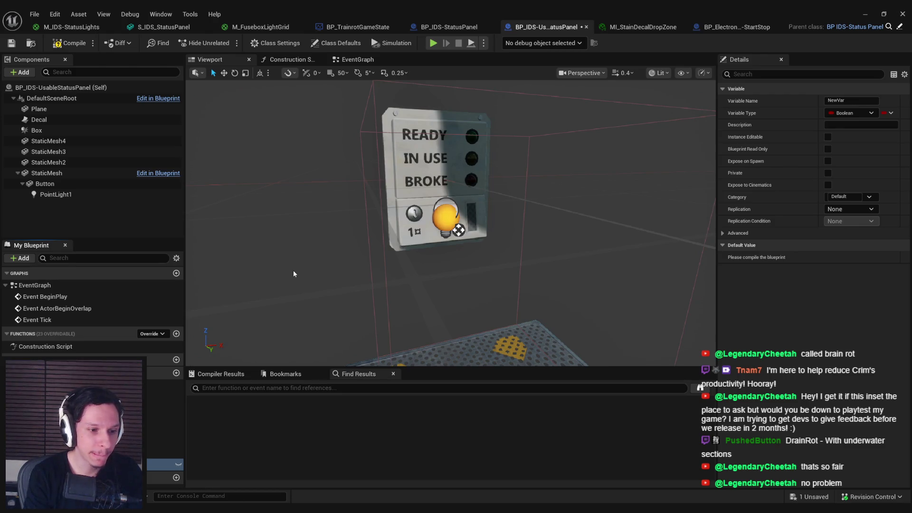
type("SendLocation")
left_click(843, 113)
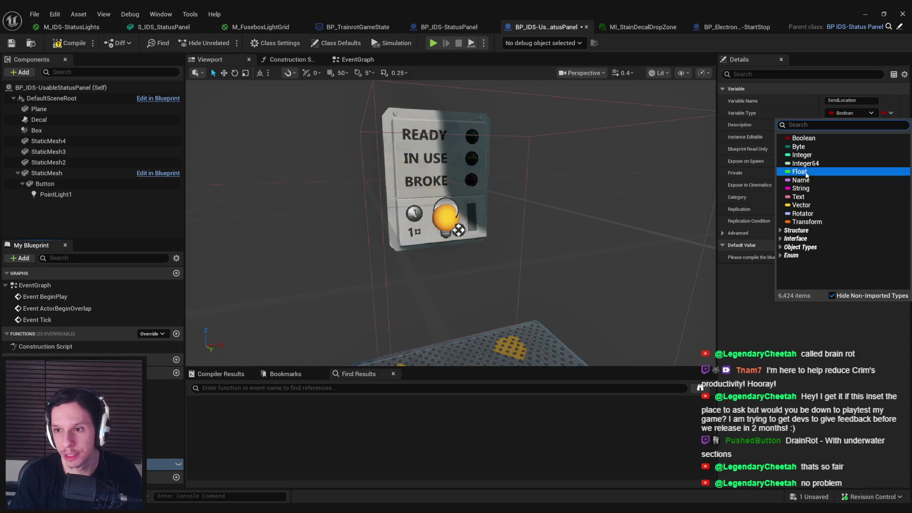
left_click(807, 205)
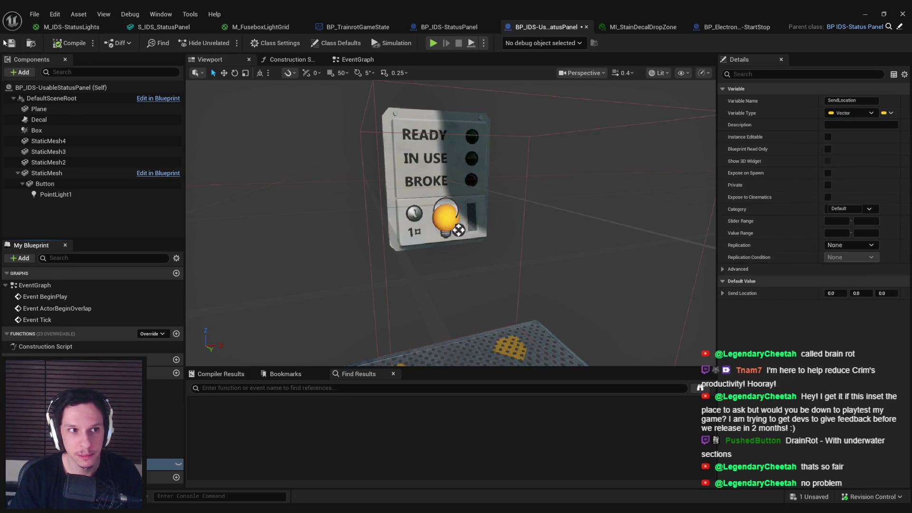
left_click(863, 13)
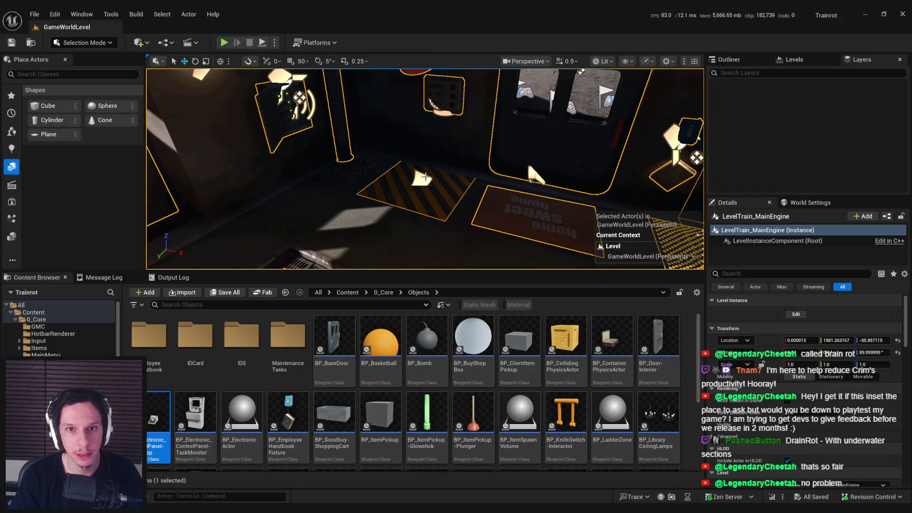
- Search 'target' and drop a Target Point into the engine room beside the red pipe
type("taget")
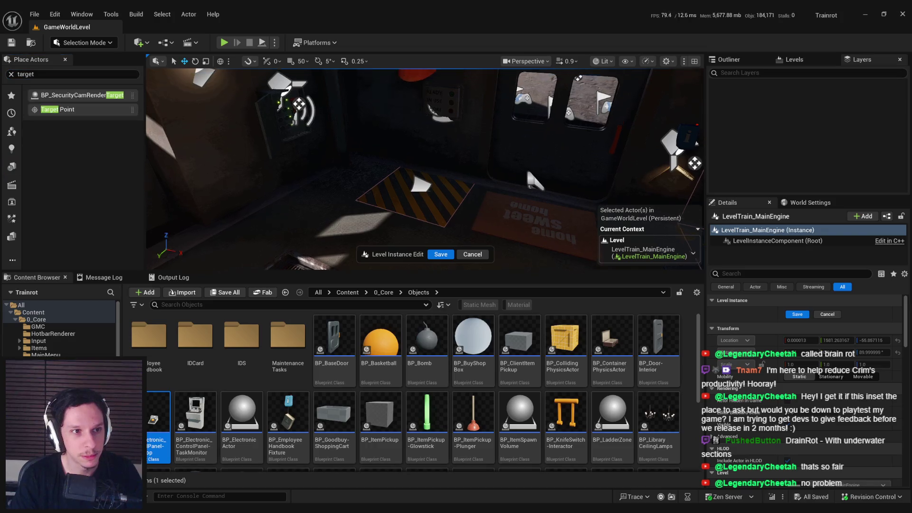
left_click_drag(57, 110, 442, 225)
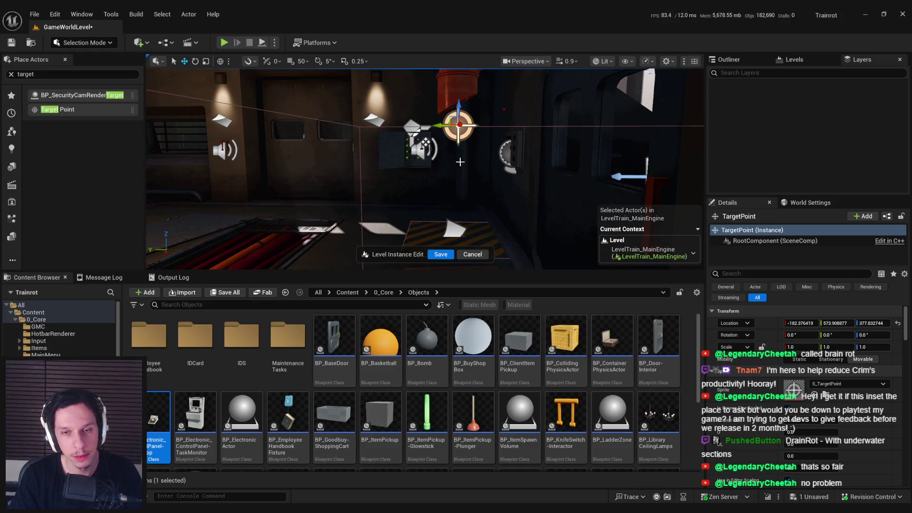
scroll(459, 150, "up", 1)
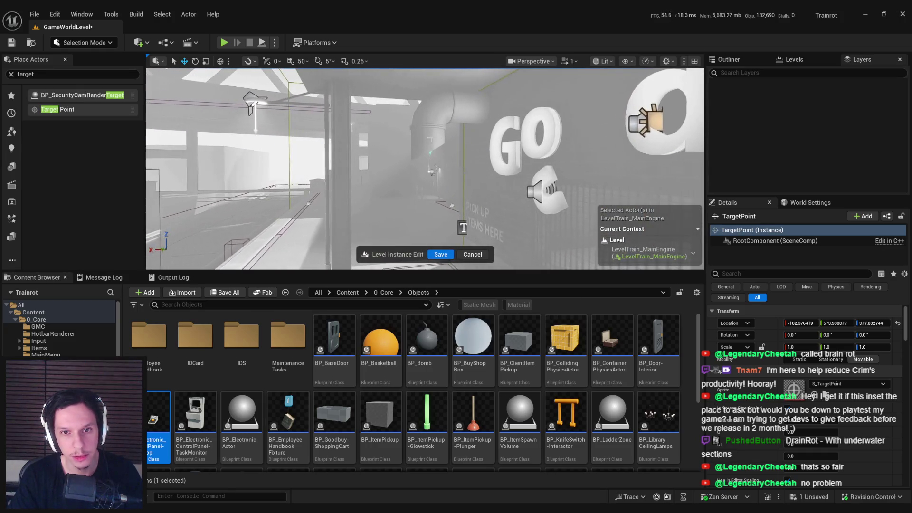
key("f")
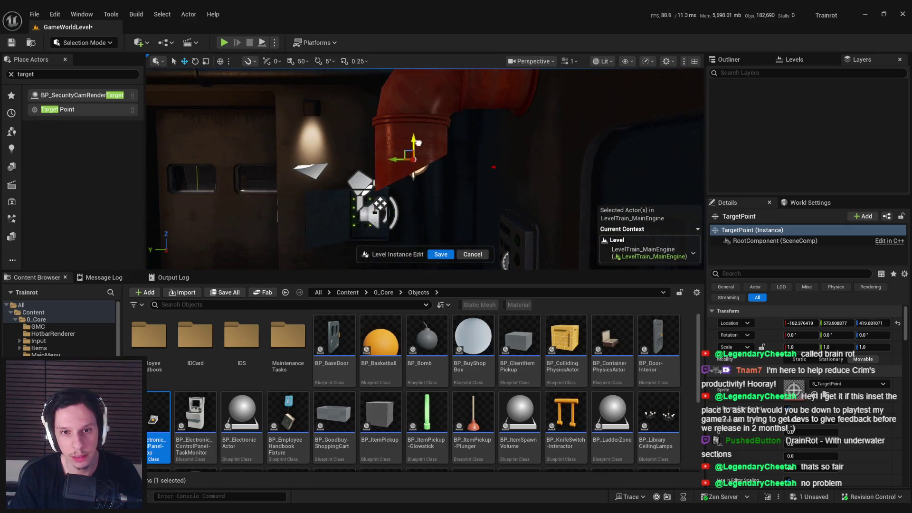
scroll(392, 162, "down", 1)
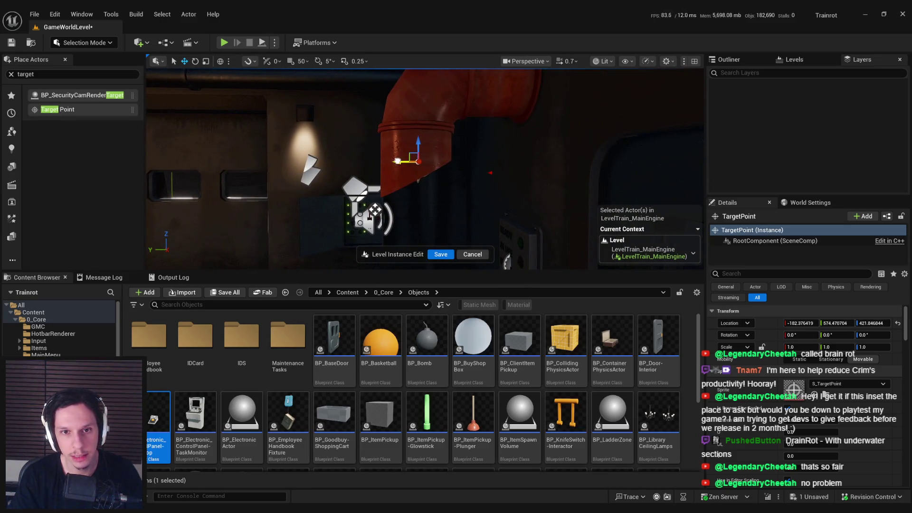
left_click(398, 150)
- Set the red pipe's Collision Presets to Custom
scroll(898, 366, "down", 10)
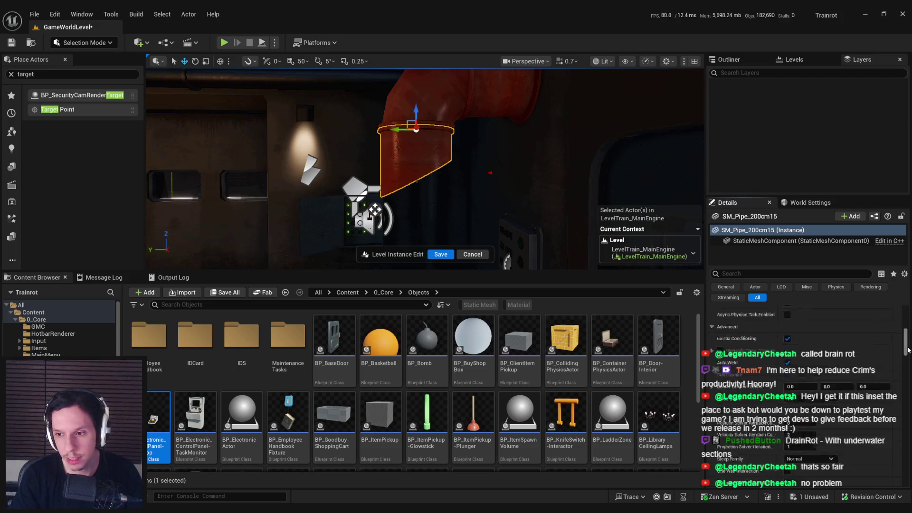
left_click_drag(903, 382, 898, 355)
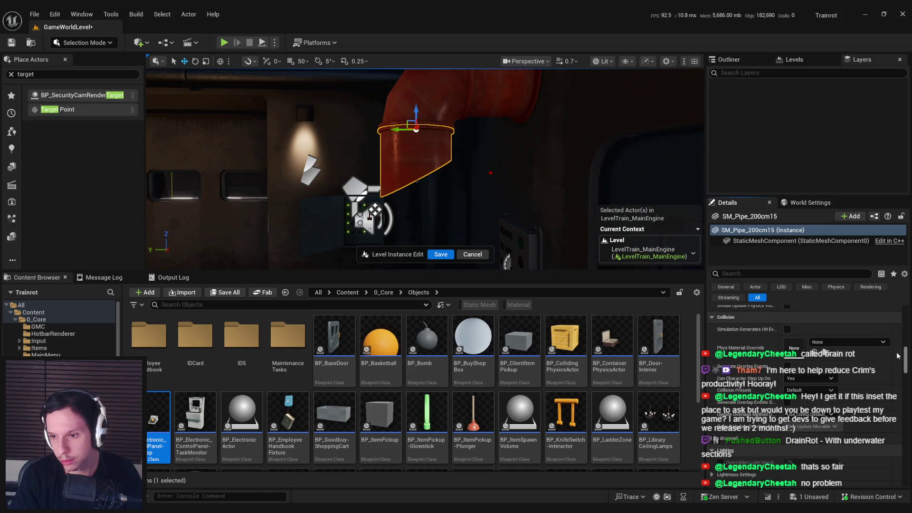
left_click(803, 390)
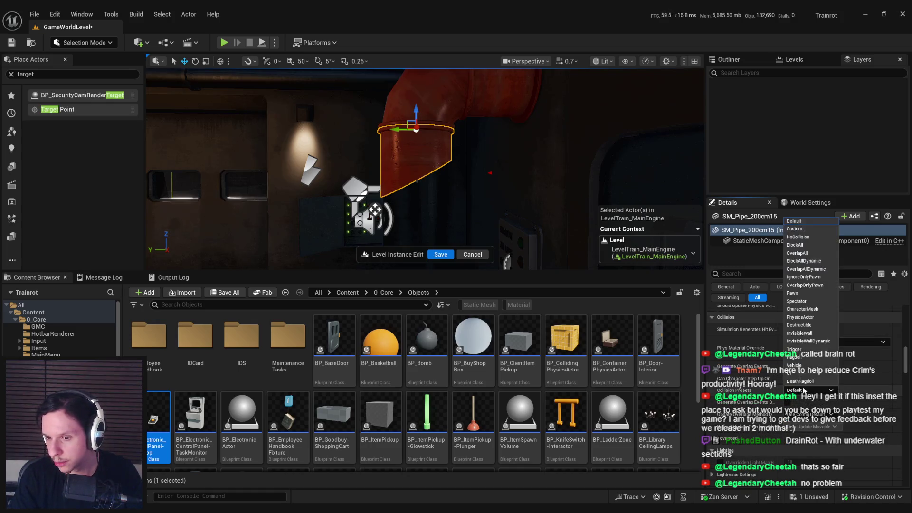
left_click(803, 229)
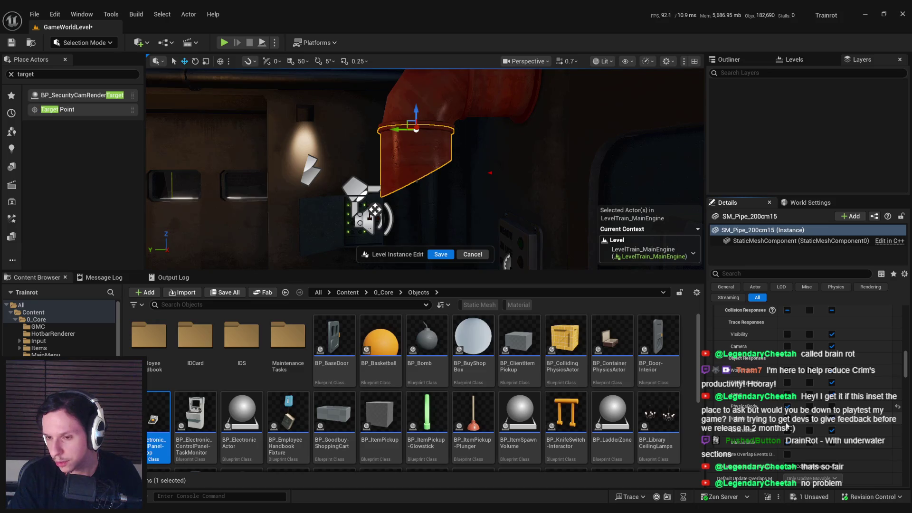
- Save the level instance, re-enter it to adjust the Target Point, and save again
left_click(471, 255)
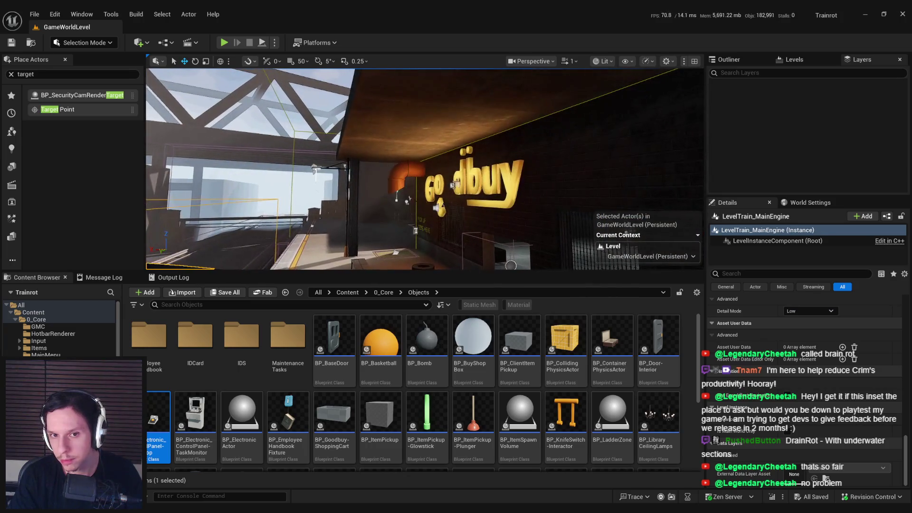
scroll(873, 375, "up", 2)
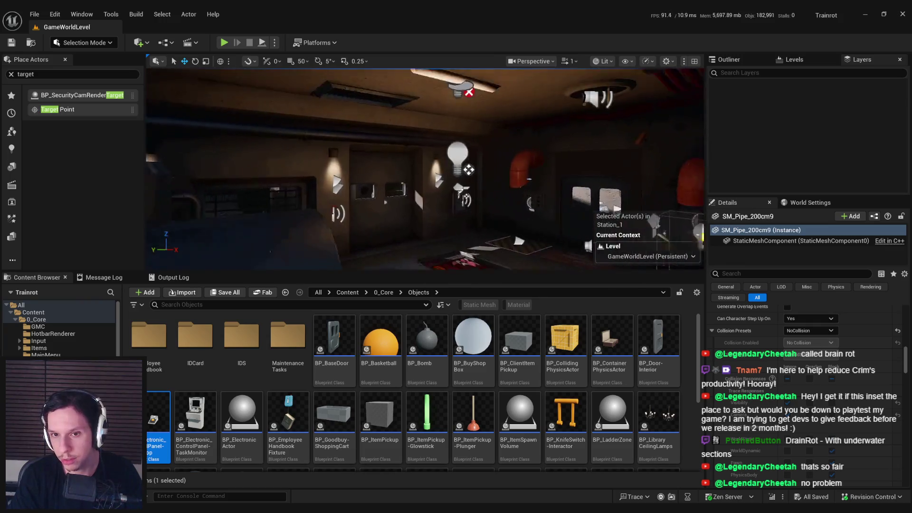
left_click(514, 192)
double_click(514, 201)
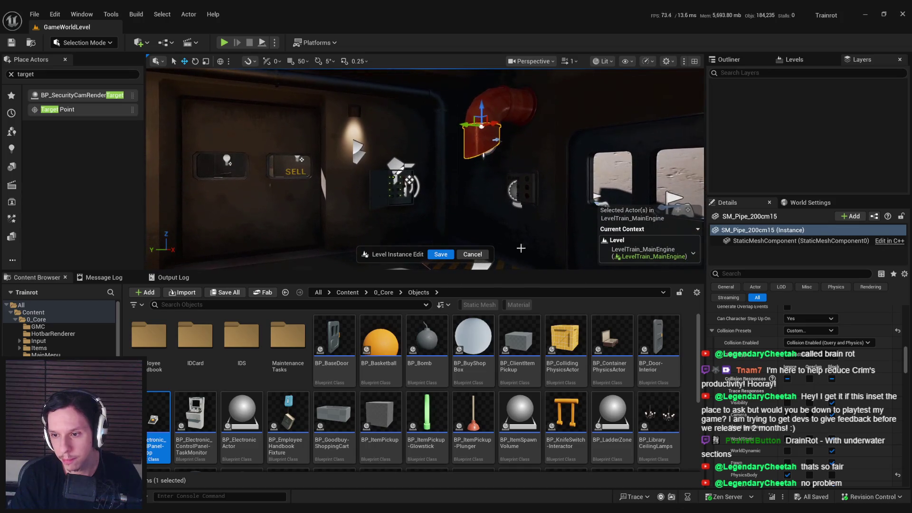
scroll(795, 384, "down", 3)
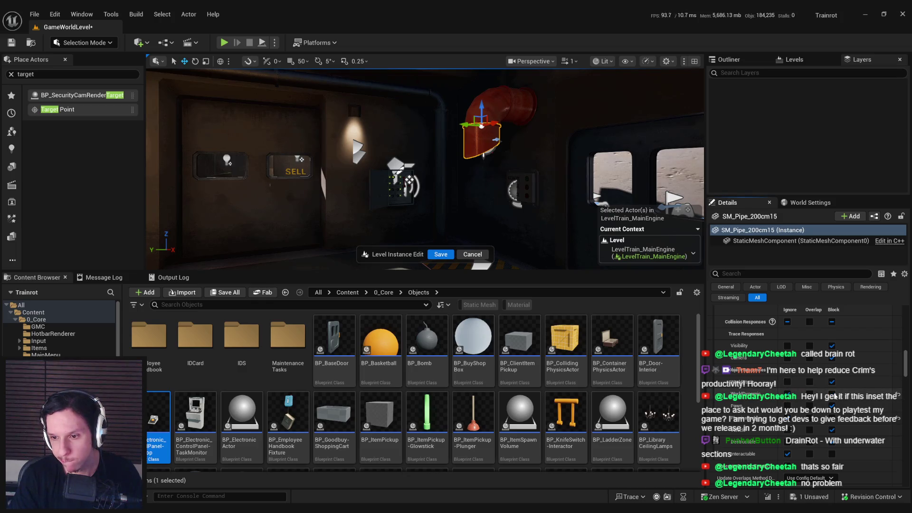
left_click(440, 255)
double_click(385, 171)
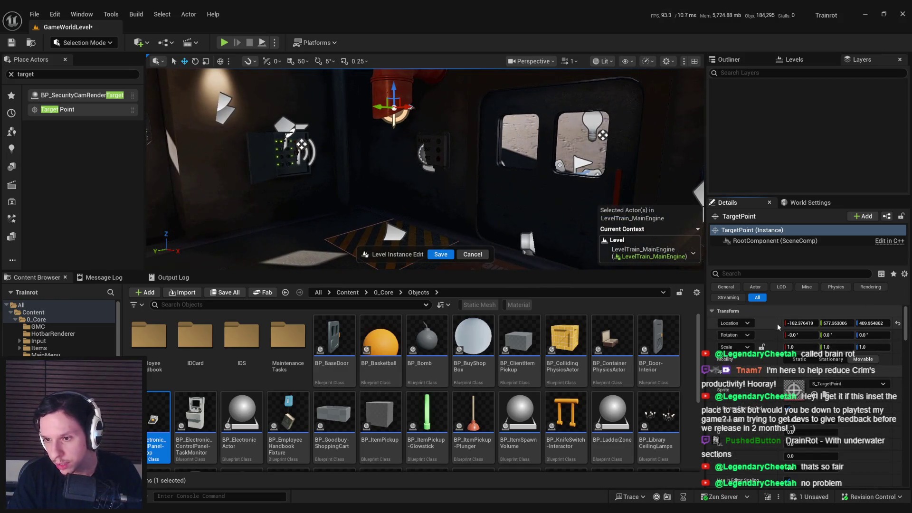
left_click(440, 255)
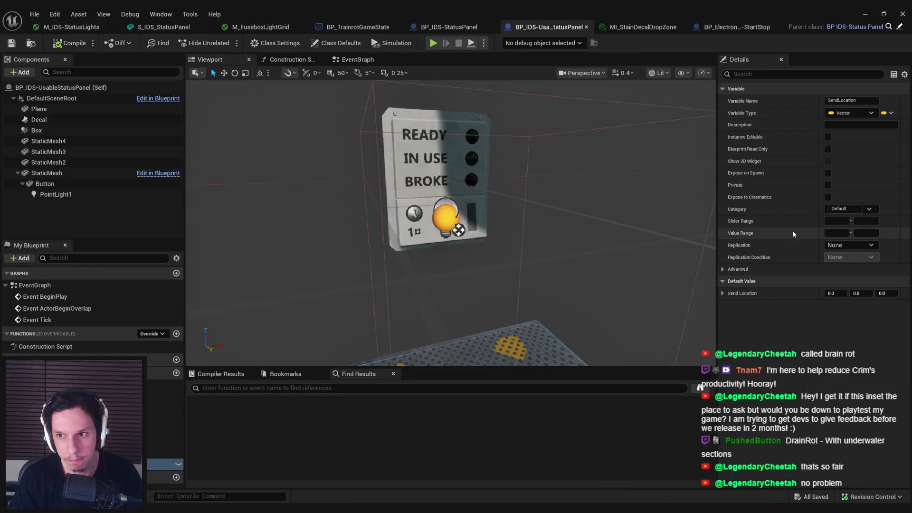
- Paste the Target Point's location into SendLocation's default value
right_click(795, 296)
left_click(822, 357)
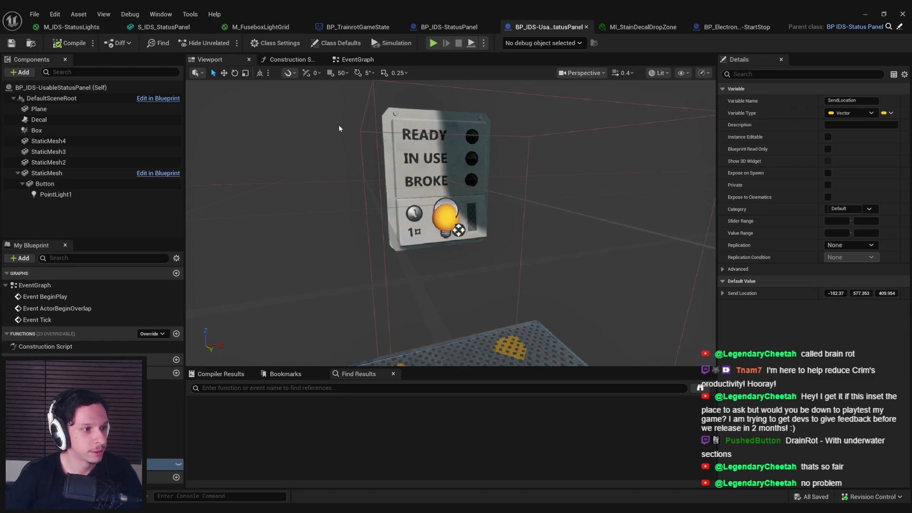
left_click_drag(339, 125, 338, 157)
- Orbit the preview to inspect the panel's glowing button and PointLight1
left_click_drag(387, 214, 387, 214)
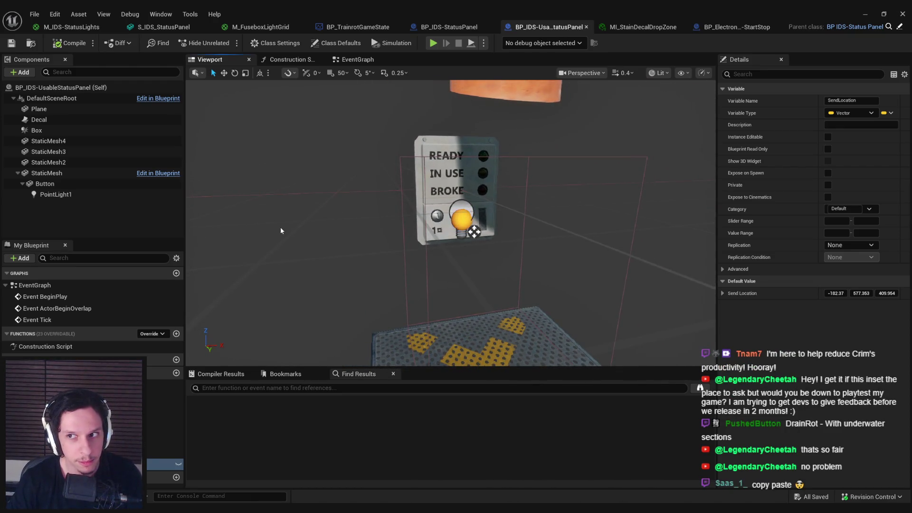
left_click(96, 218)
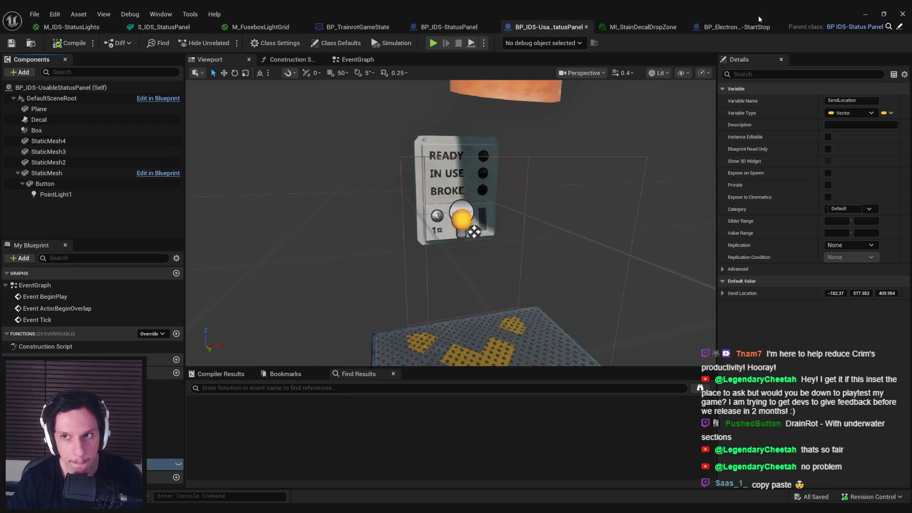
left_click_drag(533, 136, 504, 143)
left_click_drag(332, 199, 330, 190)
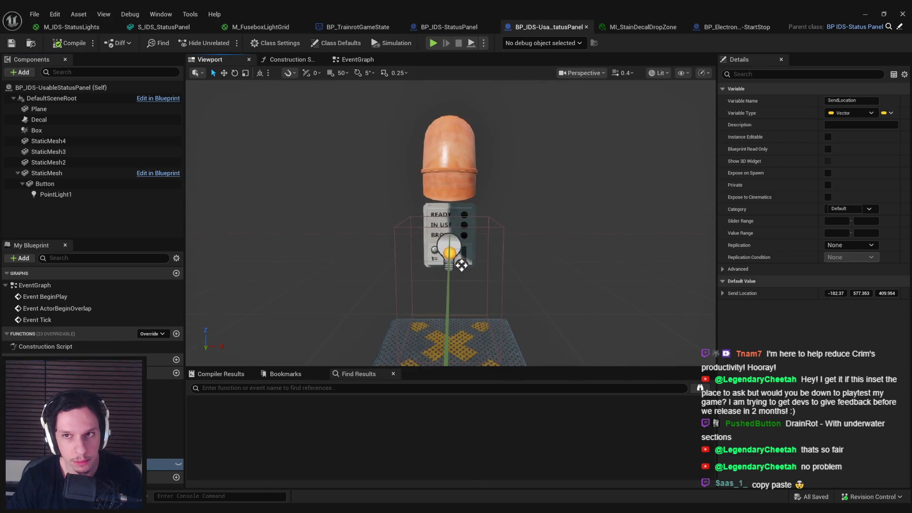
left_click(688, 28)
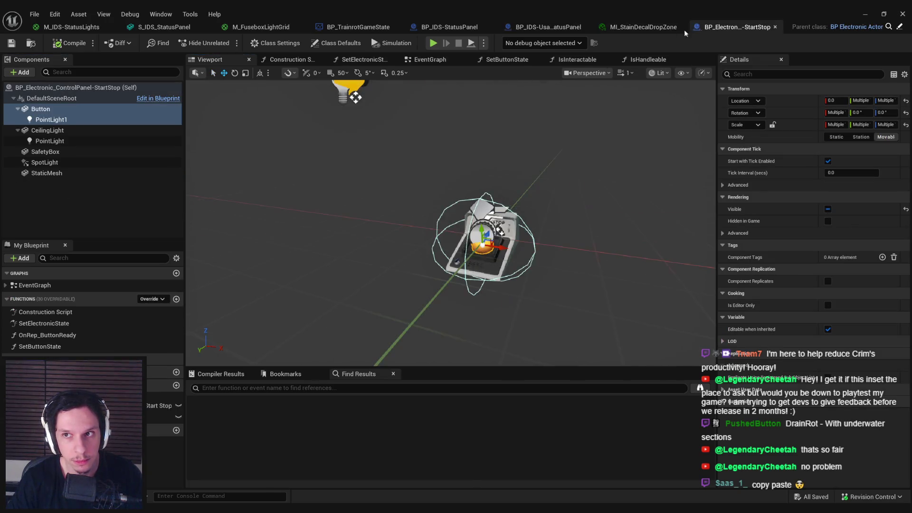
- Compare the BP_IDS-StatusPanel and usable status panel Blueprints and adjust the model view
left_click(533, 30)
left_click(449, 27)
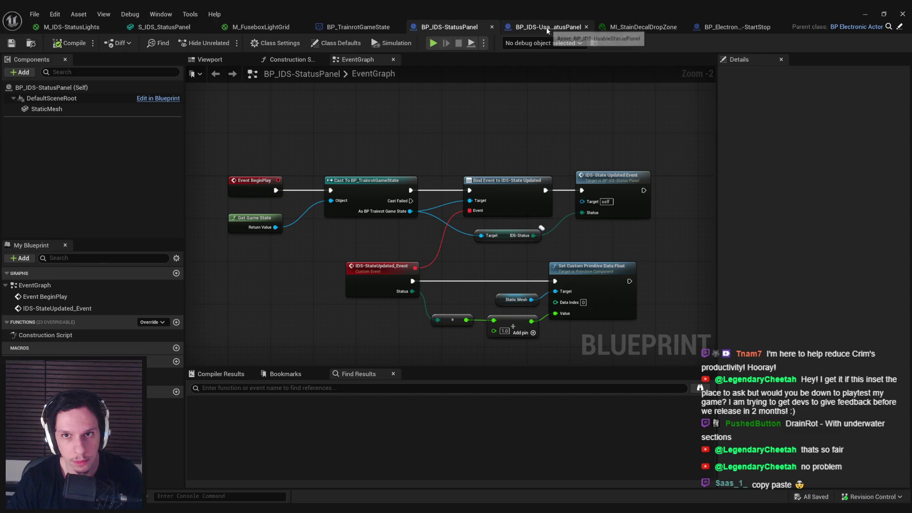
left_click(547, 31)
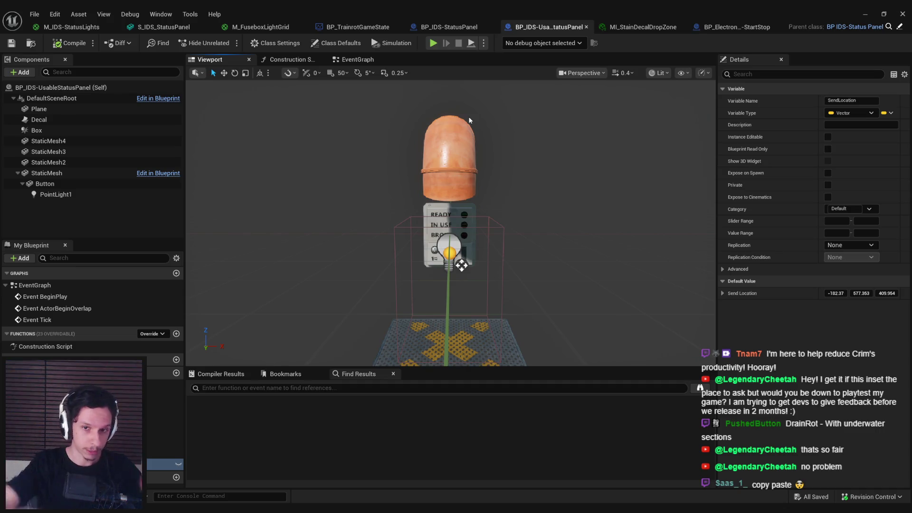
left_click_drag(437, 283, 430, 304)
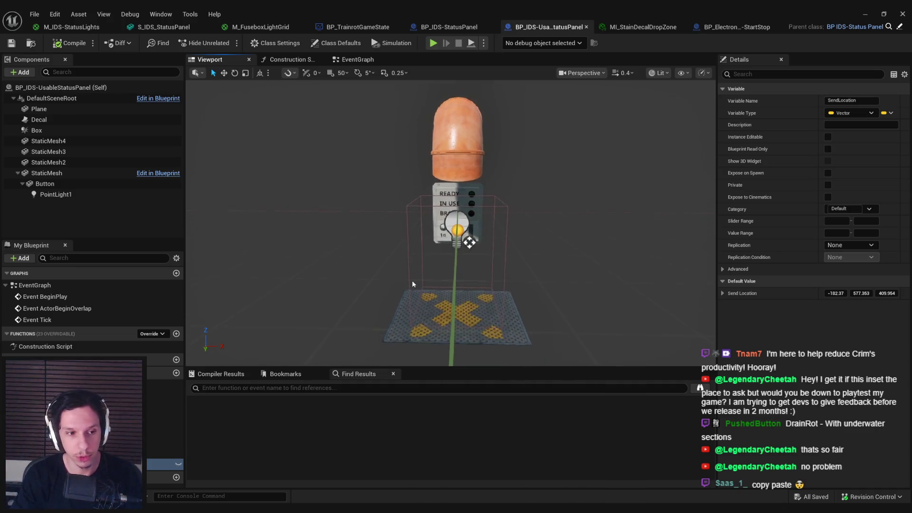
left_click(122, 217)
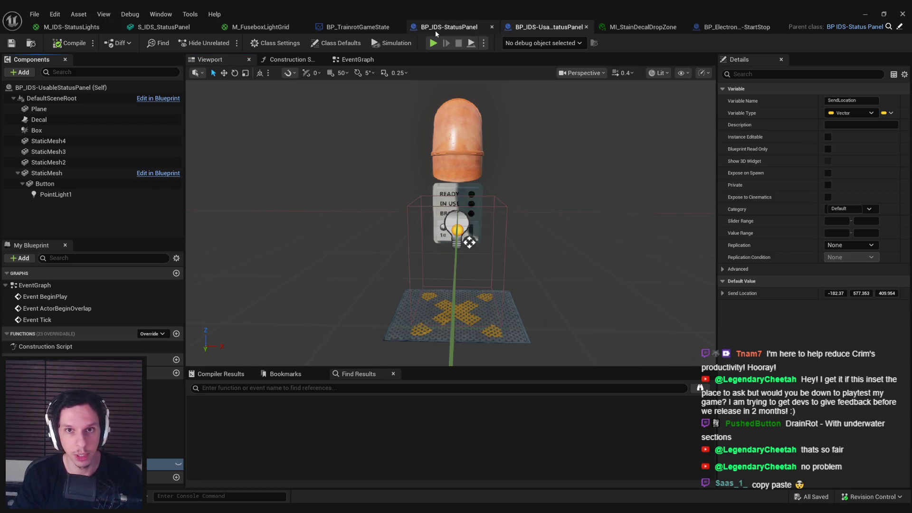
- Close the M_FuseboxLightGrid material and S_IDS_StatusPanel mesh editors
left_click(644, 27)
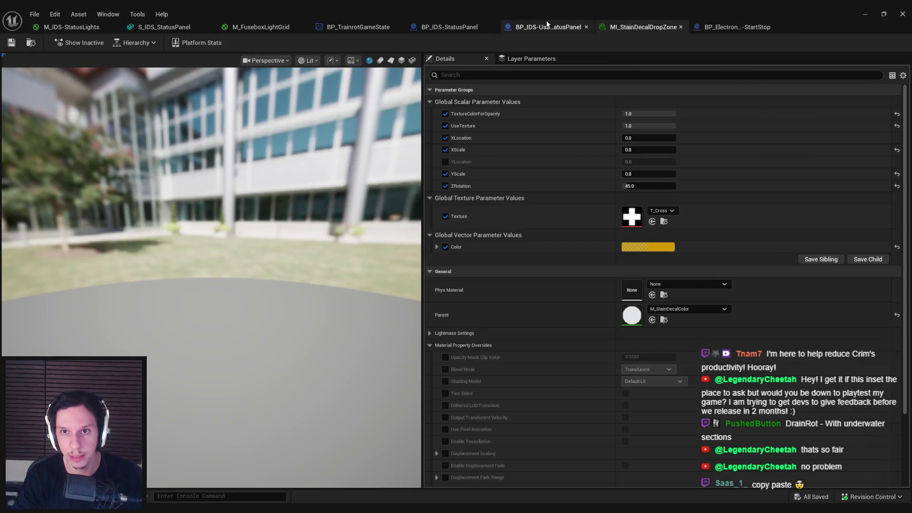
left_click(547, 27)
left_click(438, 27)
left_click(358, 27)
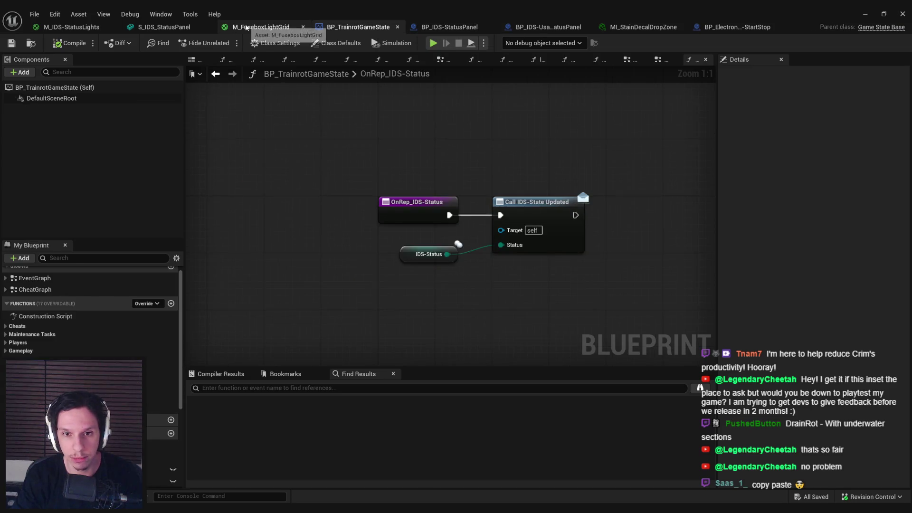
left_click(245, 28)
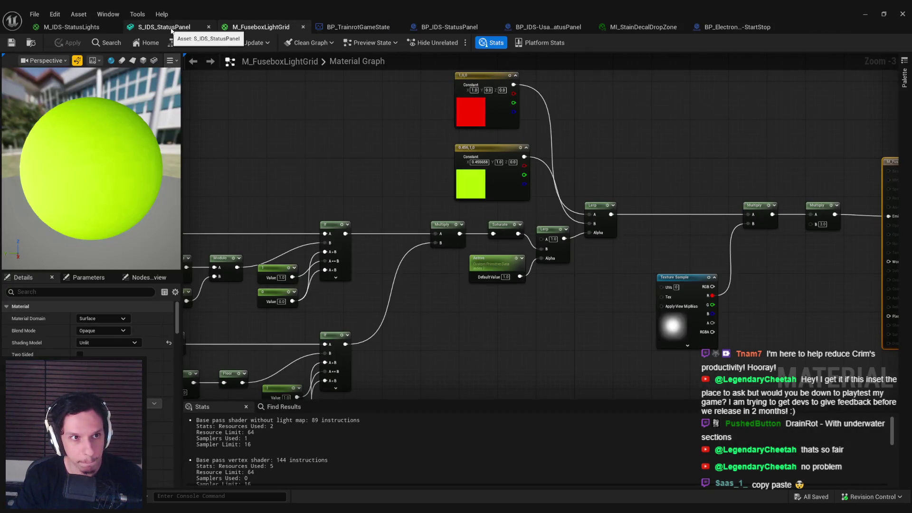
left_click(170, 28)
left_click(208, 27)
left_click(156, 28)
left_click(103, 29)
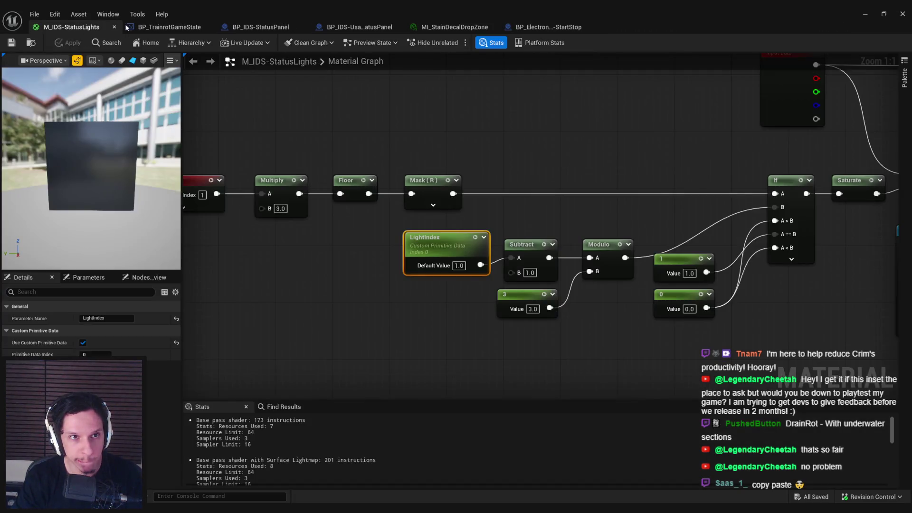
- Close the M_IDS-StatusLights, MI_StainDecalDropZone and StartStop control panel editors
left_click(208, 27)
left_click(71, 27)
left_click(292, 115)
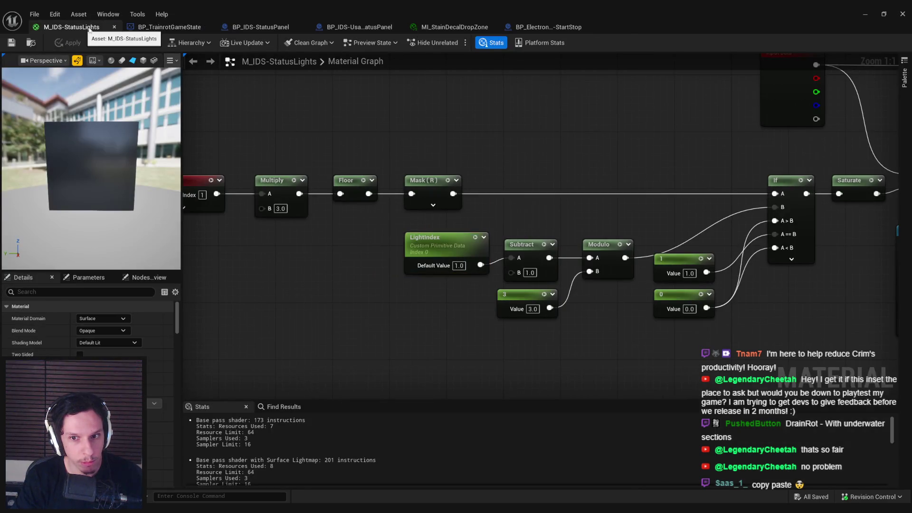
left_click(114, 27)
left_click(166, 27)
left_click(265, 27)
left_click(363, 29)
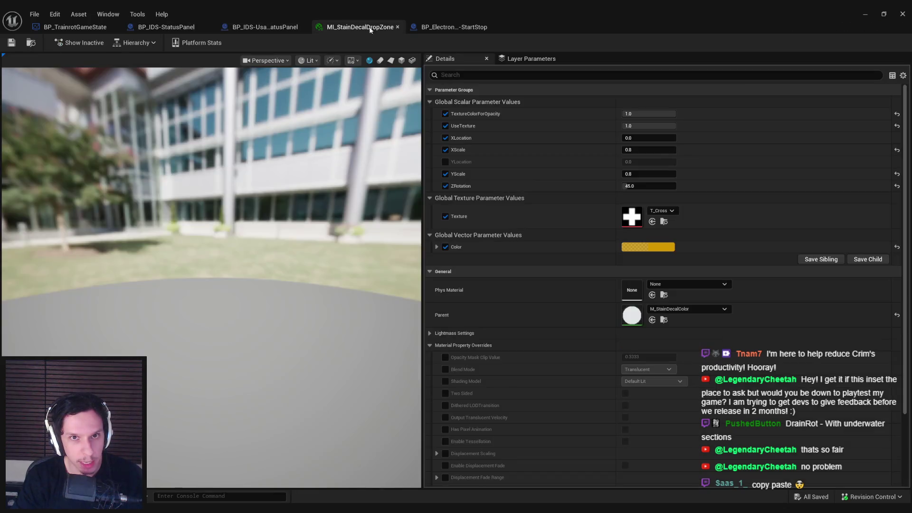
middle_click(363, 29)
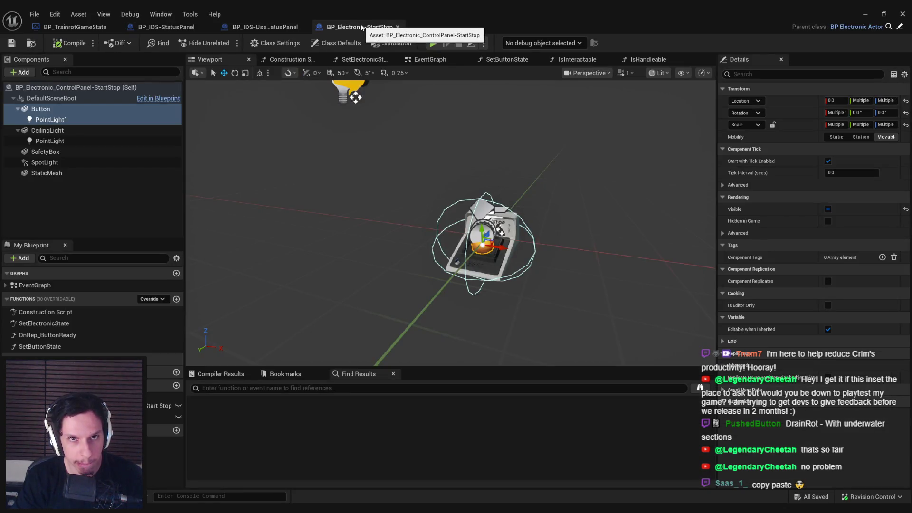
middle_click(361, 27)
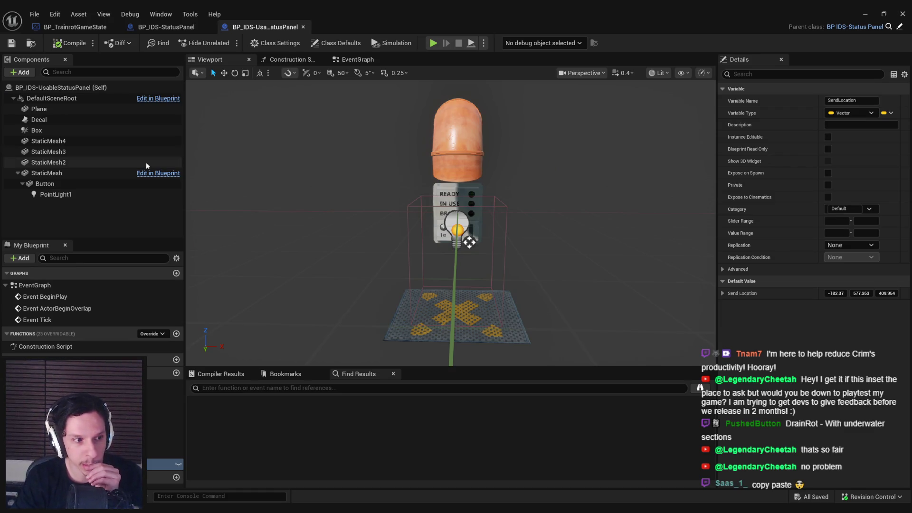
- Add Interaction Interface to the Blueprint's implemented interfaces in Class Settings
left_click(291, 46)
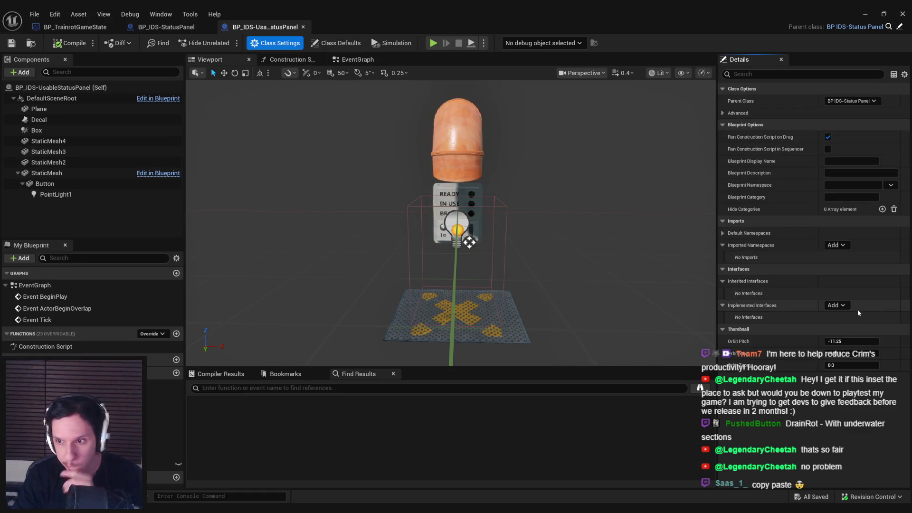
left_click(844, 307)
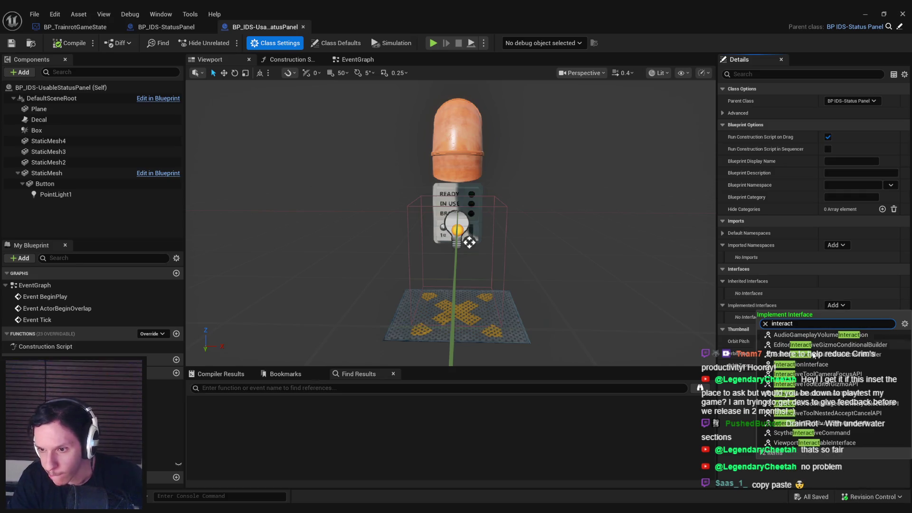
left_click(813, 368)
- Open IsInteractable and IsHandleable, and add an Event Interact node to the EventGraph
left_click(356, 60)
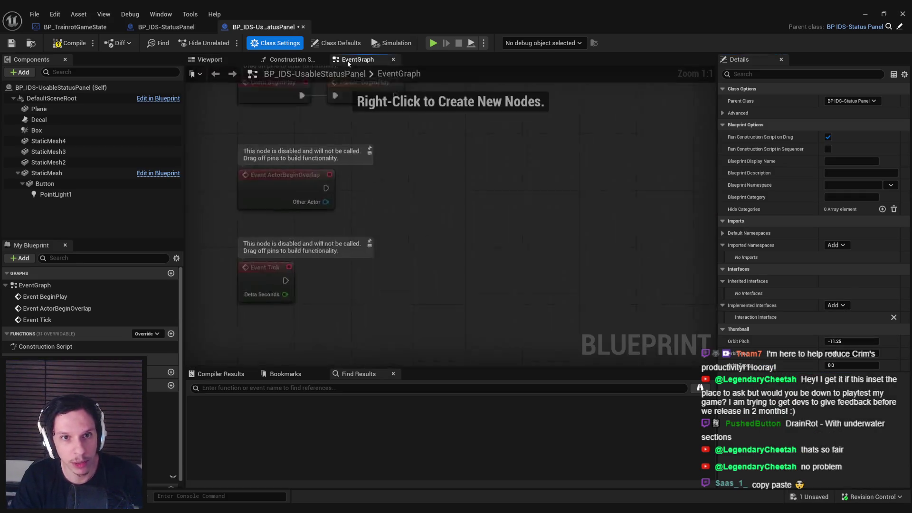
left_click(135, 335)
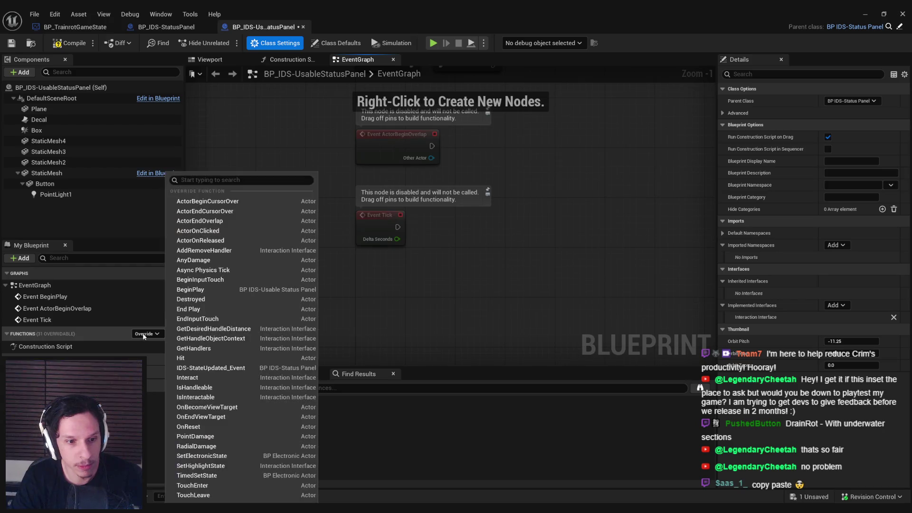
left_click(71, 60)
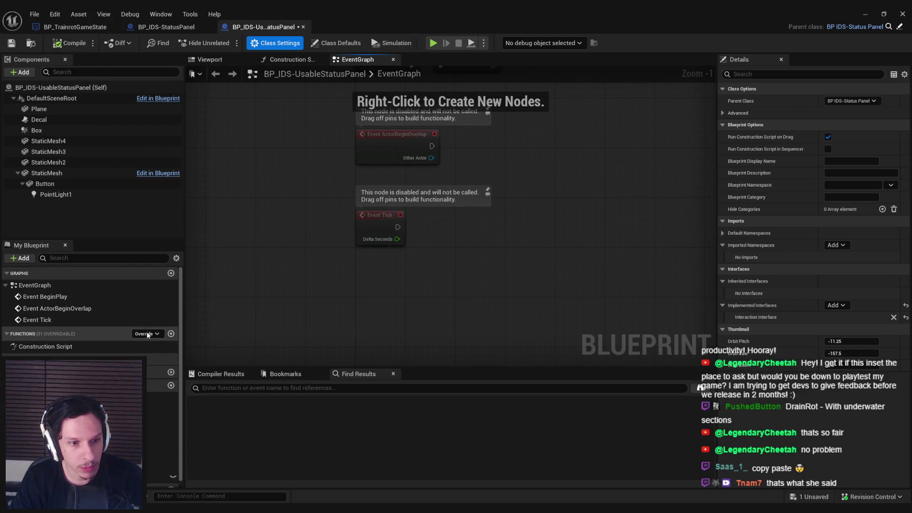
left_click(145, 333)
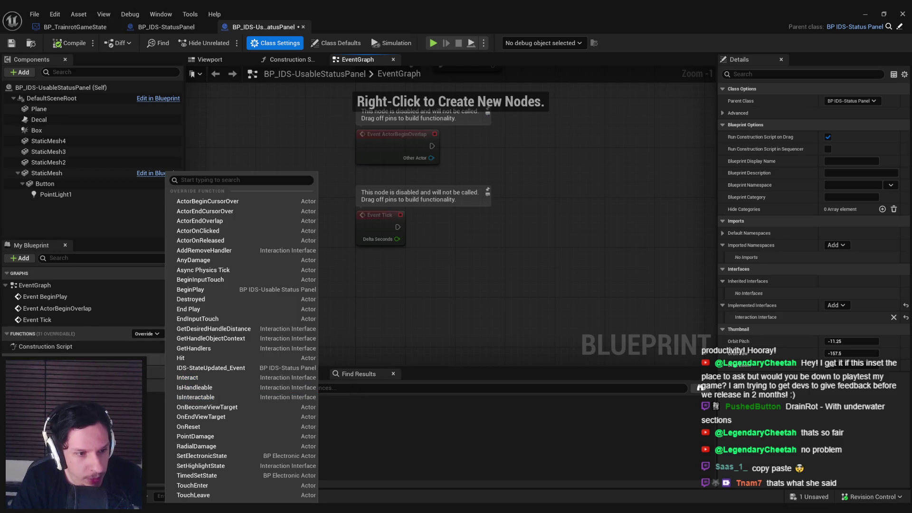
key("Escape")
double_click(162, 382)
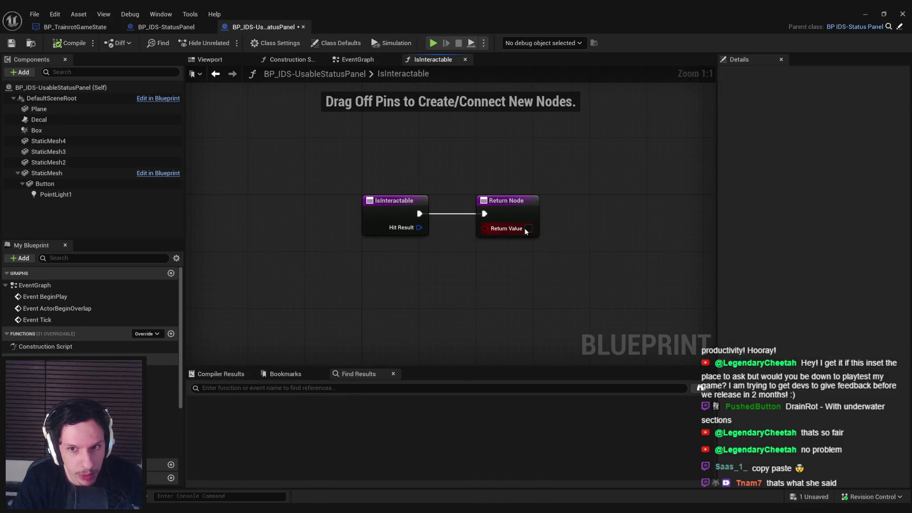
double_click(161, 394)
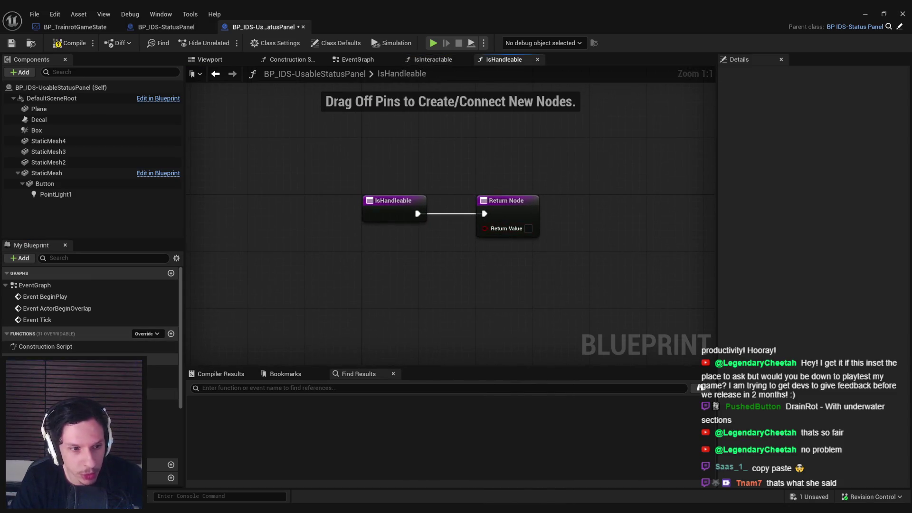
double_click(161, 405)
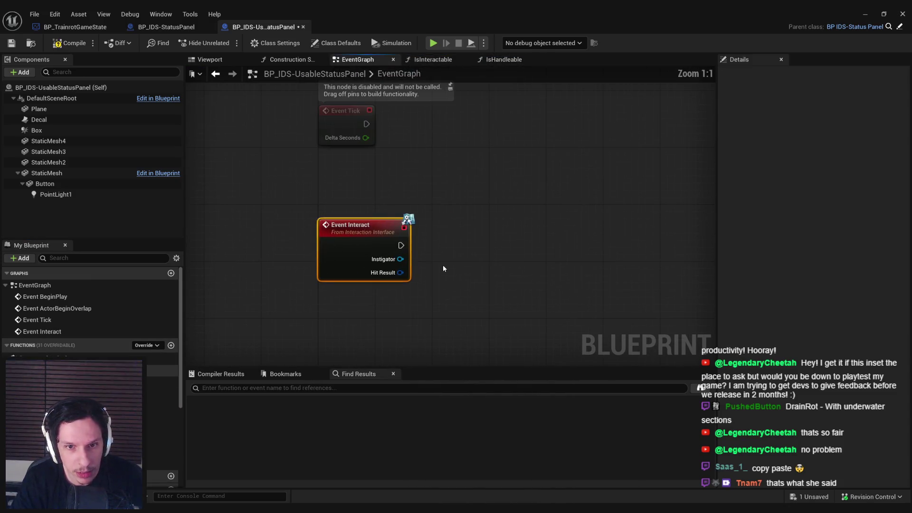
- Compile and save the status panel Blueprint
scroll(455, 243, "down", 1)
left_click(70, 43)
left_click(11, 42)
- Add a Cast To BP_TrainrotGameState after Event Interact, fed by Get Game State
mouse_move(328, 216)
left_mouse_down()
mouse_move(322, 274)
mouse_move(246, 219)
mouse_move(299, 251)
mouse_move(372, 183)
mouse_move(330, 299)
mouse_move(333, 361)
mouse_move(372, 267)
mouse_move(350, 237)
mouse_move(396, 242)
left_mouse_up()
scroll(372, 183, "down", 1)
type("cast to game state")
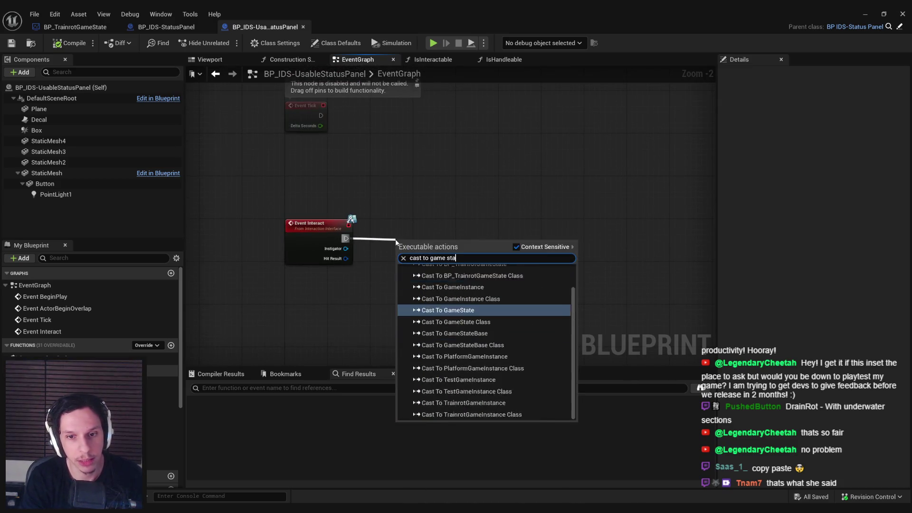
left_click(464, 287)
scroll(460, 245, "up", 1)
mouse_move(402, 249)
left_mouse_down()
mouse_move(364, 298)
mouse_move(333, 306)
left_mouse_up()
type("get game state")
left_click(384, 317)
- Arrange the cast and Get Game State nodes beside Event Interact
left_click_drag(363, 225, 434, 253)
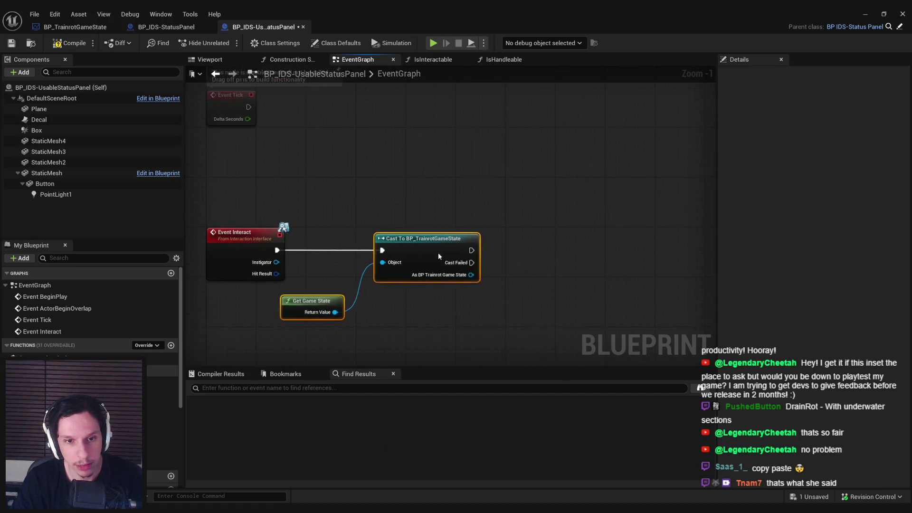
left_click(404, 323)
left_click_drag(323, 313, 335, 282)
left_click_drag(454, 323, 375, 252)
left_click(442, 306)
scroll(456, 289, "down", 1)
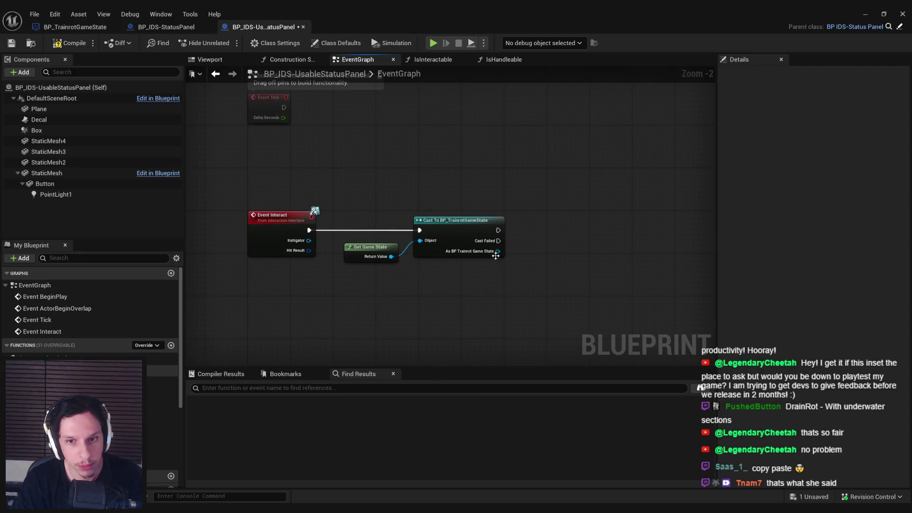
left_click_drag(507, 289, 342, 211)
left_click_drag(463, 230, 607, 230)
left_click(329, 237)
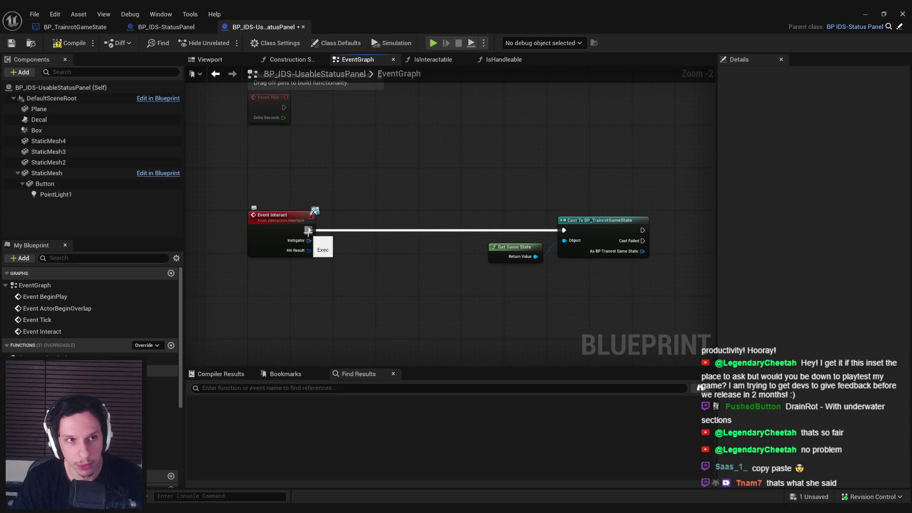
left_click_drag(308, 231, 352, 234)
key("Escape")
left_click_drag(655, 299, 484, 211)
left_click_drag(598, 233, 350, 234)
- Get IDS-Status from the cast, compare it with ==, and feed a Branch
left_click_drag(395, 252, 447, 255)
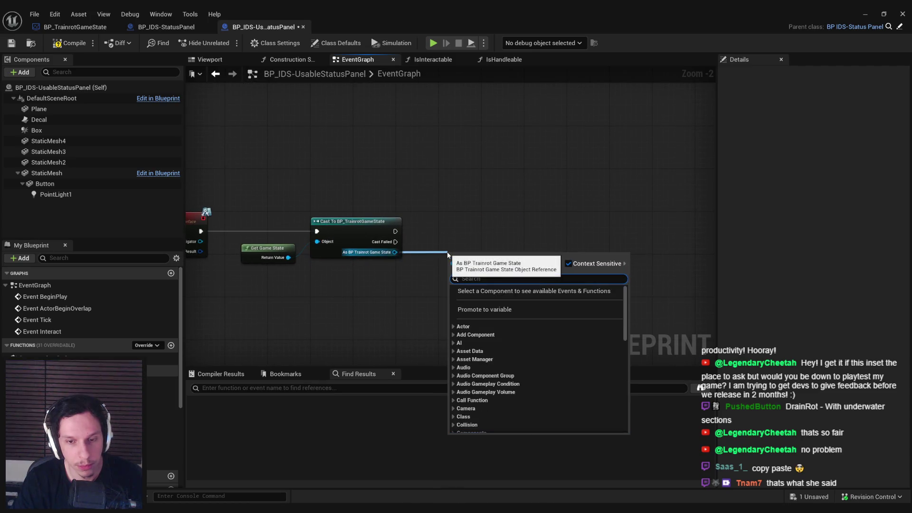
type("ids")
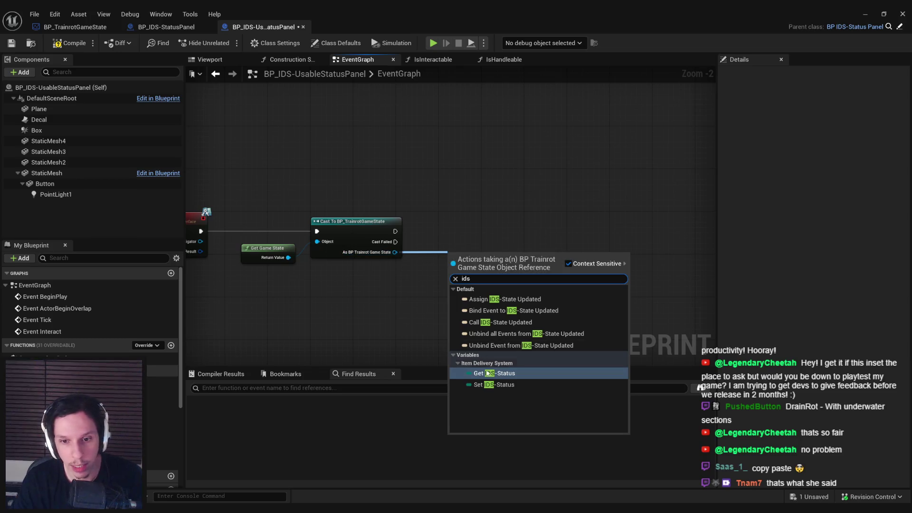
key("Return")
left_click_drag(482, 266, 499, 267)
type("=-")
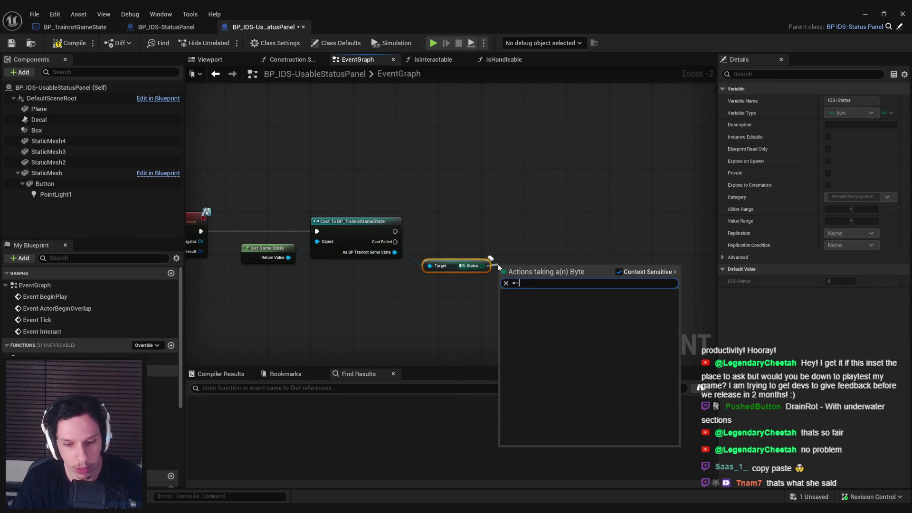
key("BackSpace")
key("Down")
key("Return")
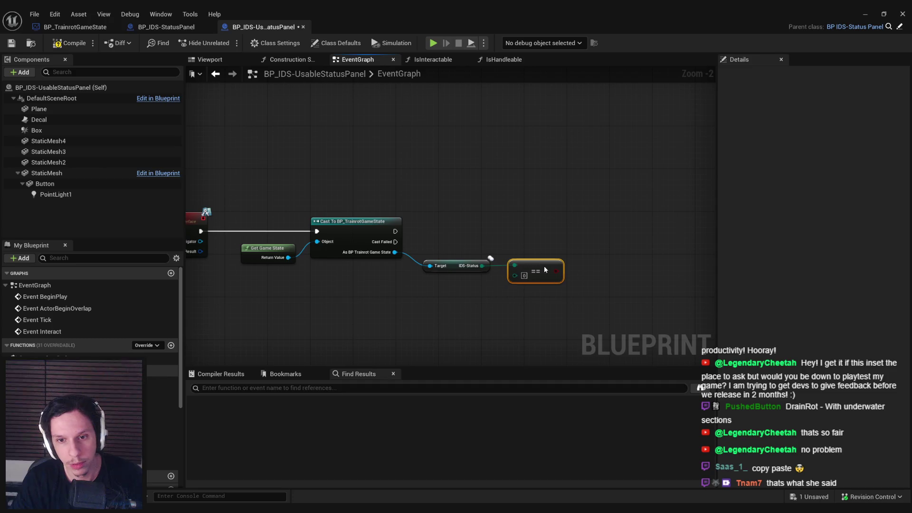
type("branch")
mouse_move(560, 276)
left_mouse_down()
mouse_move(584, 244)
mouse_move(391, 234)
mouse_move(589, 257)
mouse_move(477, 230)
mouse_move(586, 225)
mouse_move(400, 262)
left_mouse_up()
key("Return")
key("Escape")
- Compile, then add a Box component reference to the graph
left_click(69, 42)
scroll(483, 215, "down", 1)
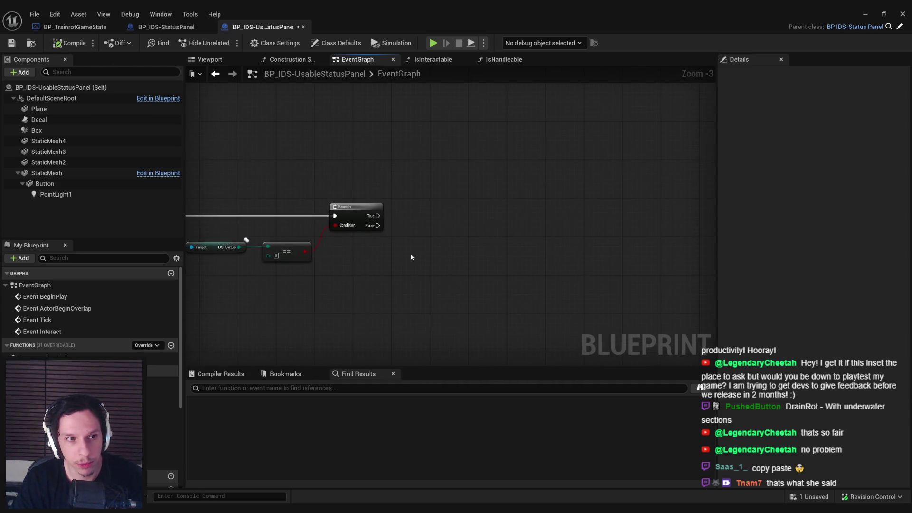
left_click(47, 173)
mouse_move(37, 131)
left_mouse_down()
mouse_move(391, 294)
mouse_move(448, 266)
left_mouse_up()
- Add a box overlap component node by mistake and delete it
type("bop")
key("BackSpace")
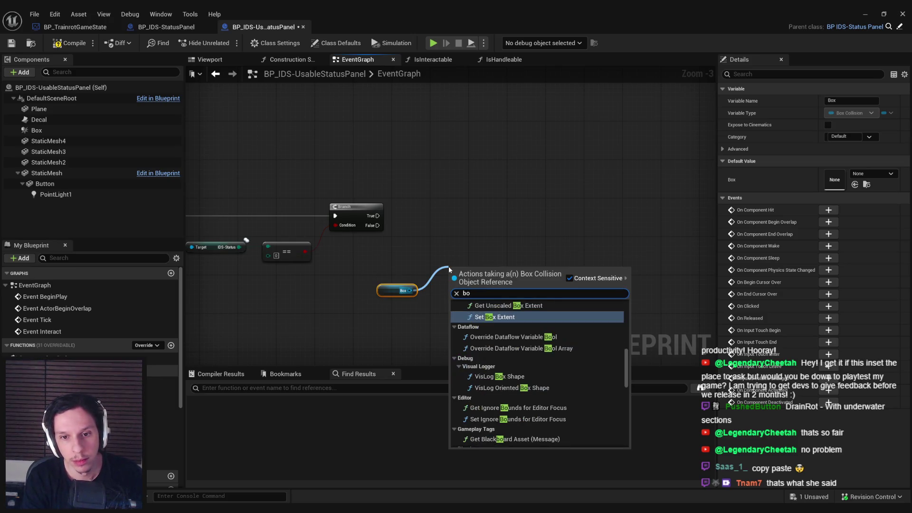
type("x overl")
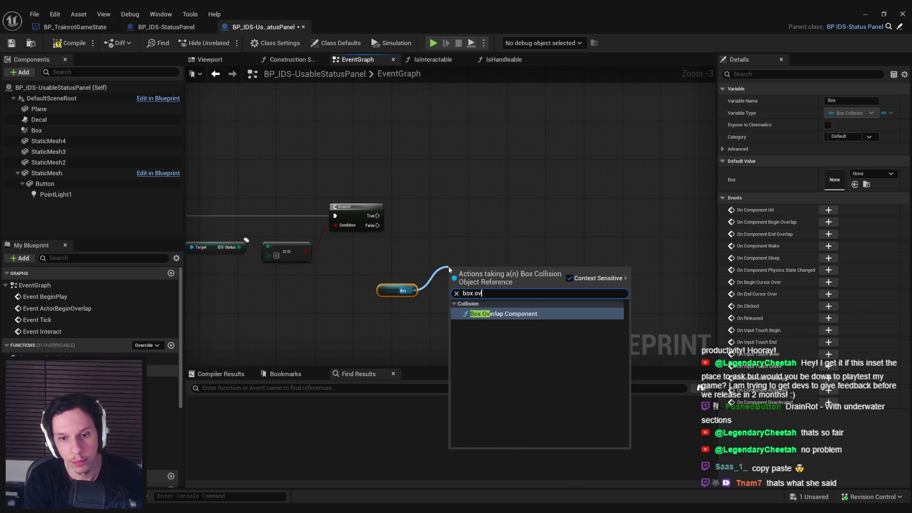
key("Return")
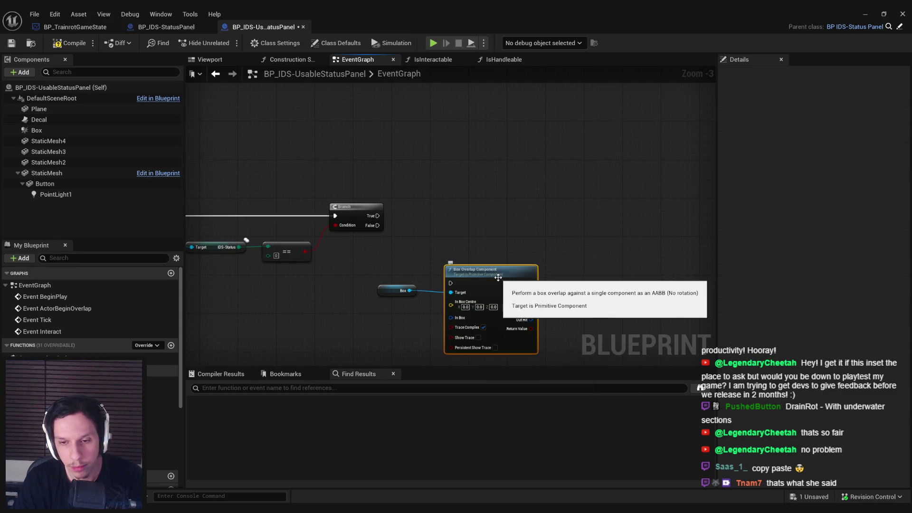
key("Delete")
- Add Get Scaled Box Extent and Box Overlap Actors, run on Branch True
left_click_drag(410, 290, 445, 274)
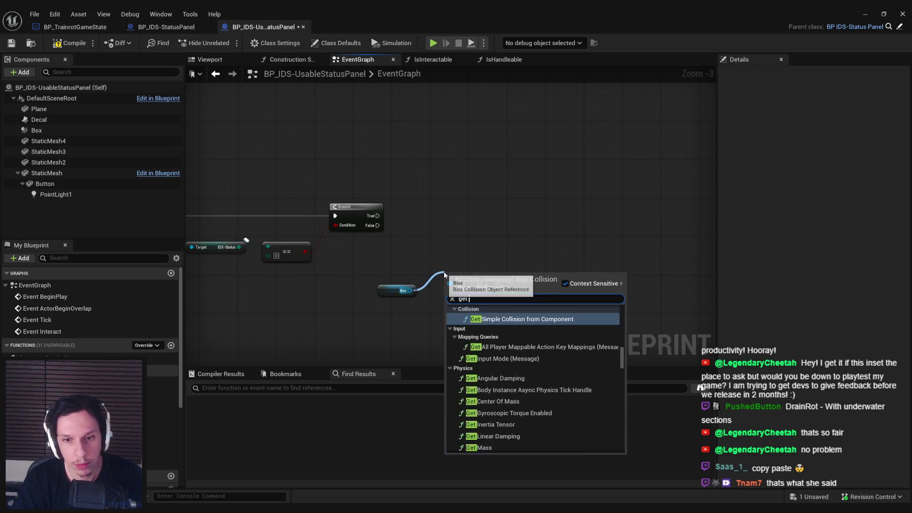
type("get exten")
left_click(499, 328)
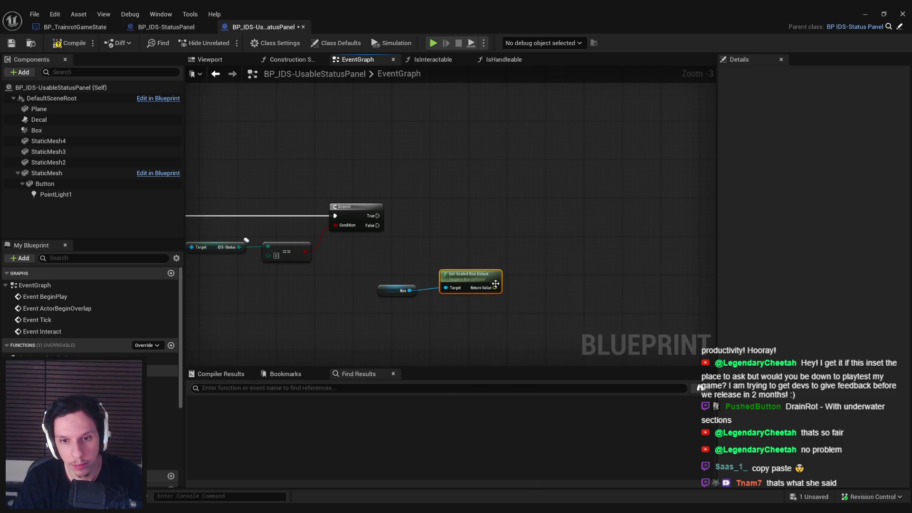
mouse_move(476, 280)
left_mouse_down()
mouse_move(452, 261)
mouse_move(492, 249)
left_mouse_up()
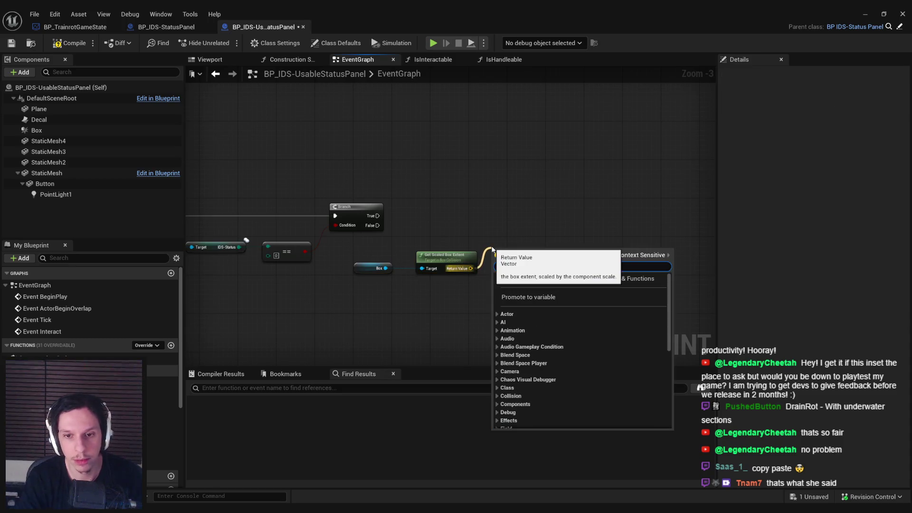
type("box overlap")
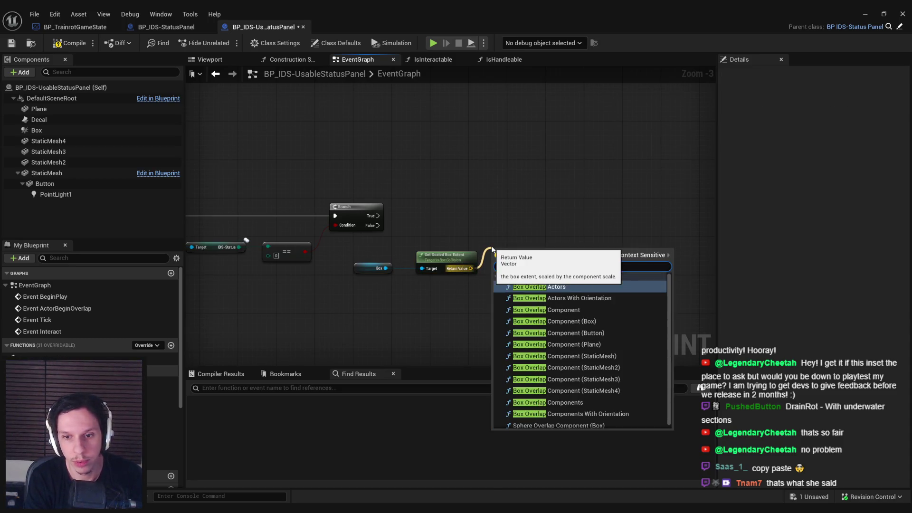
key("Return")
mouse_move(378, 215)
left_mouse_down()
mouse_move(493, 259)
mouse_move(539, 248)
mouse_move(553, 212)
mouse_move(513, 241)
left_mouse_up()
left_click(467, 242)
- Add a Get World Location node for the Box
type("get world location")
mouse_move(385, 268)
left_mouse_down()
mouse_move(428, 226)
mouse_move(521, 230)
mouse_move(480, 313)
mouse_move(473, 302)
left_mouse_up()
key("Return")
- Add a Make Array of PhysicsBody object types, then compile and save
type("make array")
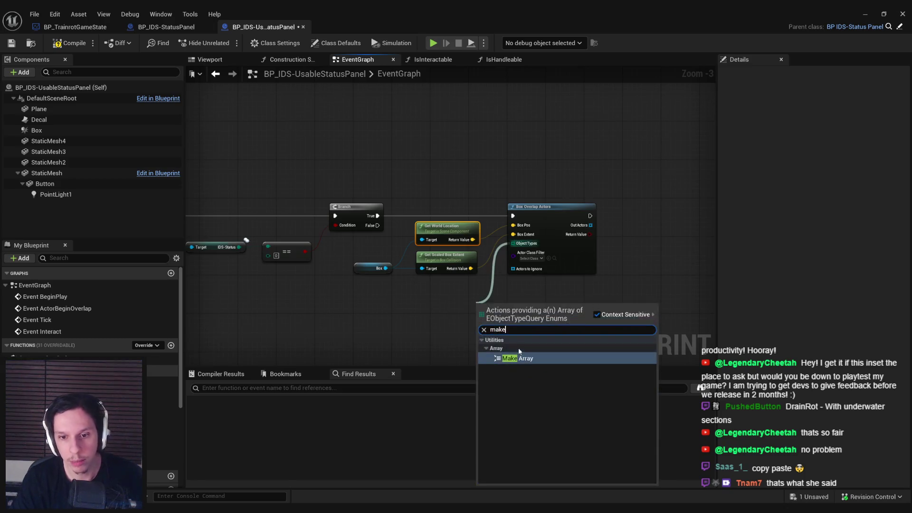
key("Return")
left_click_drag(523, 324, 427, 310)
left_click(418, 304)
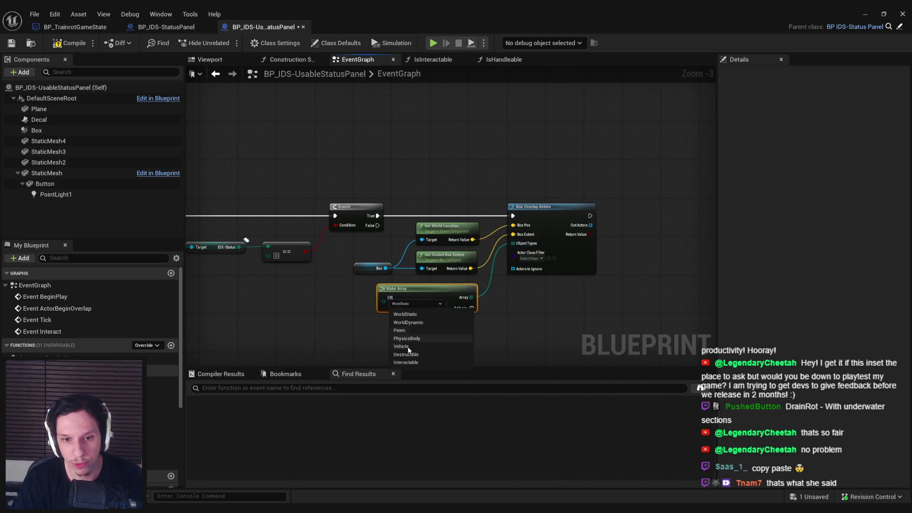
left_click(407, 338)
left_click(69, 43)
left_click(12, 43)
- Set the overlap's Actor Class Filter to BP_ItemPickup
left_click(530, 259)
type("item p")
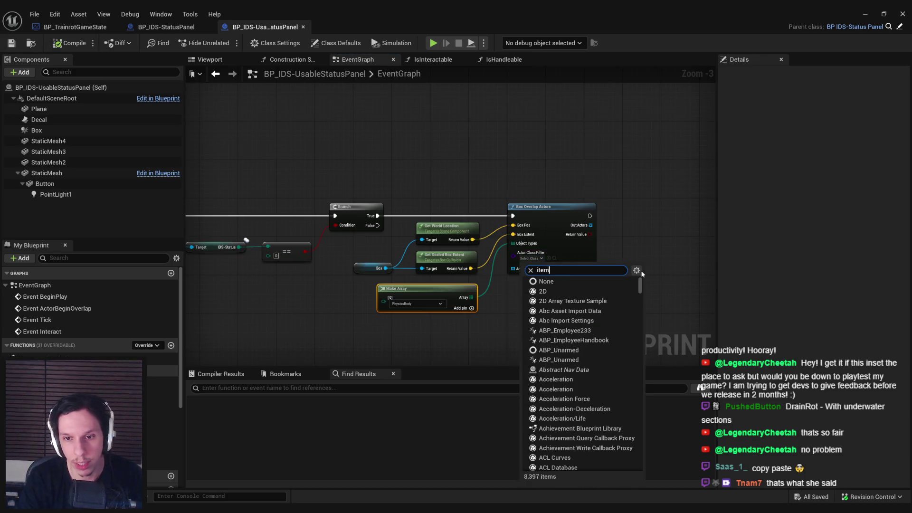
type("ick")
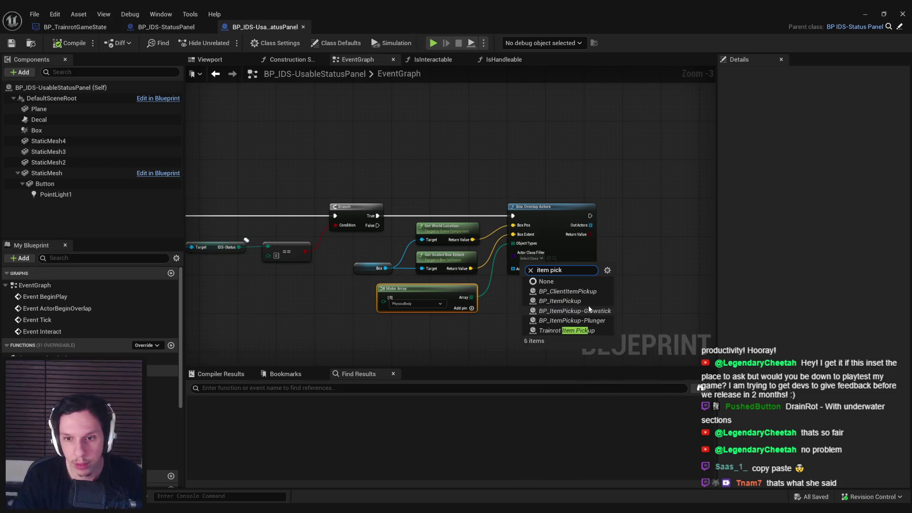
left_click(560, 301)
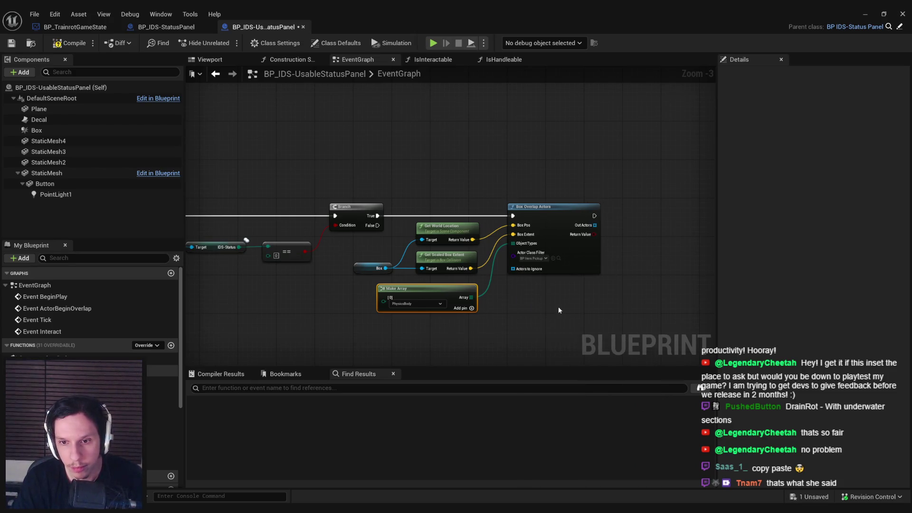
scroll(562, 306, "up", 1)
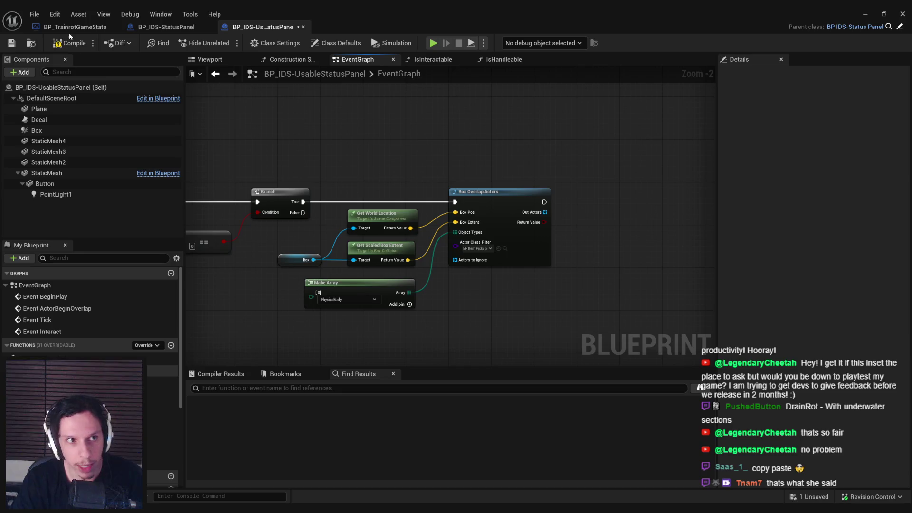
- Loop over found actors with For Each Loop and Teleport each one
left_click_drag(544, 212, 581, 212)
type("for each")
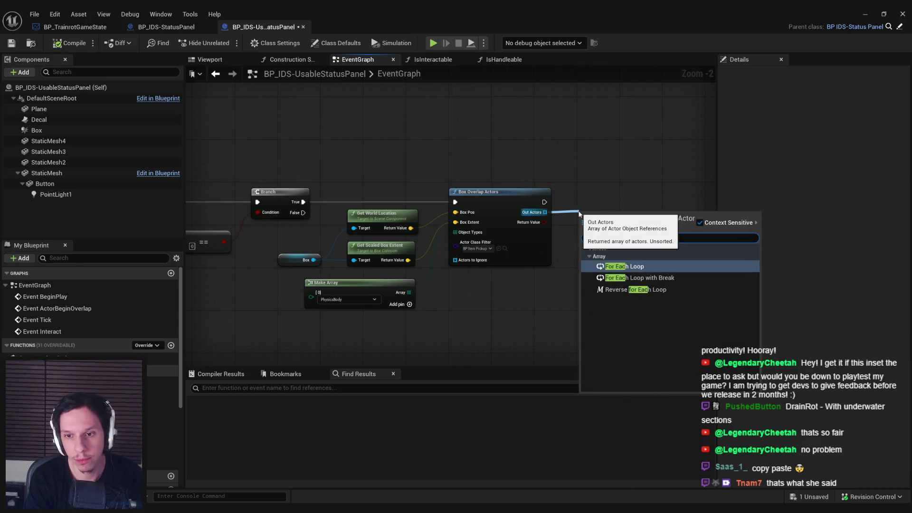
left_click(618, 261)
left_click_drag(462, 257, 466, 240)
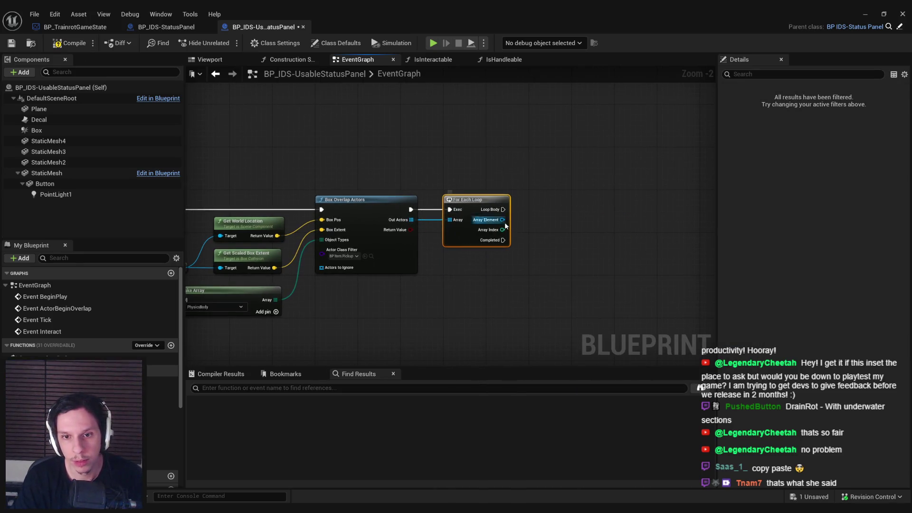
left_click_drag(535, 218, 534, 218)
type("teleport")
key("Return")
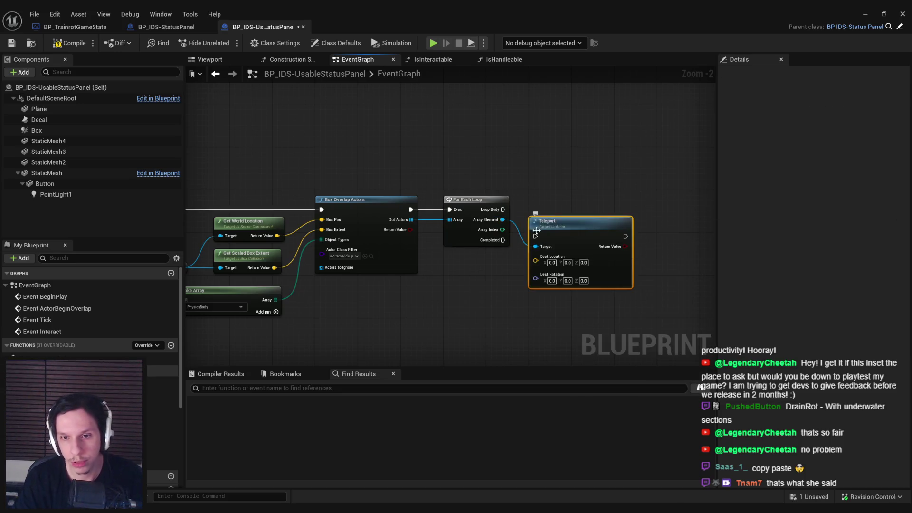
left_click_drag(448, 208, 448, 204)
left_click_drag(525, 208, 546, 203)
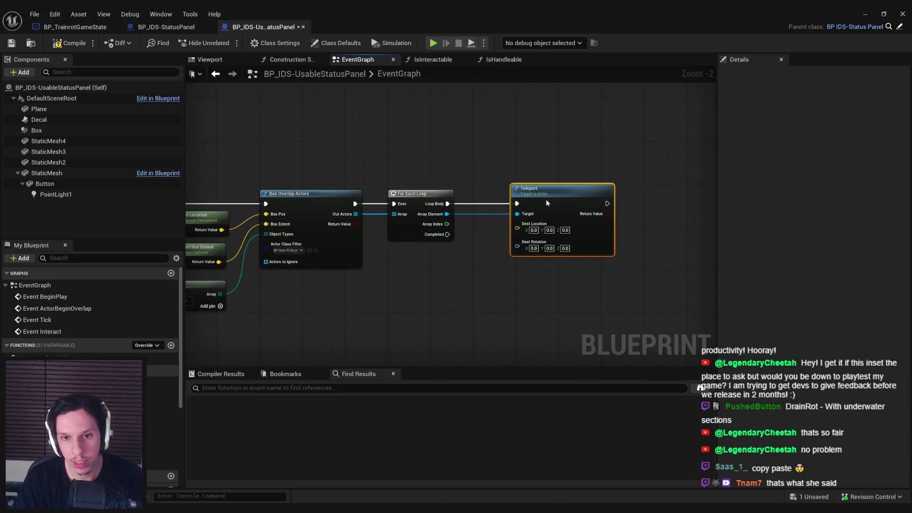
- Use the SendLocation variable as the Teleport destination, then return to the level
scroll(90, 308, "down", 5)
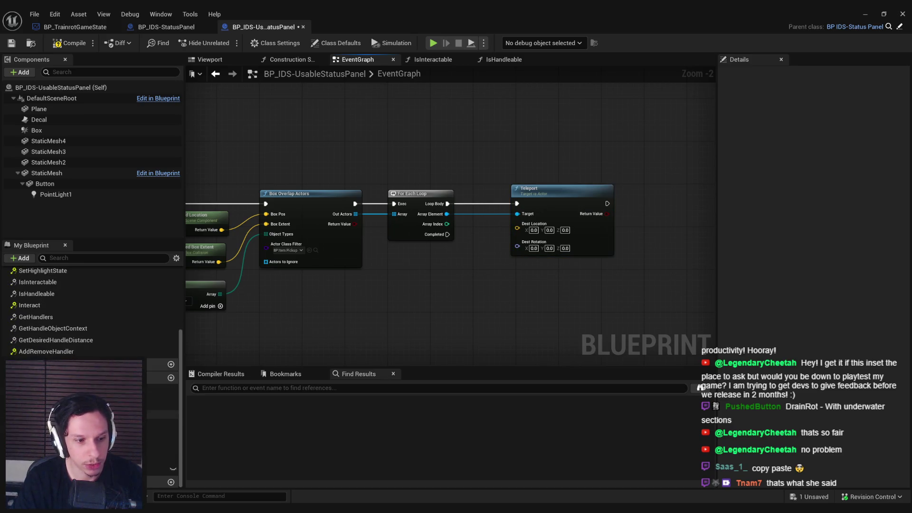
left_click_drag(71, 469, 426, 260)
left_click_drag(518, 229, 517, 229)
left_click(865, 14)
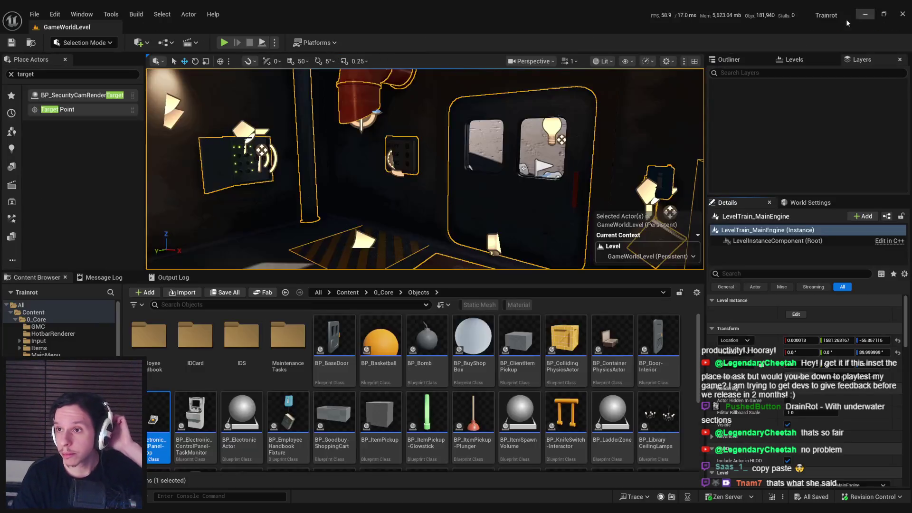
key("F11")
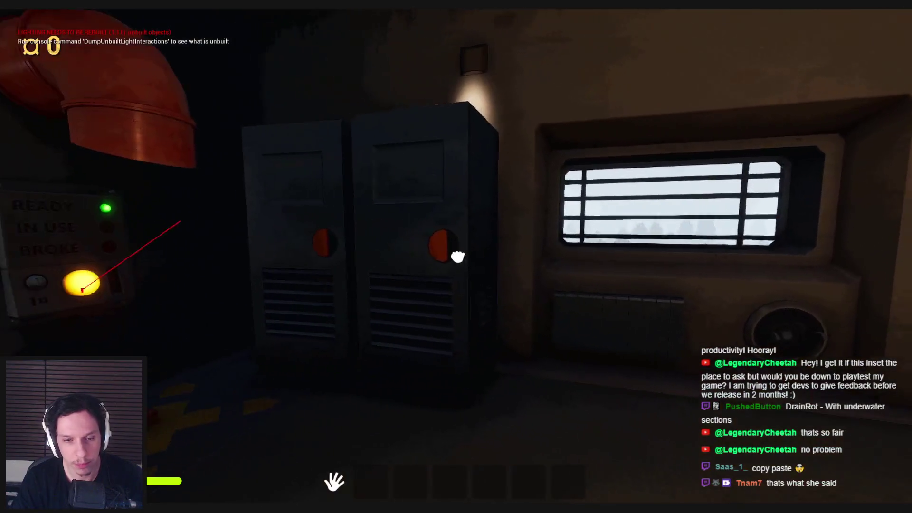
left_click(457, 257)
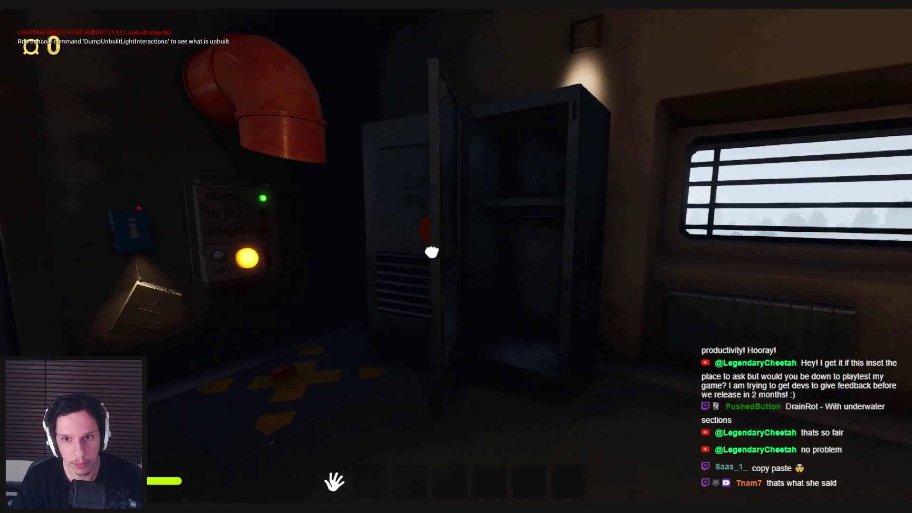
left_click(457, 258)
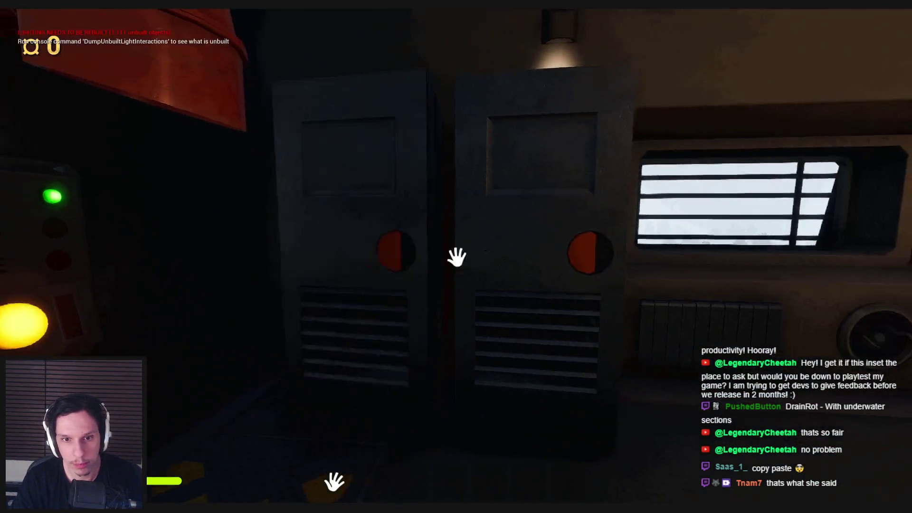
key("shift+w")
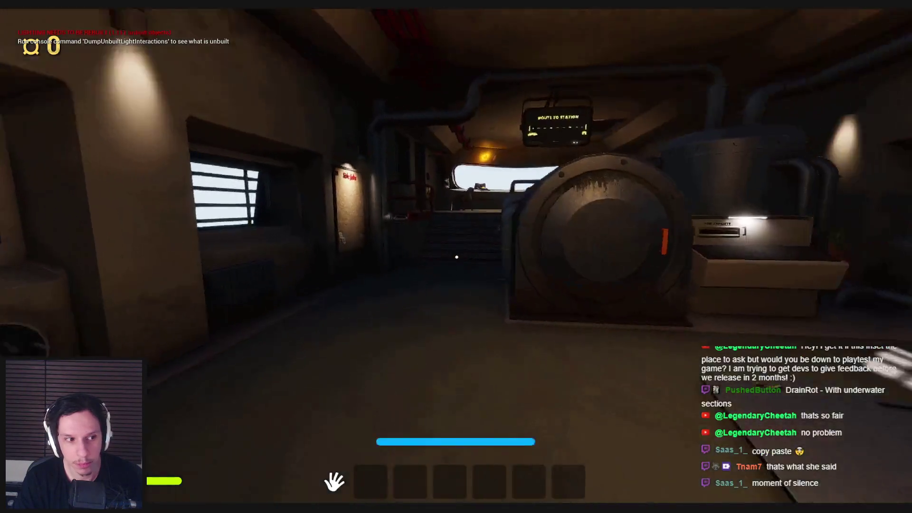
key("shift+w")
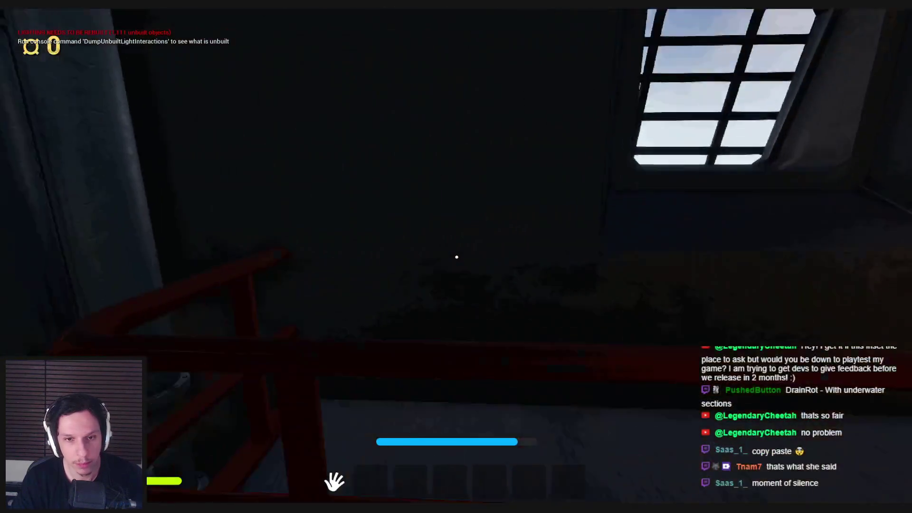
key("Escape")
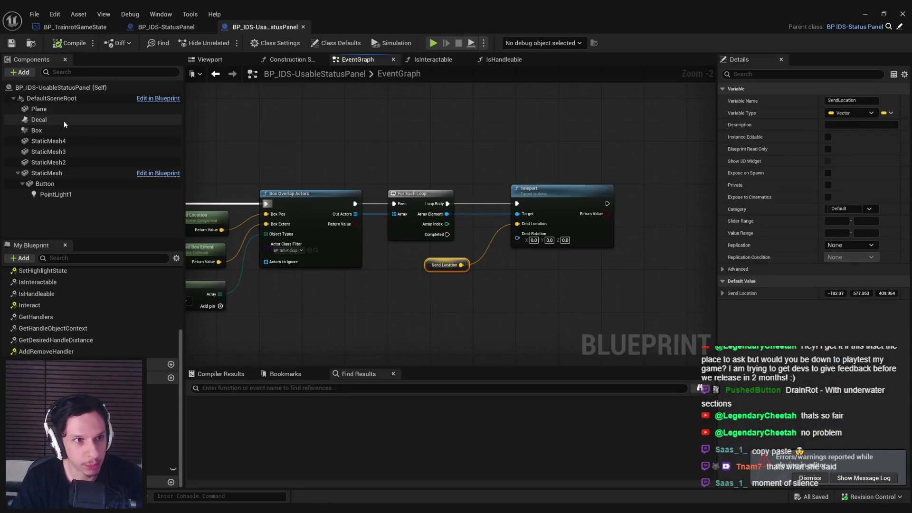
- Save the status panel Blueprint with its Box selected and launch Play in Editor
left_click(63, 130)
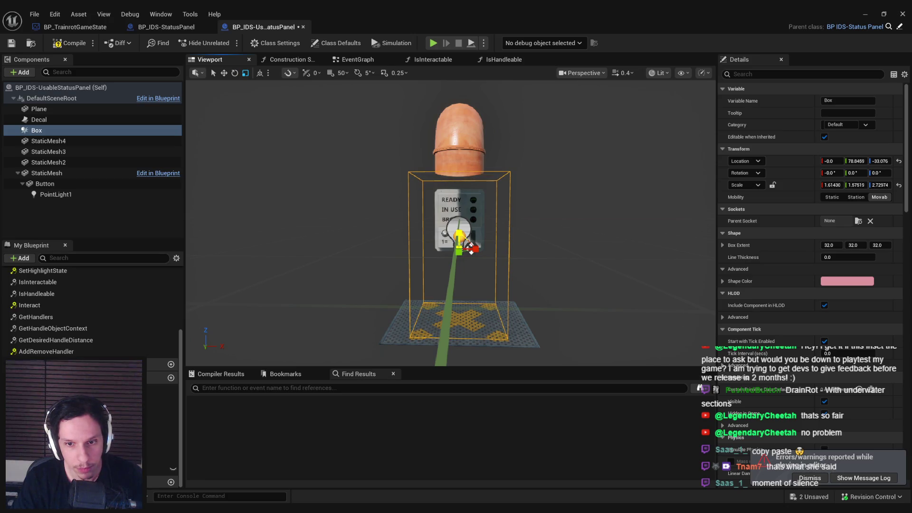
key("ctrl+s")
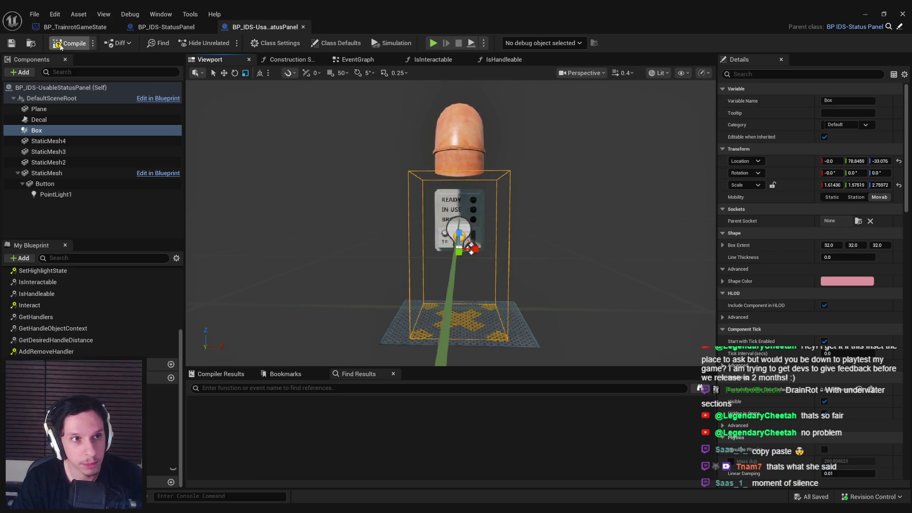
left_click(865, 14)
key("alt+p")
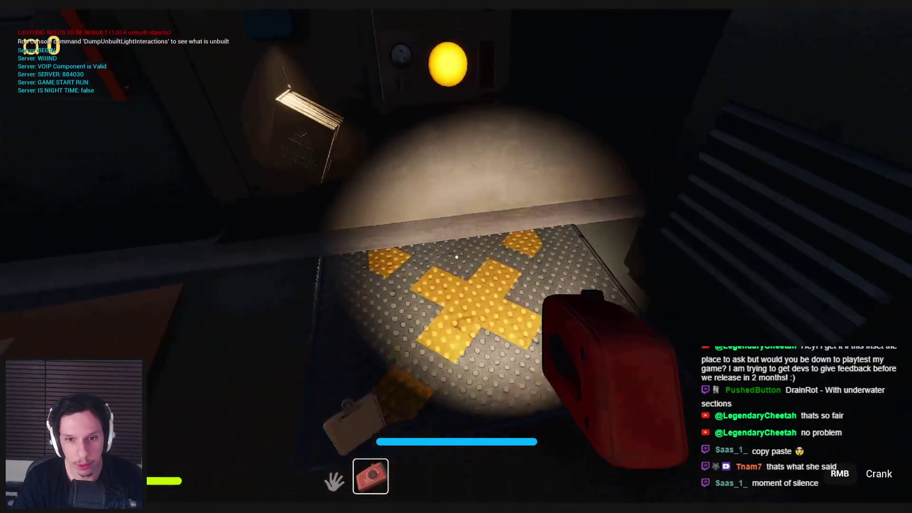
- Drop and pick up the red item, then refocus the game view
left_click(457, 258)
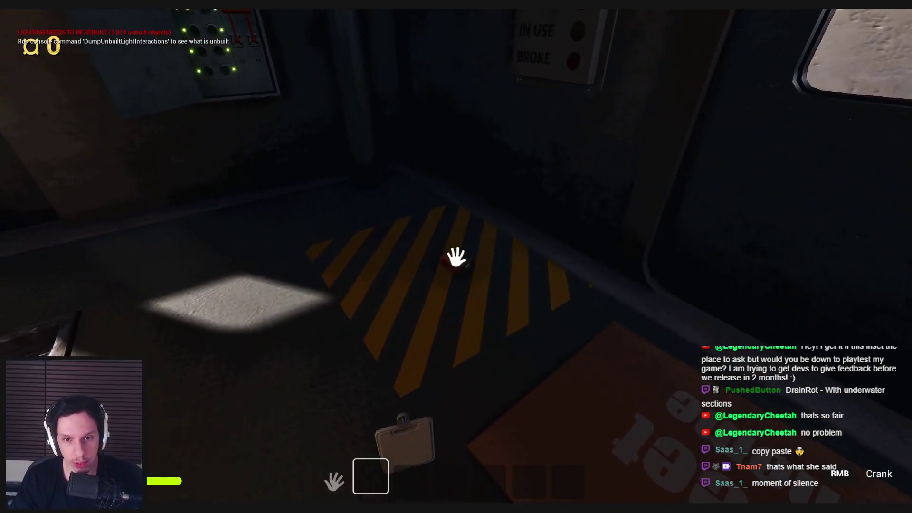
left_click(456, 257)
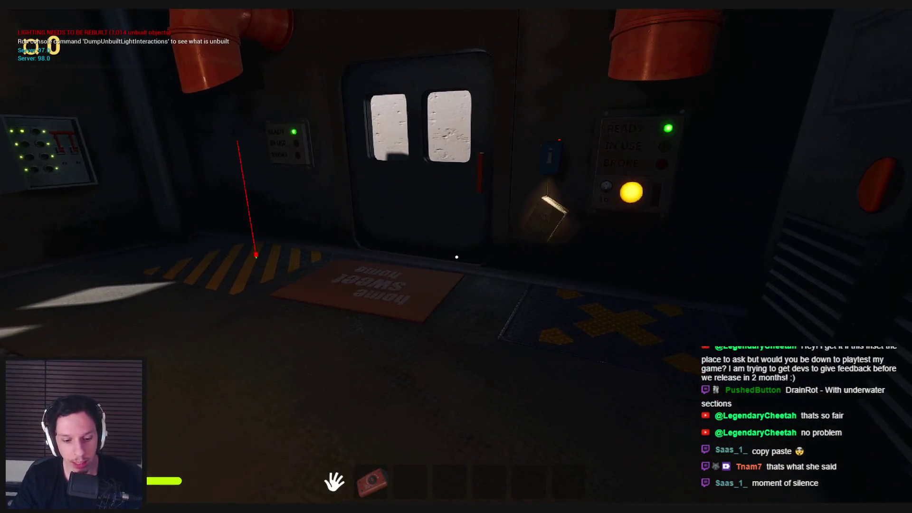
key("shift+F1")
key("F11")
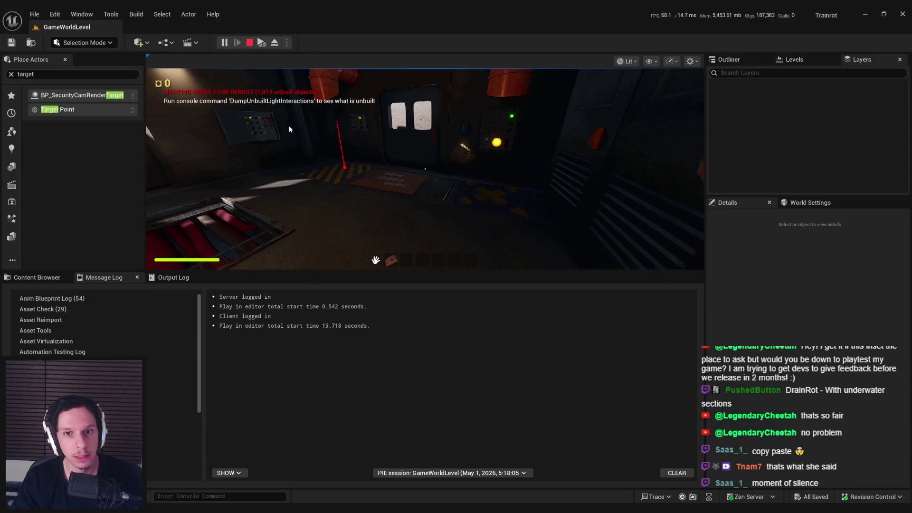
left_click(347, 194)
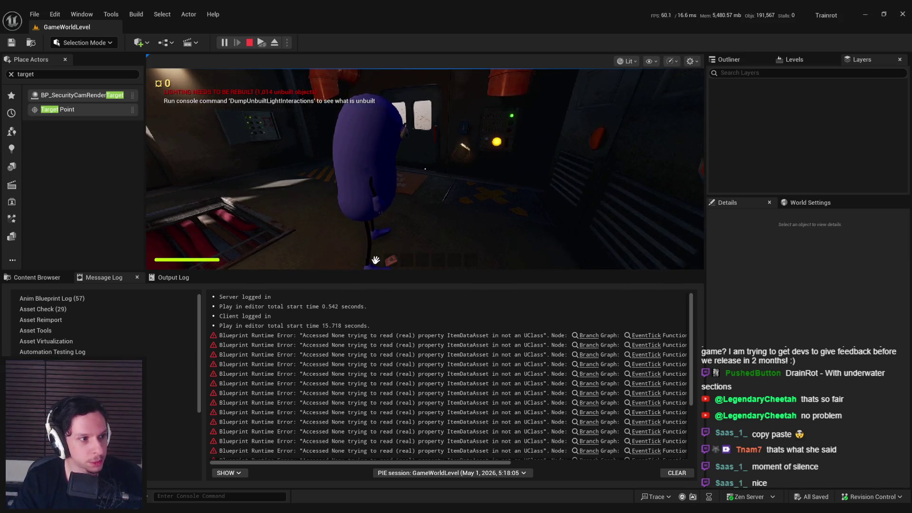
- Interact with the status panel using Q, then stop the playtest
key("super")
key("Escape")
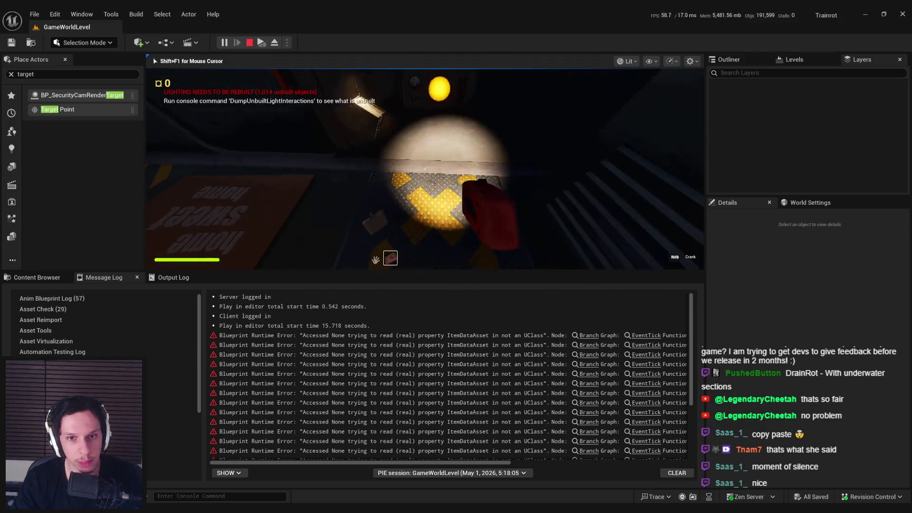
key("q")
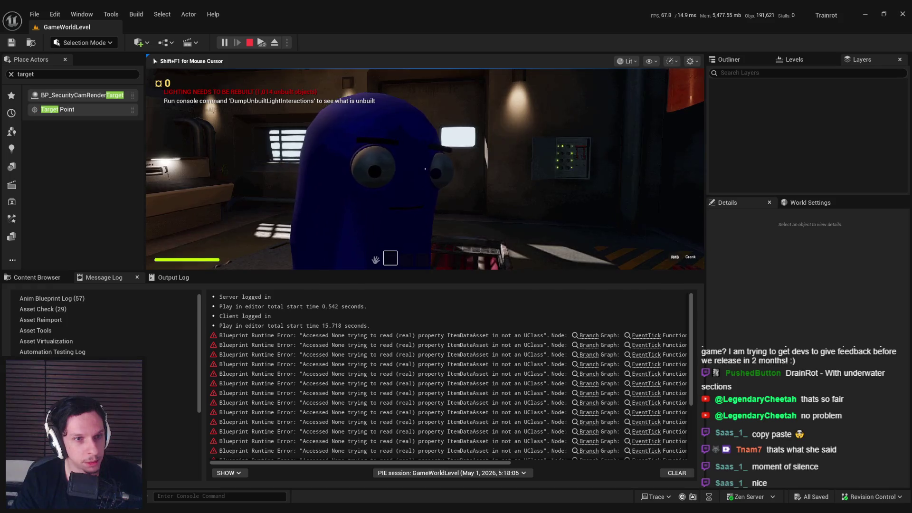
key("super")
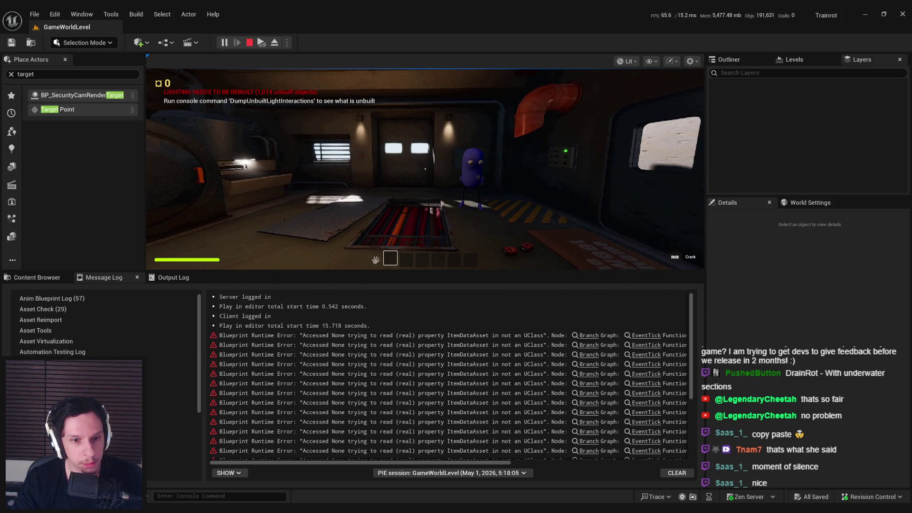
key("Escape")
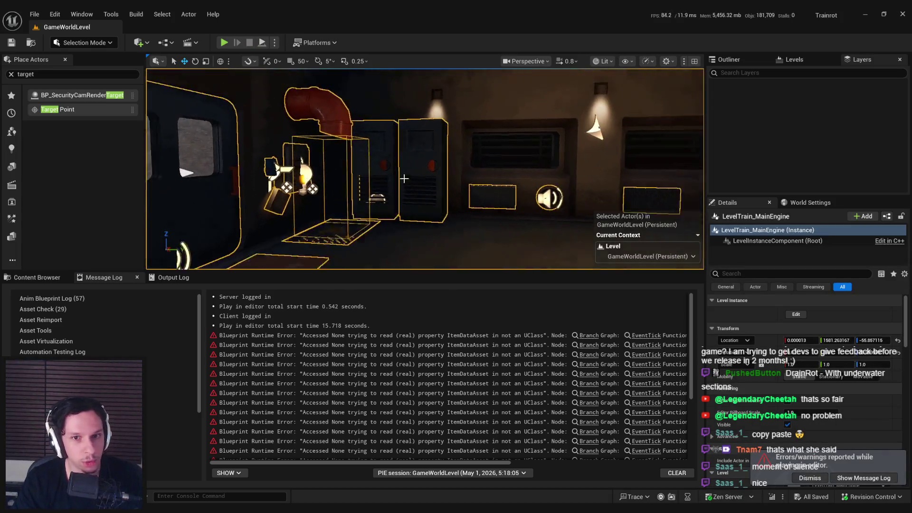
- Fly the viewport toward the status panel and dismiss the warnings notification
mouse_move(418, 194)
left_mouse_down()
mouse_move(425, 190)
mouse_move(418, 194)
left_mouse_up()
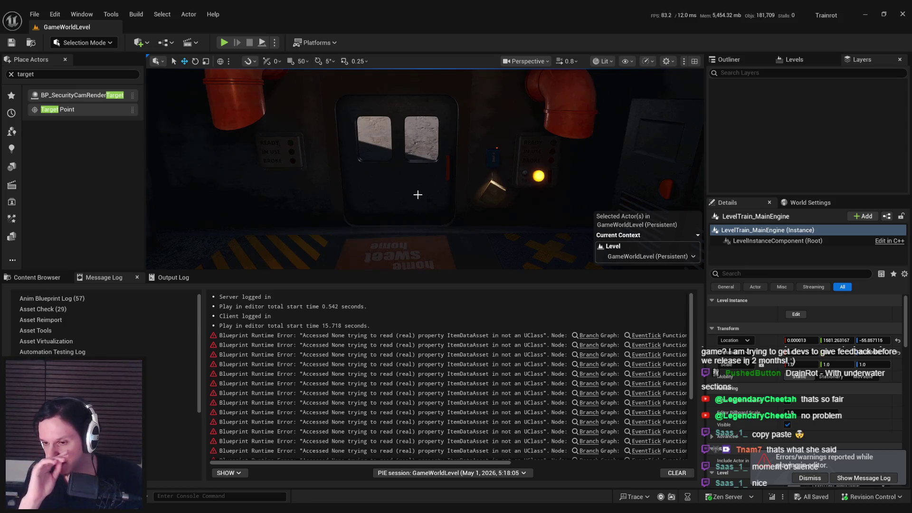
left_click(807, 479)
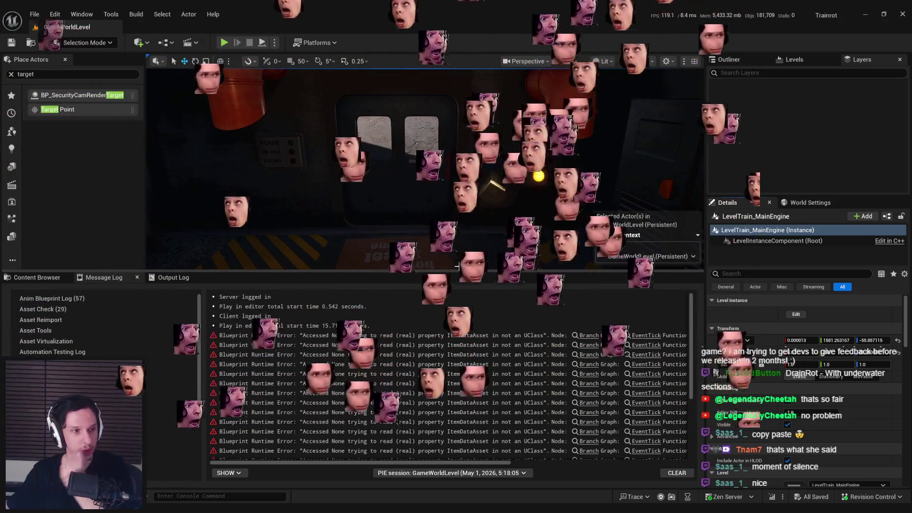
scroll(457, 266, "up", 3)
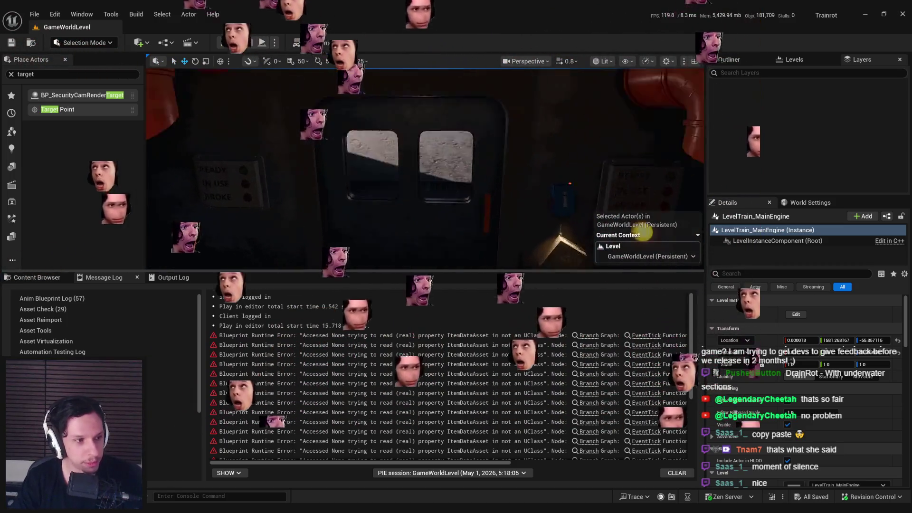
scroll(636, 232, "up", 10)
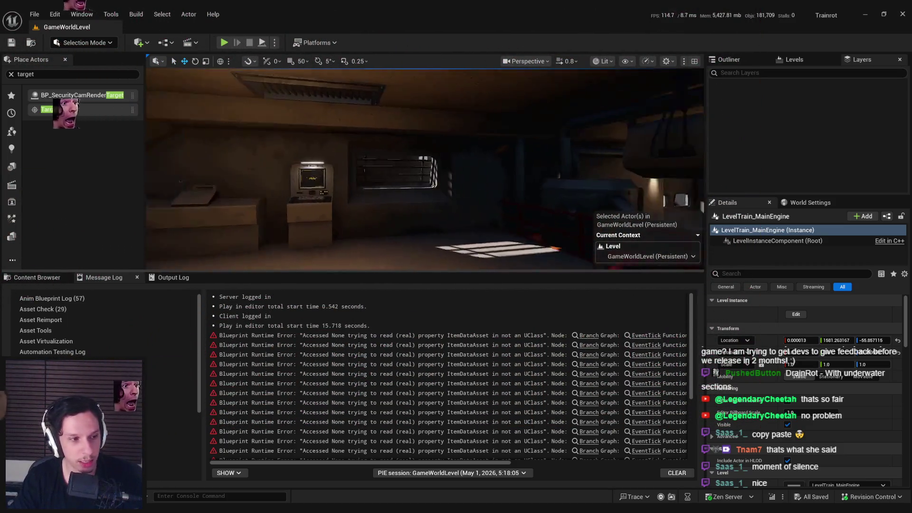
scroll(425, 168, "up", 5)
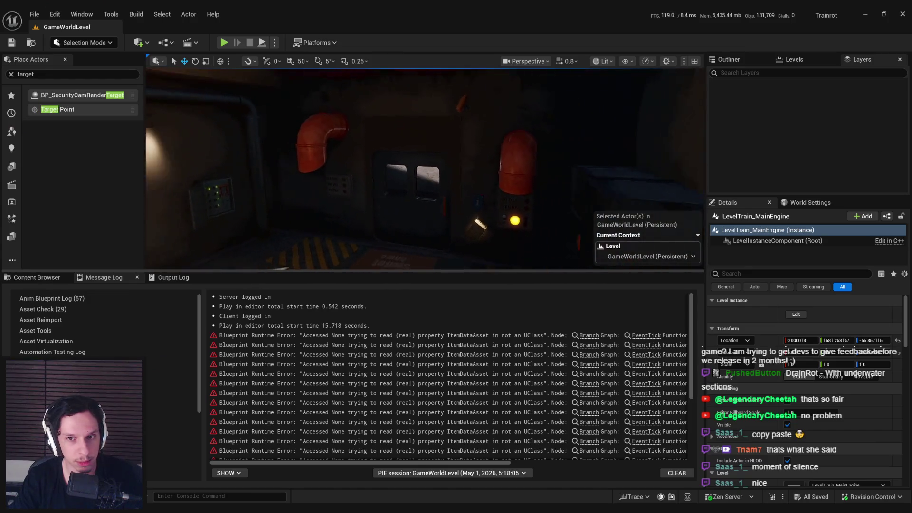
left_click_drag(421, 190, 468, 190)
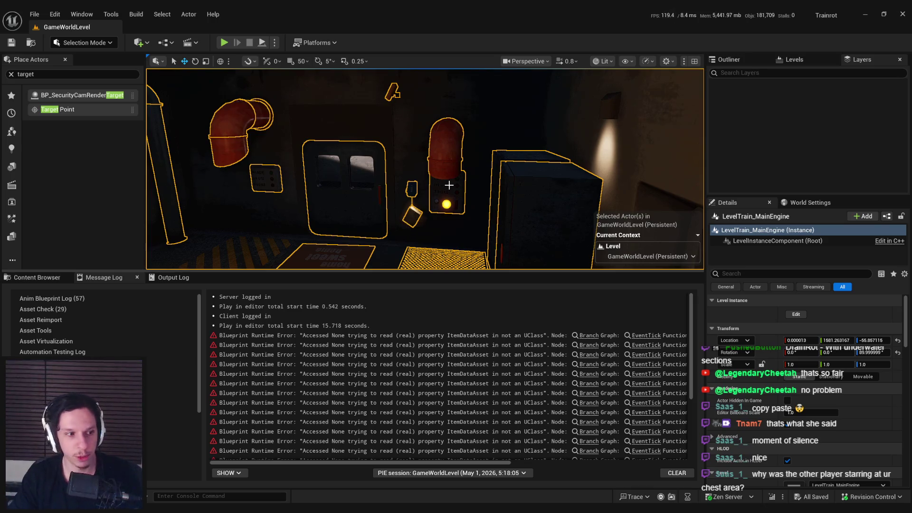
scroll(449, 185, "up", 5)
left_click_drag(482, 203, 521, 203)
- Open BP_IDS-UsableStatusPanel from the Content Browser
left_click(37, 277)
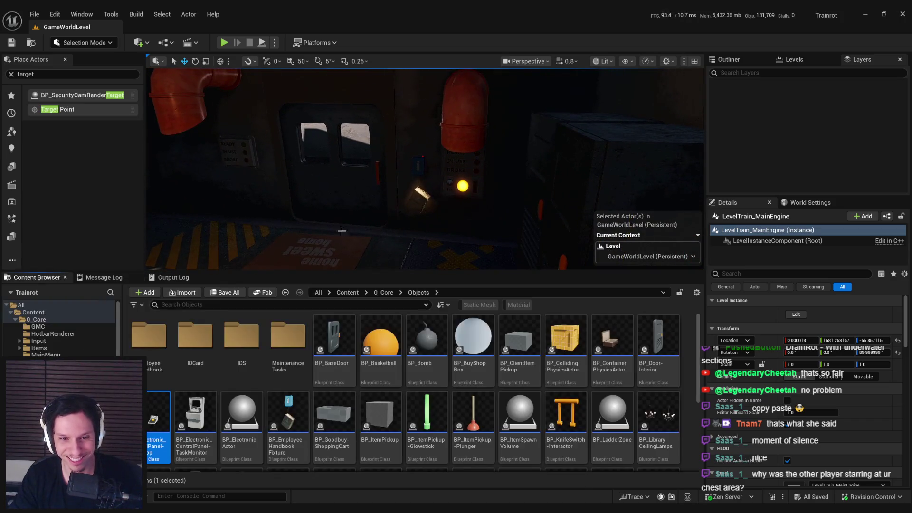
scroll(416, 218, "up", 3)
scroll(416, 218, "down", 4)
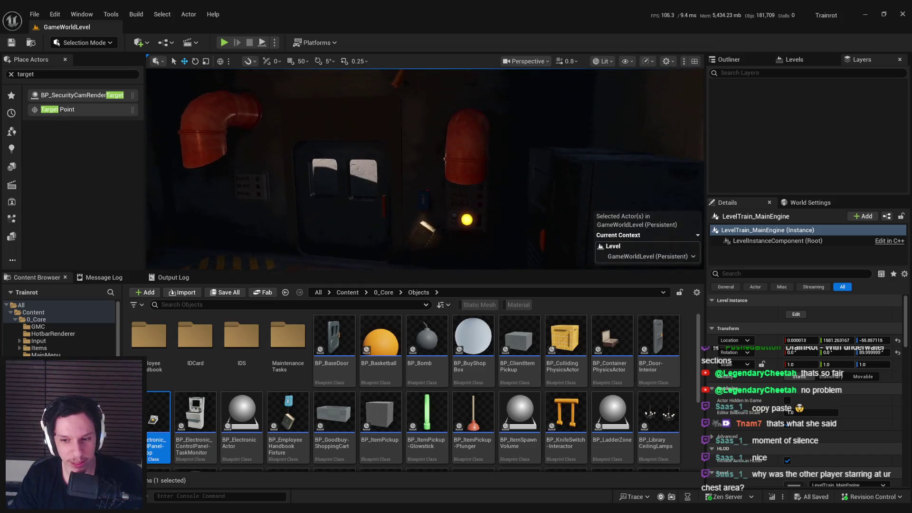
mouse_move(396, 221)
left_mouse_down()
mouse_move(367, 221)
mouse_move(419, 221)
mouse_move(400, 216)
mouse_move(414, 202)
mouse_move(391, 202)
left_mouse_up()
scroll(394, 357, "down", 2)
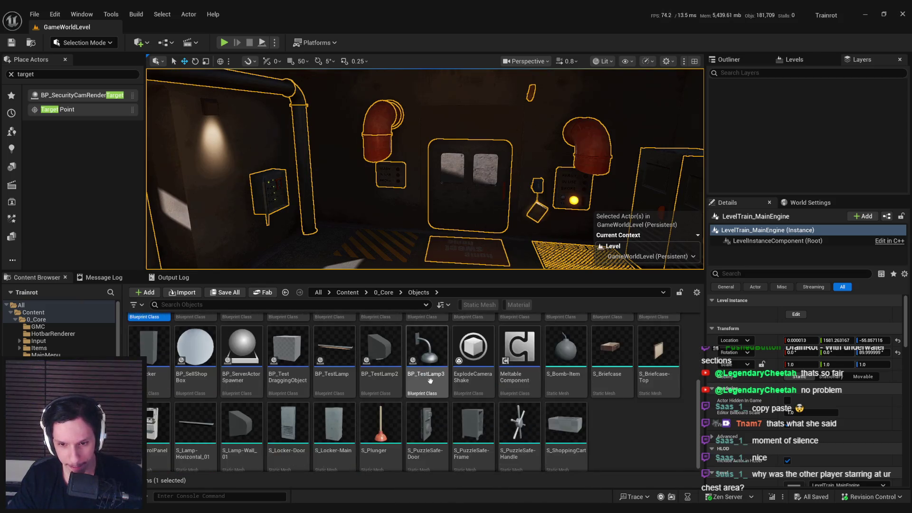
scroll(423, 381, "up", 2)
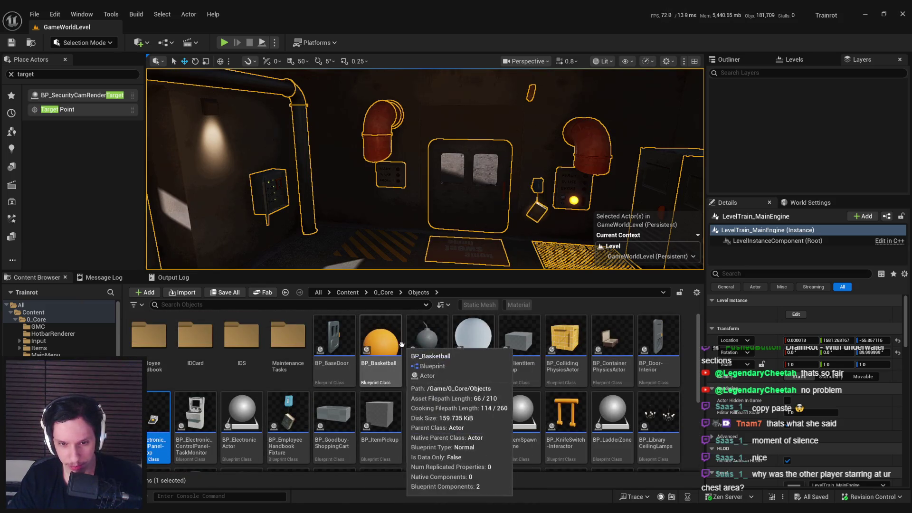
mouse_move(406, 342)
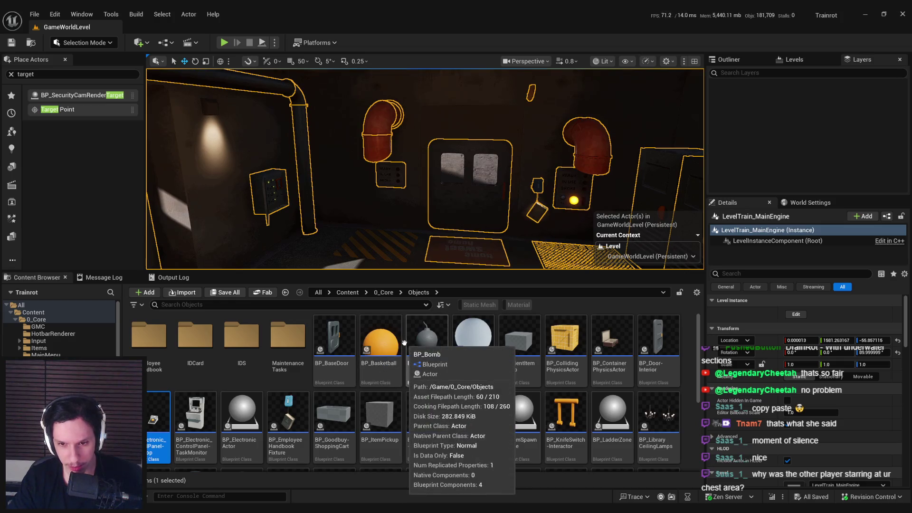
mouse_move(403, 238)
left_mouse_down()
mouse_move(459, 259)
mouse_move(440, 183)
mouse_move(400, 209)
left_mouse_up()
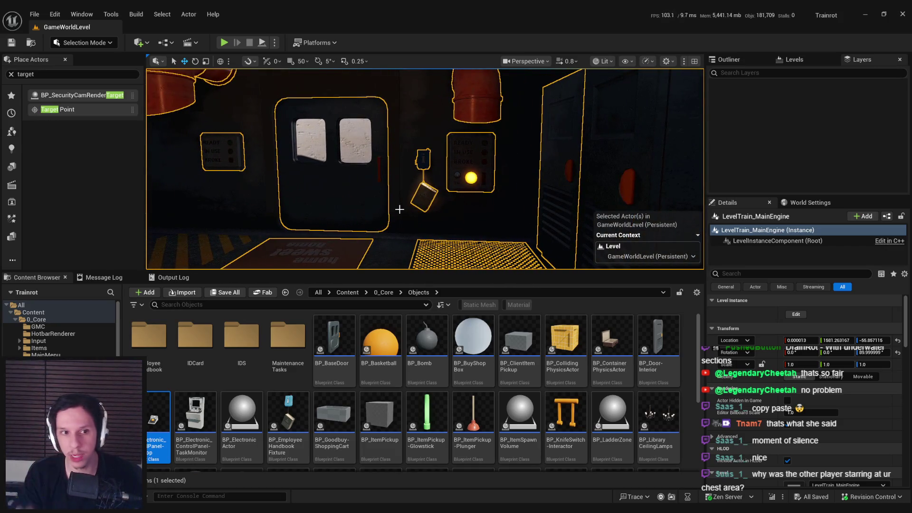
double_click(335, 470)
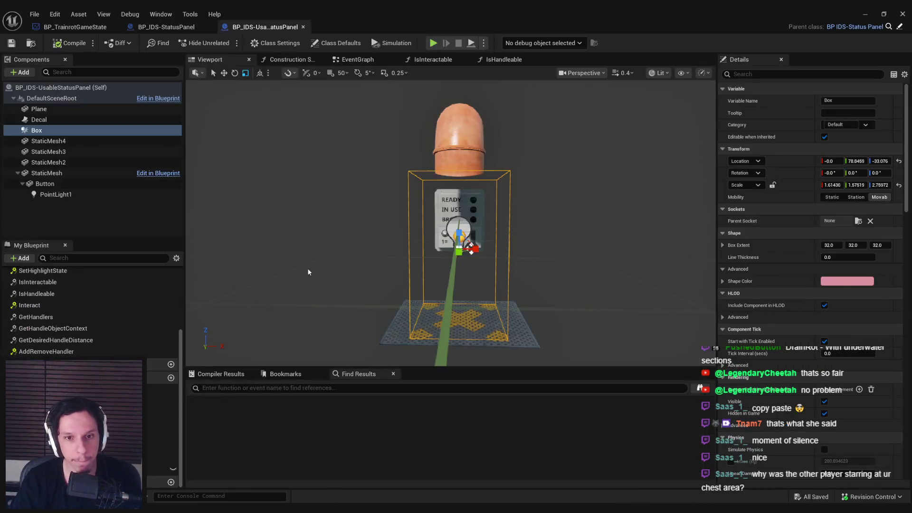
- Switch to the EventGraph and pan across the Teleport, Branch and cast nodes
left_click(110, 210)
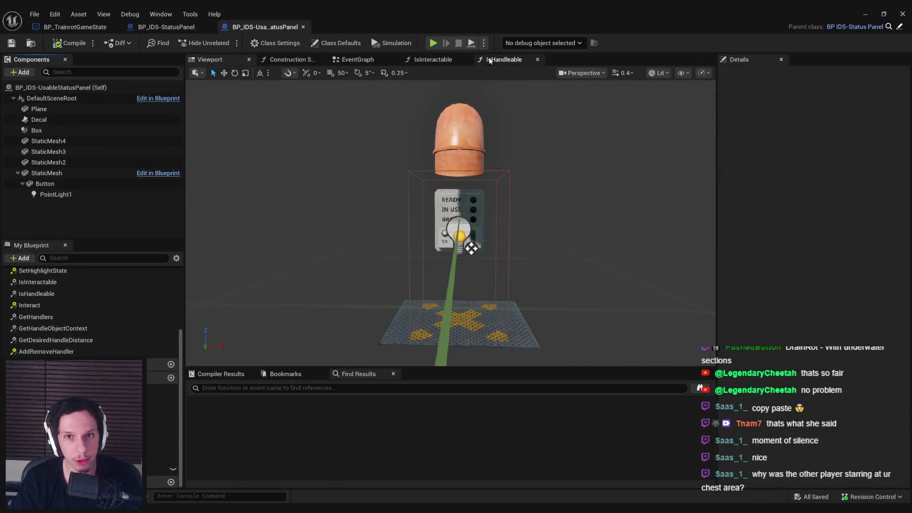
left_click(368, 61)
scroll(454, 298, "down", 1)
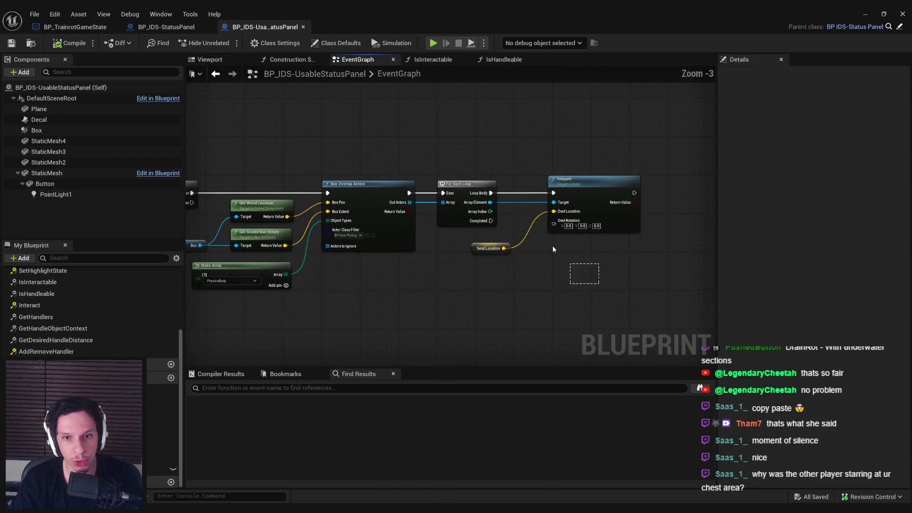
left_click_drag(588, 275, 456, 190)
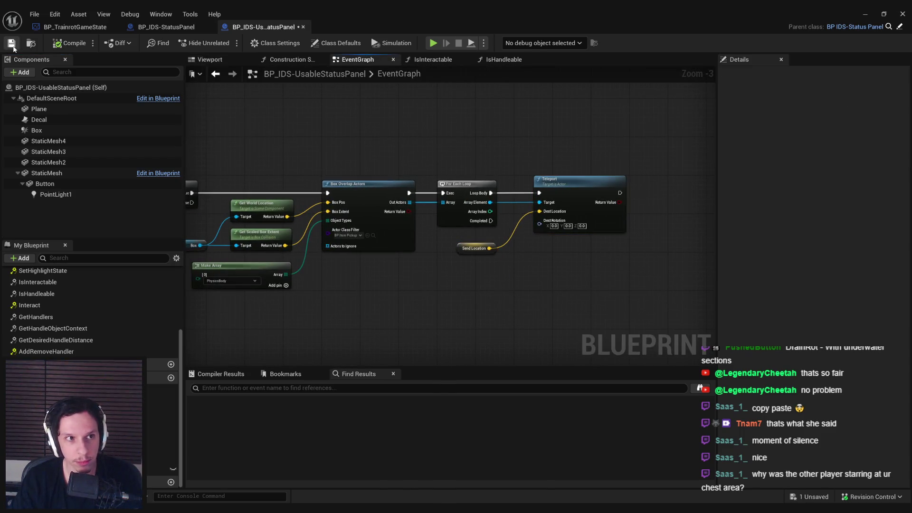
left_click_drag(336, 149, 576, 145)
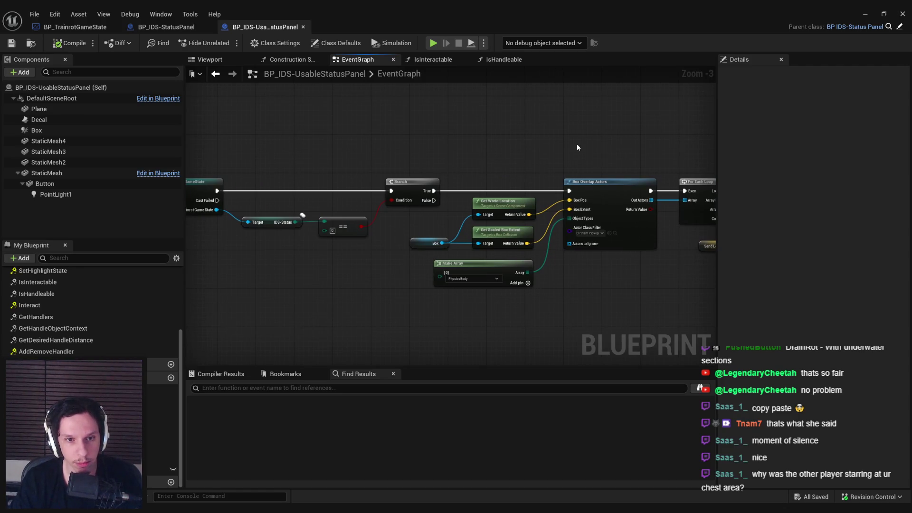
scroll(561, 244, "down", 1)
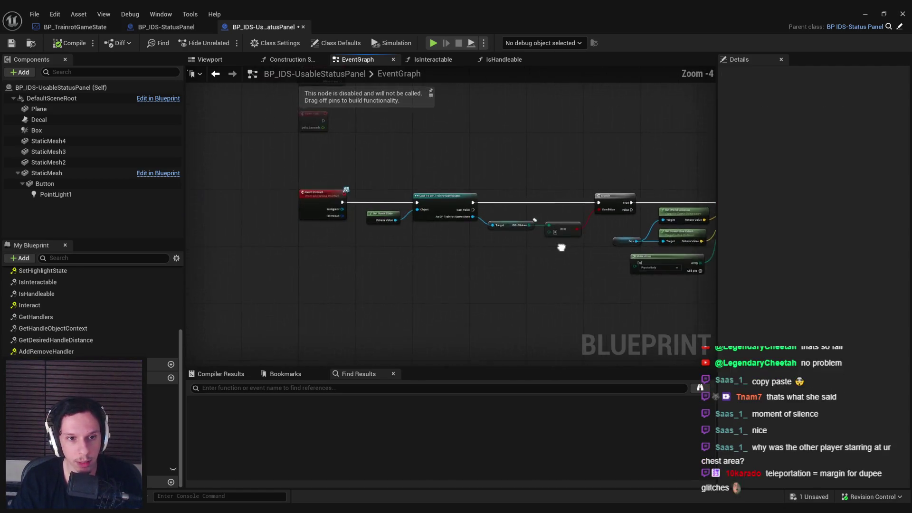
left_click_drag(561, 245, 395, 279)
scroll(419, 227, "up", 1)
- Place Send Location beside Teleport, save, and open BP_TrainrotGameState
left_click(380, 223)
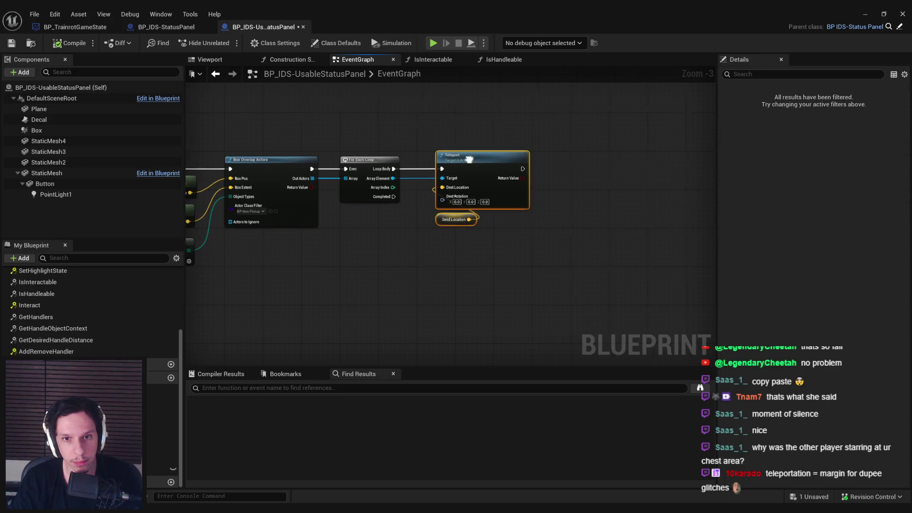
left_click_drag(484, 154, 515, 156)
left_click_drag(456, 219, 415, 203)
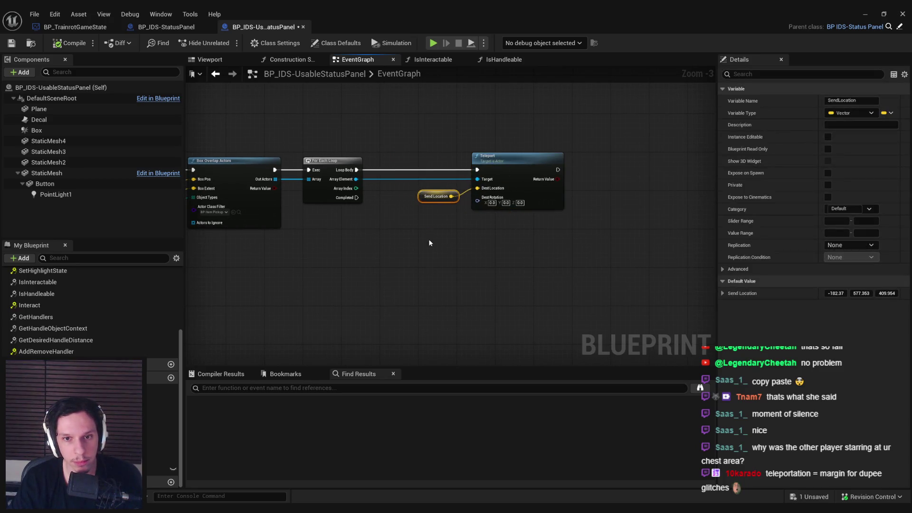
key("ctrl+s")
left_click(99, 29)
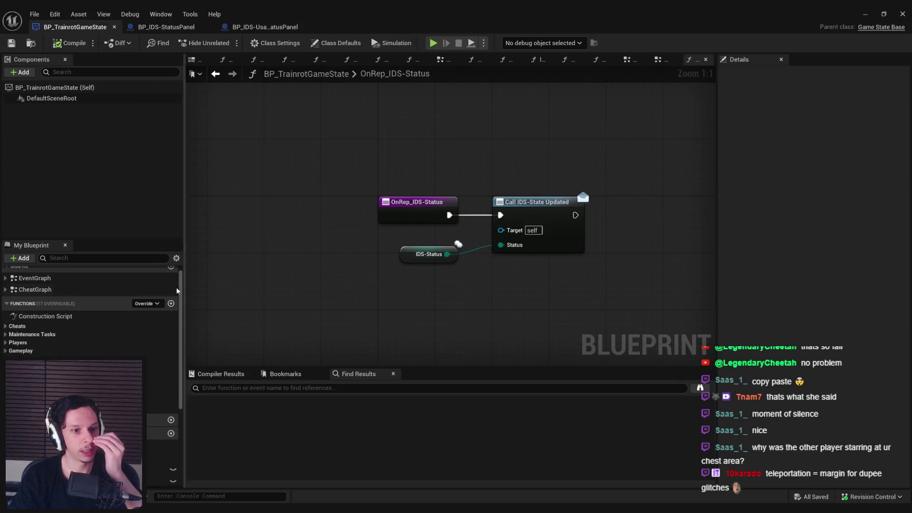
- Create the IDS-BeginCooldown function containing a SET node for IDS-Status
left_click(171, 303)
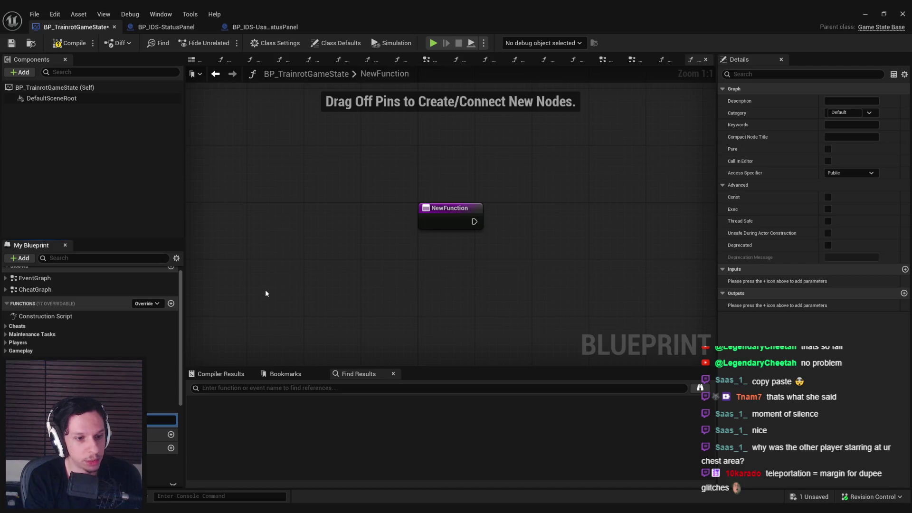
key("Return")
left_click_drag(161, 481, 541, 221)
left_click(542, 236)
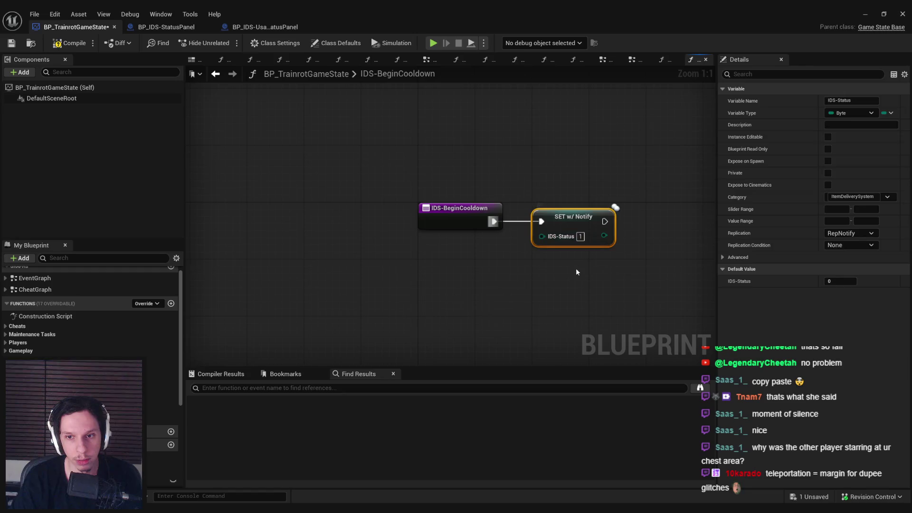
left_click_drag(576, 272, 391, 258)
key("ctrl+s")
- Add a Set Timer by Function Name node that calls IDS-SetToReady with Time 10
mouse_move(420, 207)
left_mouse_down()
mouse_move(505, 204)
mouse_move(476, 190)
left_mouse_up()
type("set timer")
key("Return")
type("IDS-")
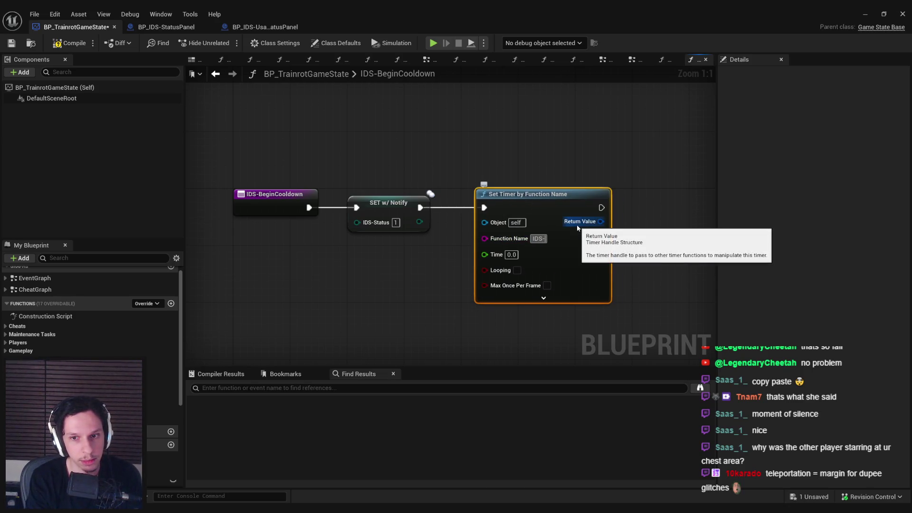
type("Reset")
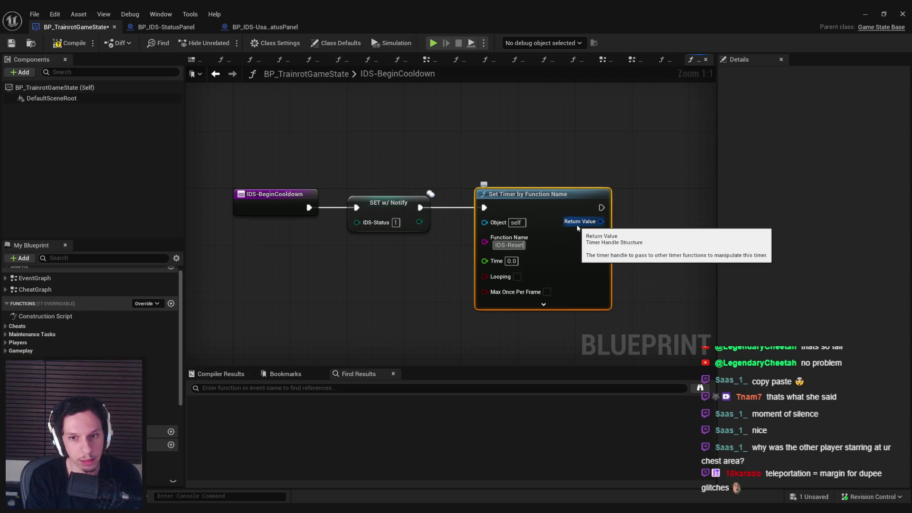
key("BackSpace")
key("BackSpace")
key("BackSpace")
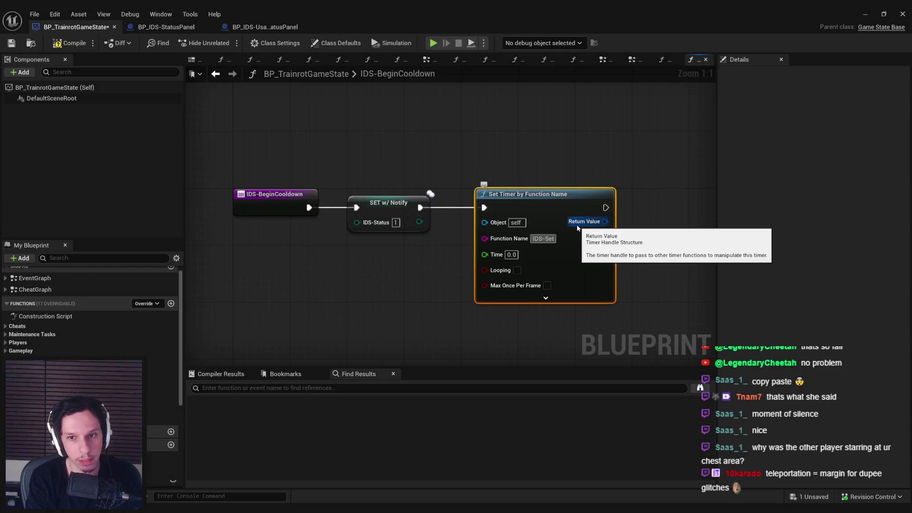
type("etToReady")
key("Return")
left_click(511, 260)
type("10")
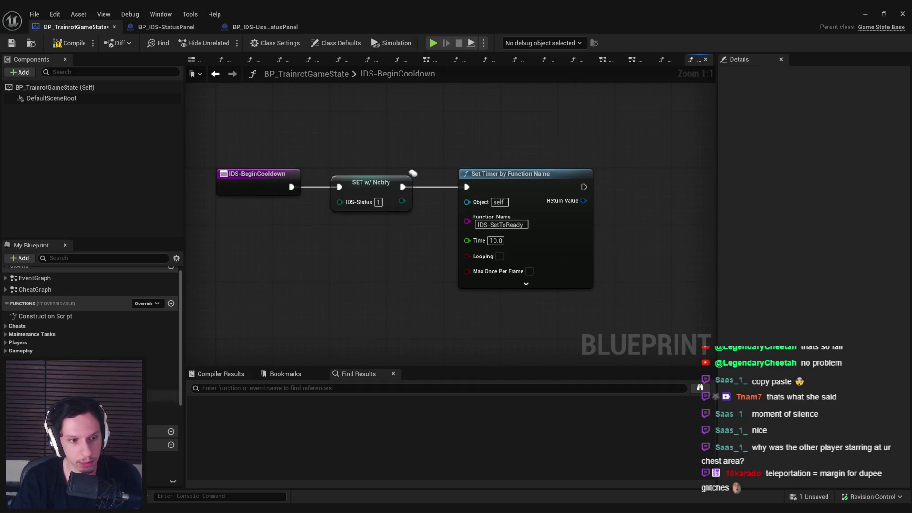
- Create a new, empty function named IDS-SetToReady
left_click(511, 227)
key("ctrl+c")
left_click(171, 303)
key("ctrl+v")
key("Return")
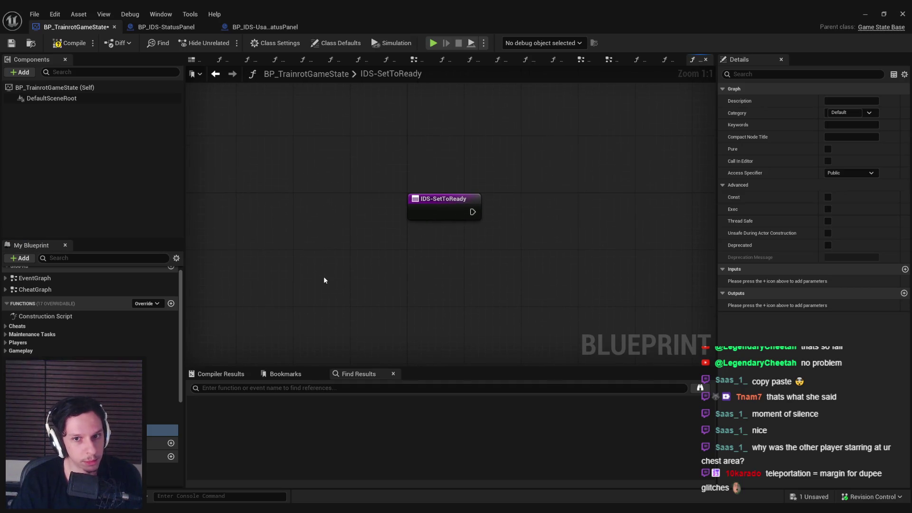
- Compile the game state and add a SET IDS-Status node inside IDS-SetToReady
left_click(69, 43)
key("ctrl+s")
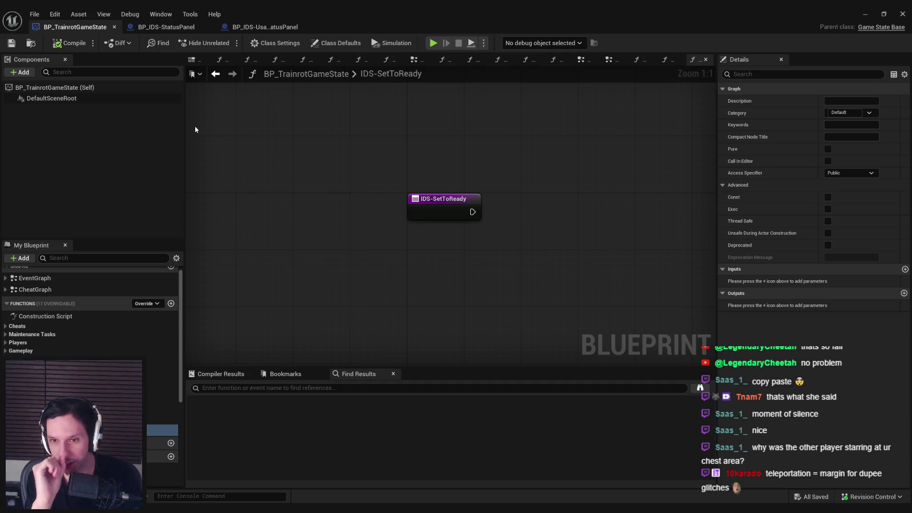
scroll(90, 309, "down", 3)
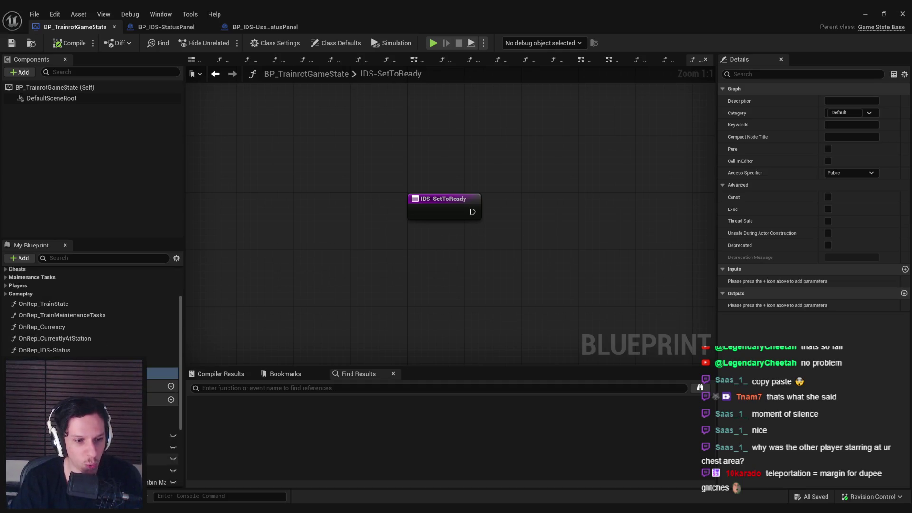
left_click(162, 435)
mouse_move(496, 209)
left_mouse_down()
mouse_move(473, 212)
mouse_move(541, 214)
left_mouse_up()
left_click(518, 237)
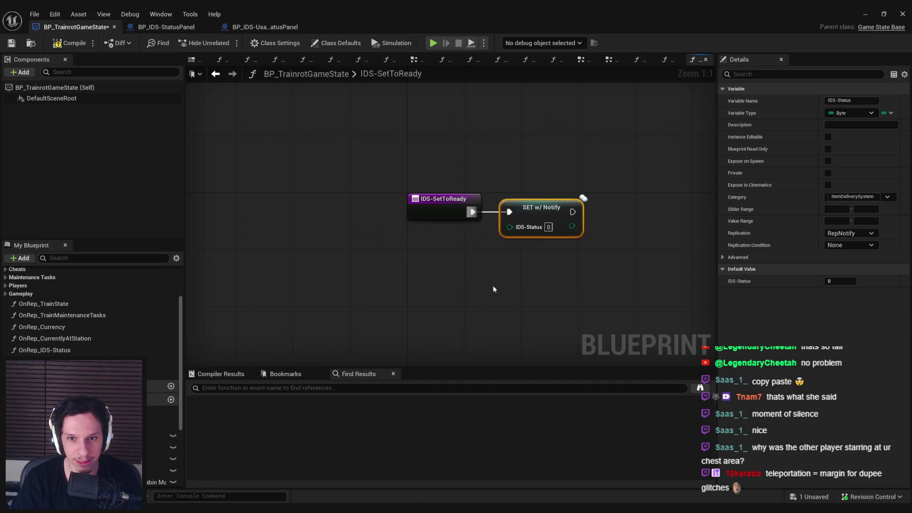
left_click(494, 284)
key("ctrl+s")
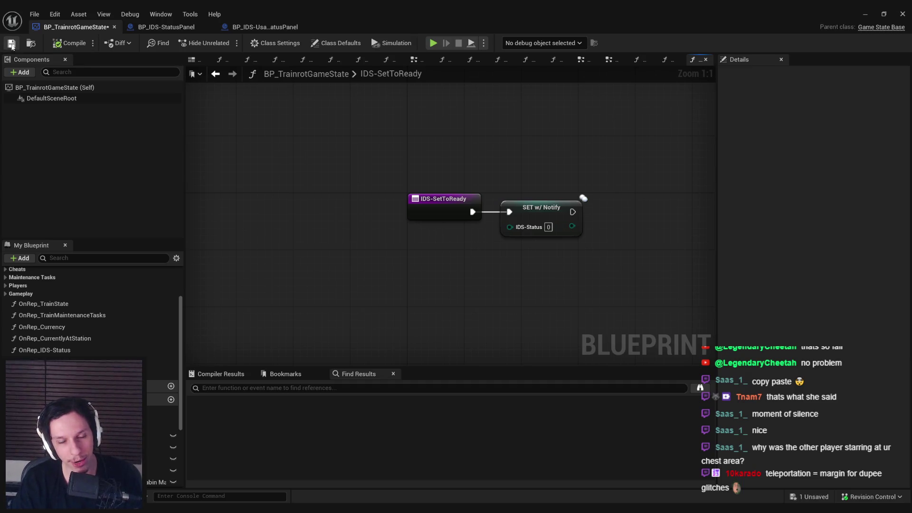
- Add a Call IDS-State Updated node after the SET node in IDS-SetToReady
left_click_drag(308, 215, 214, 277)
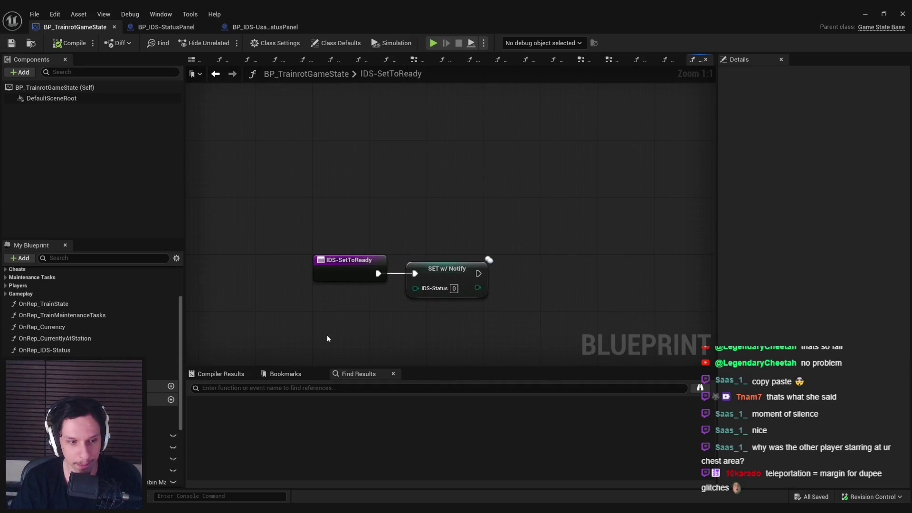
left_click_drag(327, 336, 309, 274)
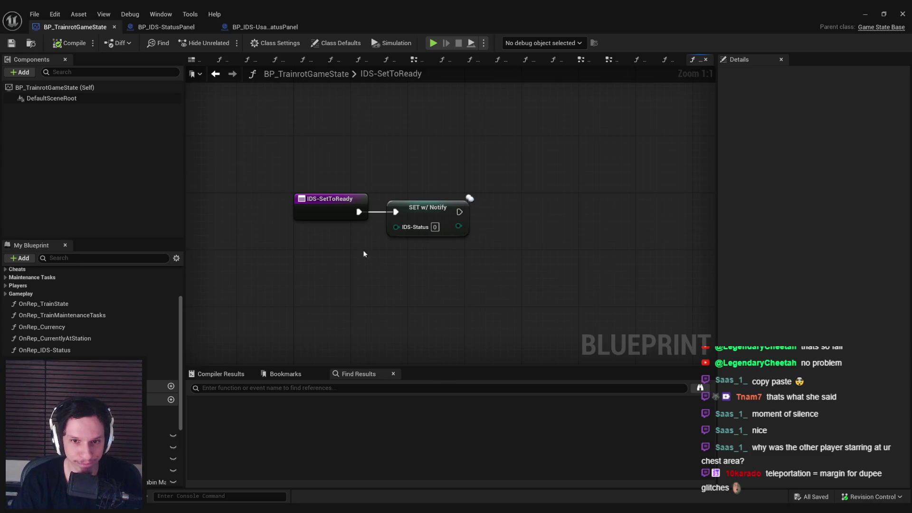
scroll(173, 409, "down", 2)
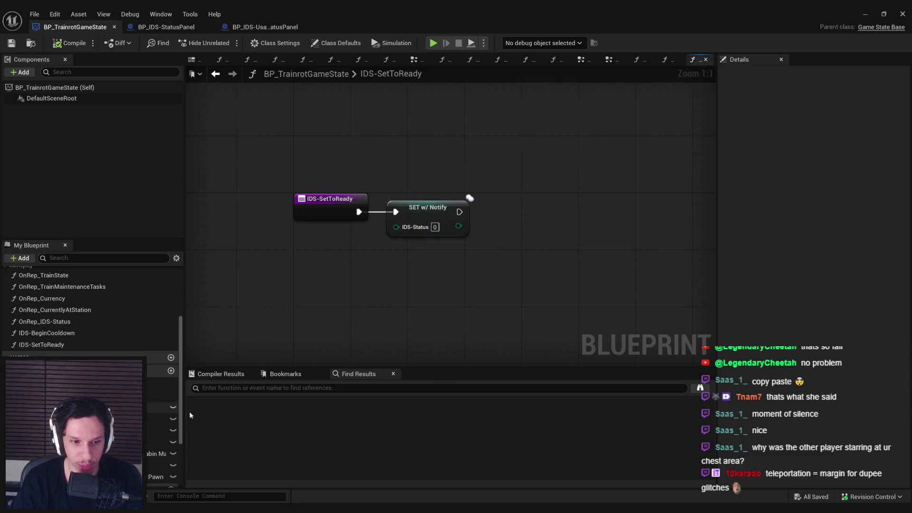
scroll(181, 418, "down", 5)
mouse_move(162, 471)
left_mouse_down()
mouse_move(495, 212)
mouse_move(459, 212)
mouse_move(502, 242)
left_mouse_up()
left_click(507, 221)
key("q")
- Copy the IDS-State Updated call into IDS-BeginCooldown between SET and Set Timer, then compile and save
mouse_move(538, 281)
left_mouse_down()
mouse_move(529, 180)
mouse_move(643, 173)
left_mouse_up()
key("alt+Left")
key("ctrl+v")
left_click_drag(452, 187, 403, 186)
left_click_drag(452, 218, 404, 207)
mouse_move(527, 186)
left_mouse_down()
mouse_move(602, 187)
mouse_move(603, 197)
mouse_move(589, 197)
left_mouse_up()
left_click(69, 42)
left_click(12, 42)
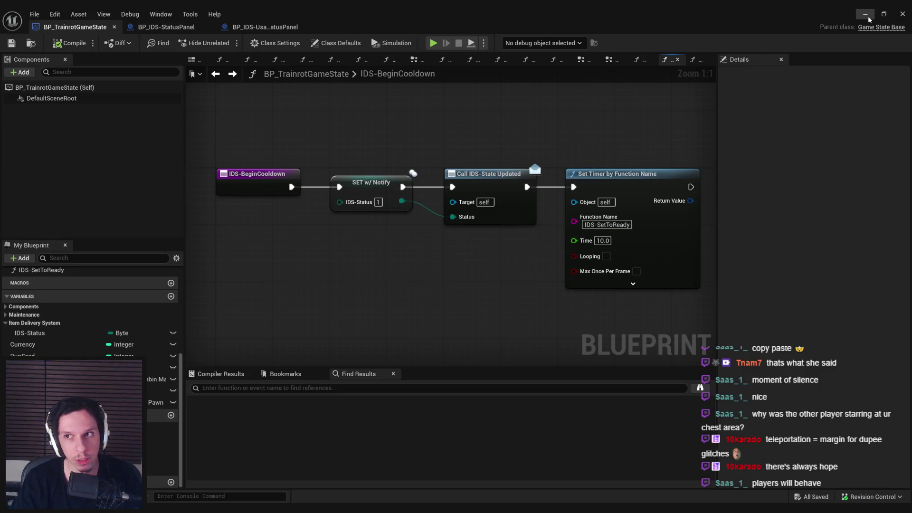
left_click(167, 27)
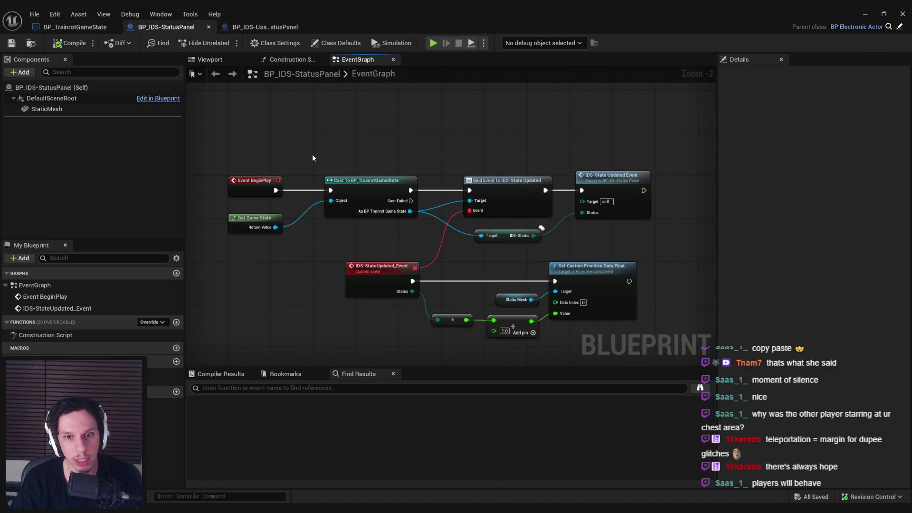
left_click(865, 14)
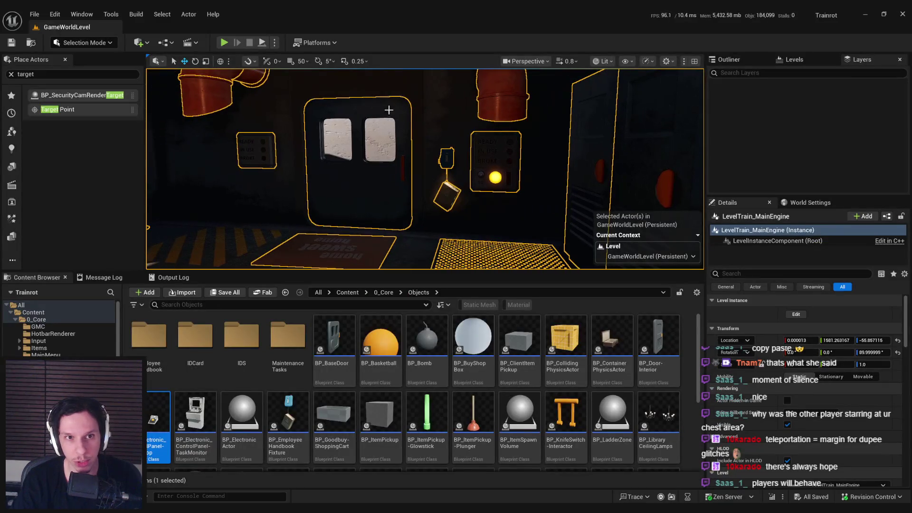
left_click(223, 42)
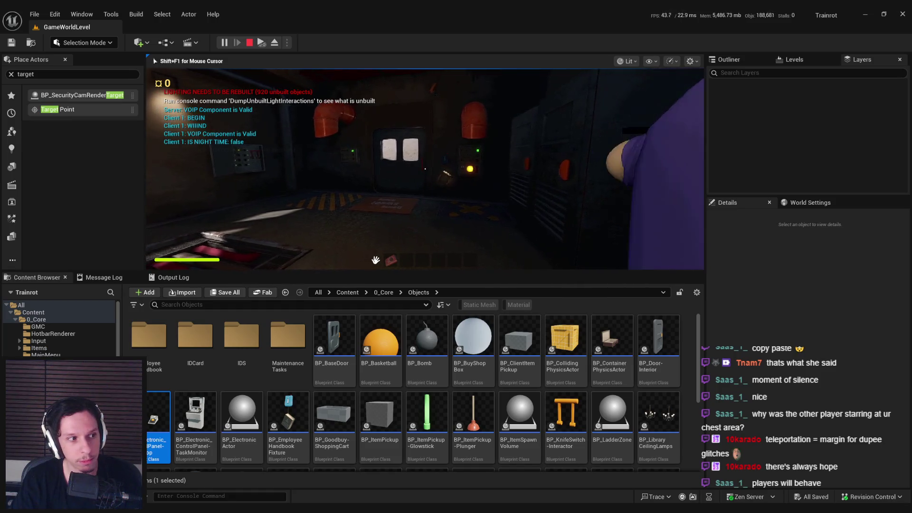
key("w")
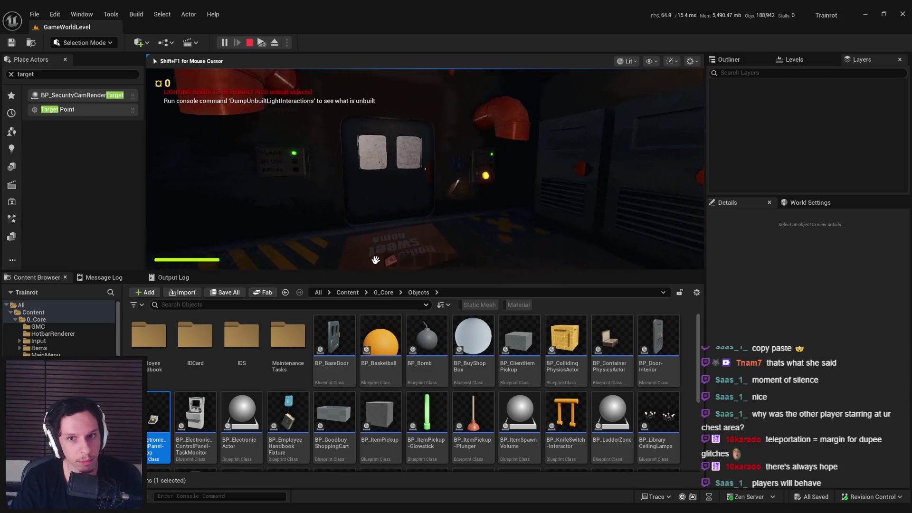
key("super")
key("super")
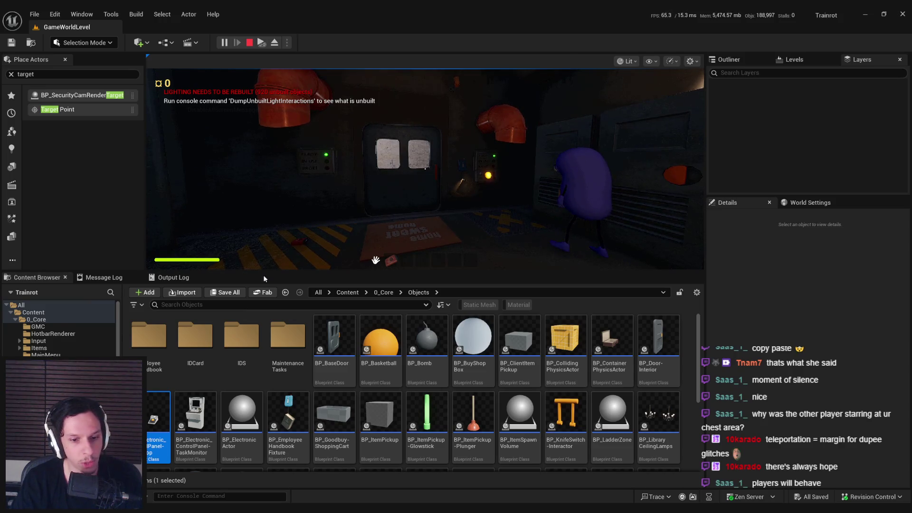
key("Escape")
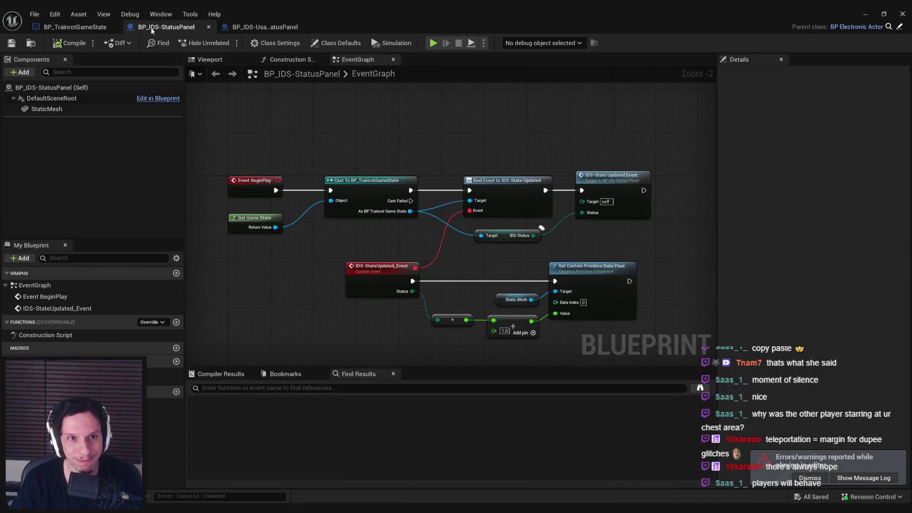
- Bring up the BP_IDS-UsableStatusPanel event graph around its teleport logic
left_click(95, 27)
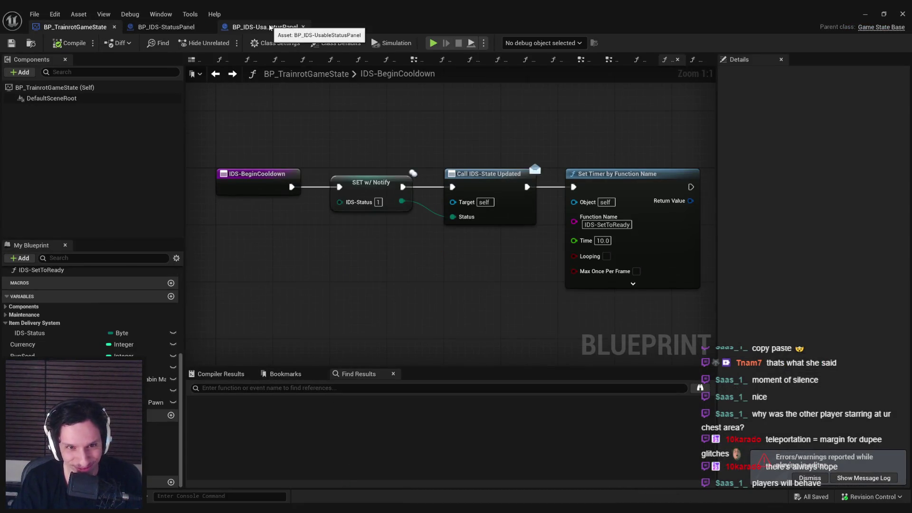
left_click(270, 28)
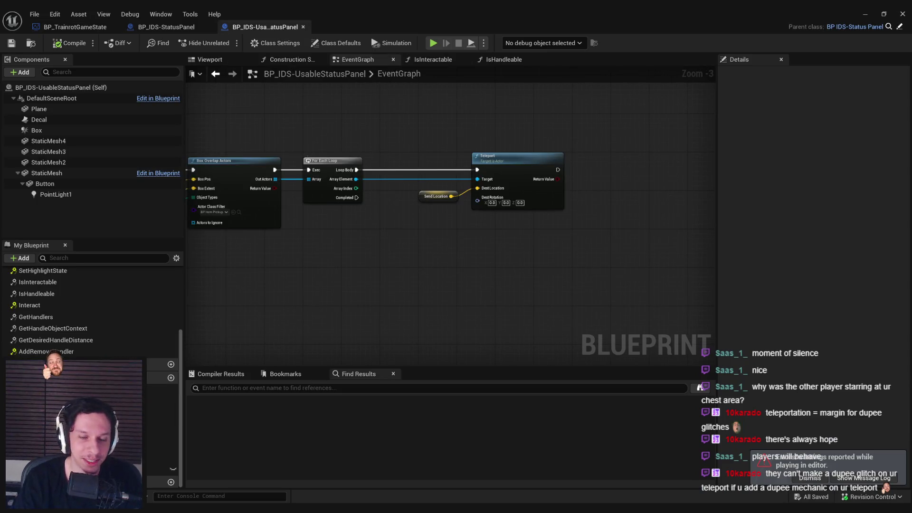
left_click_drag(317, 249, 554, 238)
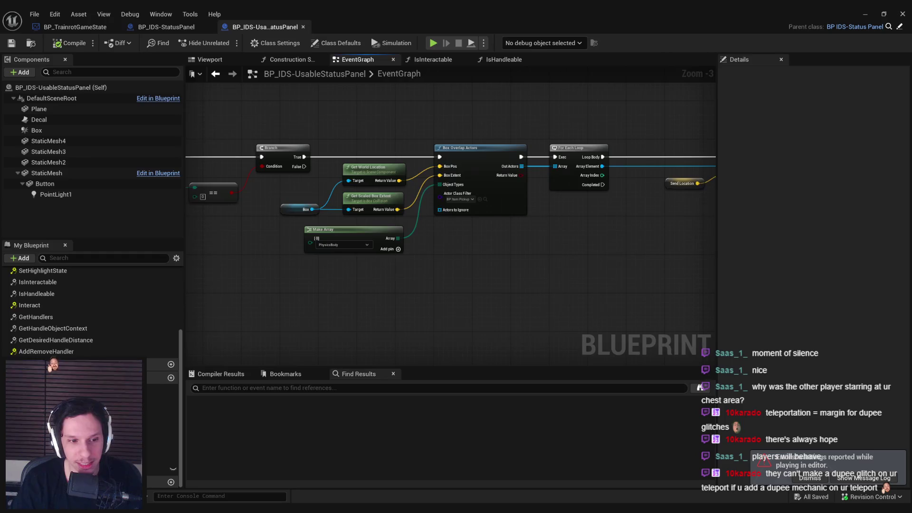
left_click_drag(370, 304, 357, 322)
left_click(810, 478)
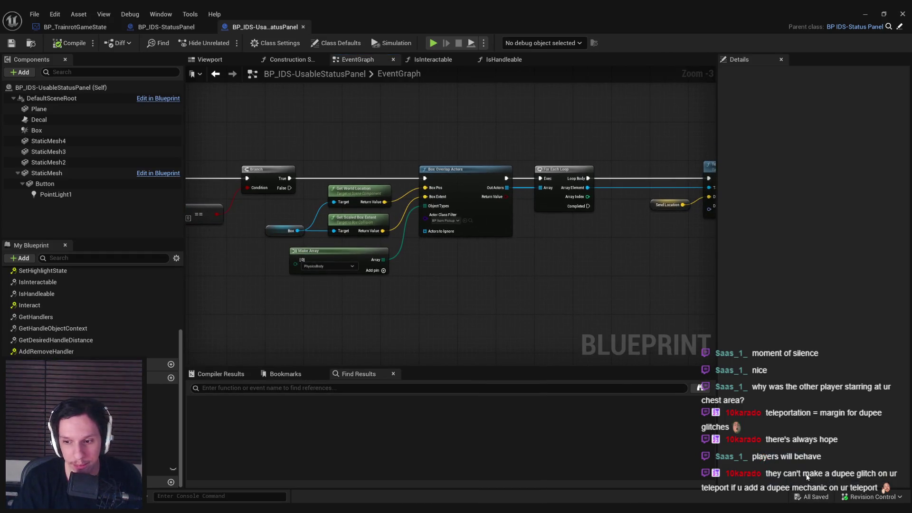
left_click_drag(425, 320, 437, 298)
key("alt+Tab")
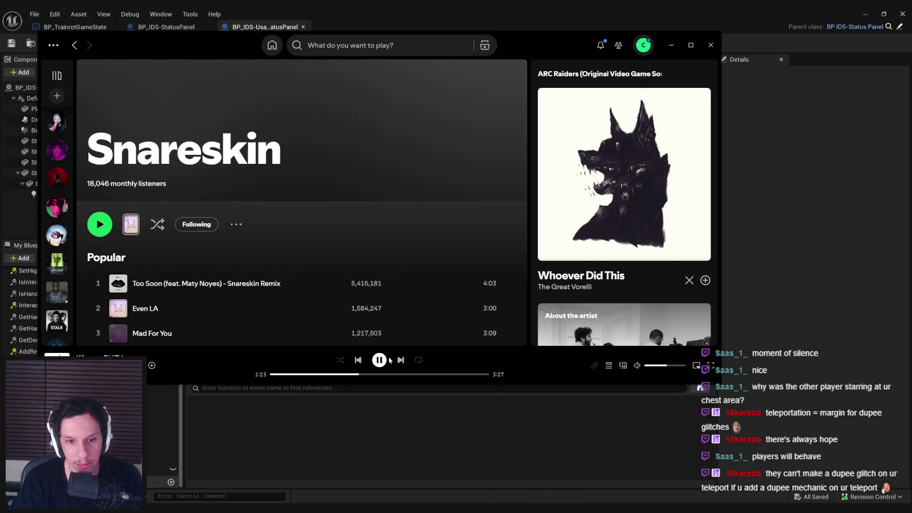
left_click(207, 481)
right_click(394, 271)
key("Escape")
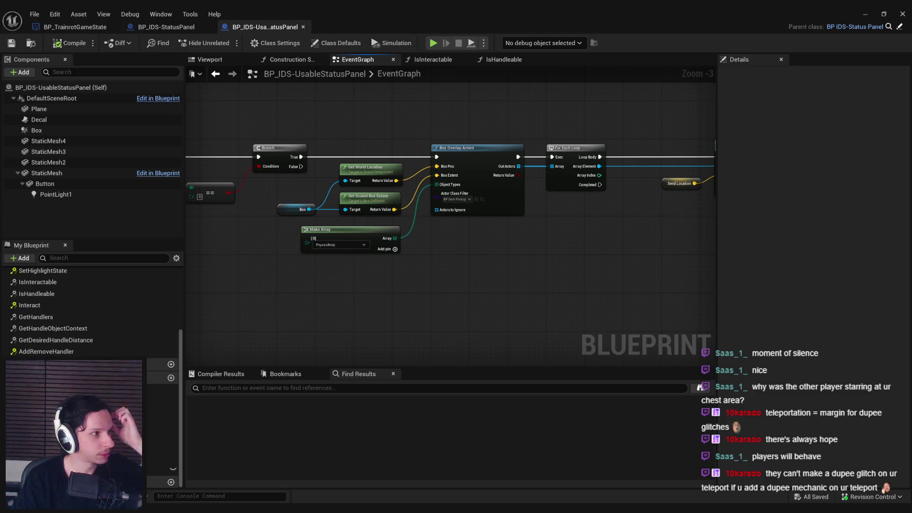
key("alt+Tab")
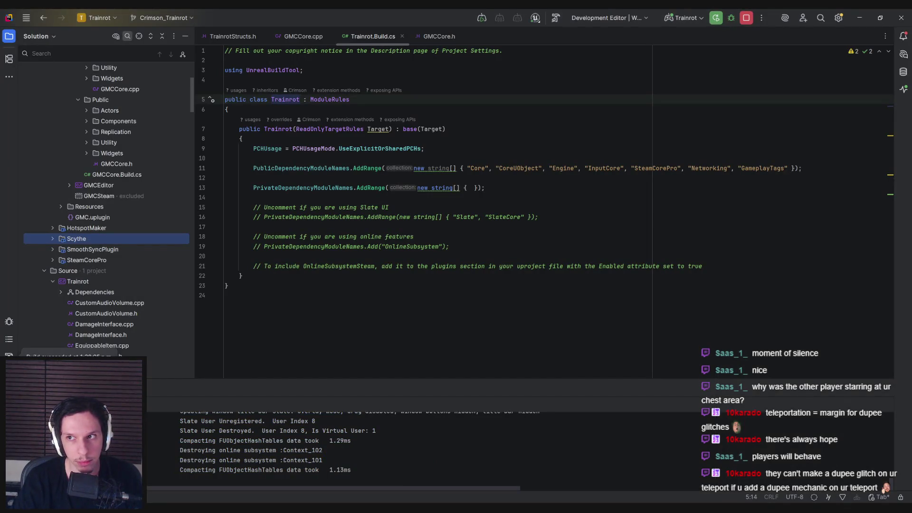
key("alt+Tab")
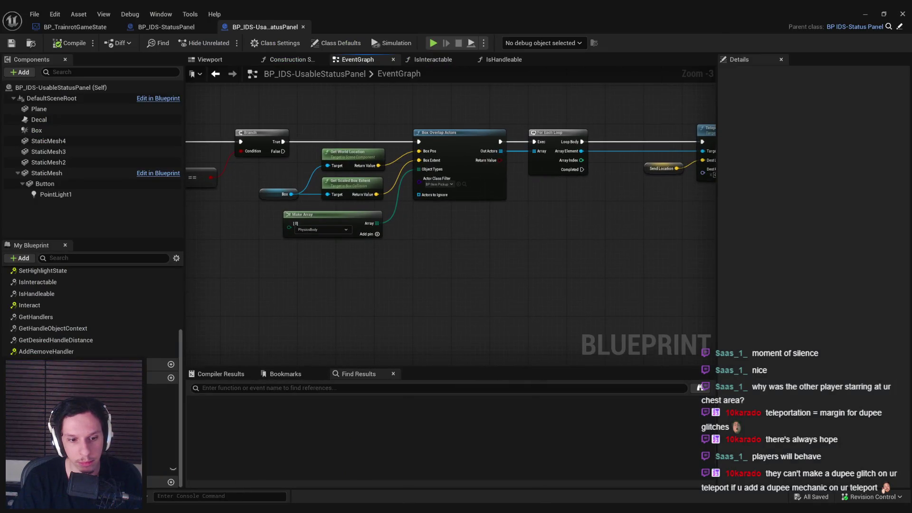
key("alt+Tab")
key("alt+Tab")
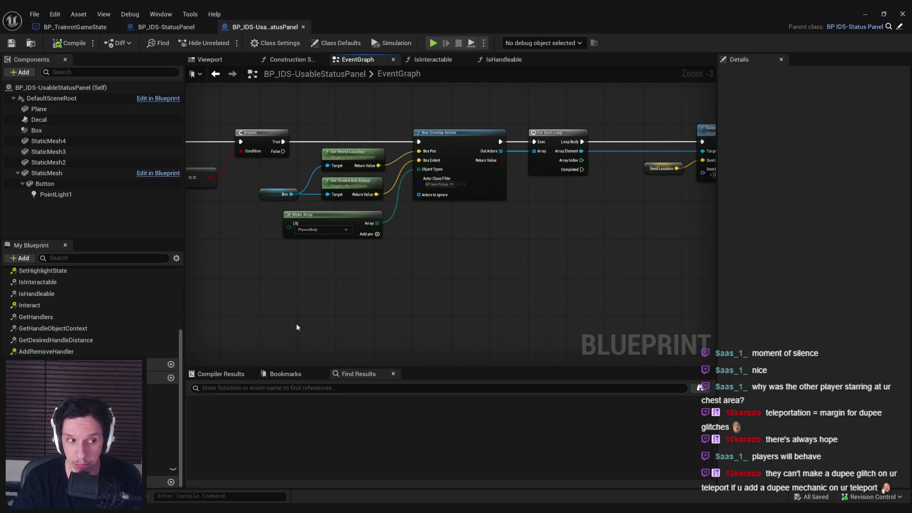
- Wire For Each Loop Completed into Cast To BP_TrainrotGameState, add IDS-Begin Cooldown, then compile and save
mouse_move(314, 318)
left_mouse_down()
mouse_move(440, 219)
mouse_move(475, 228)
mouse_move(545, 282)
mouse_move(438, 259)
mouse_move(534, 247)
left_mouse_up()
left_click_drag(466, 169, 514, 247)
mouse_move(585, 266)
left_mouse_down()
mouse_move(609, 269)
mouse_move(628, 249)
left_mouse_up()
type("begin cool")
key("Return")
left_click(70, 42)
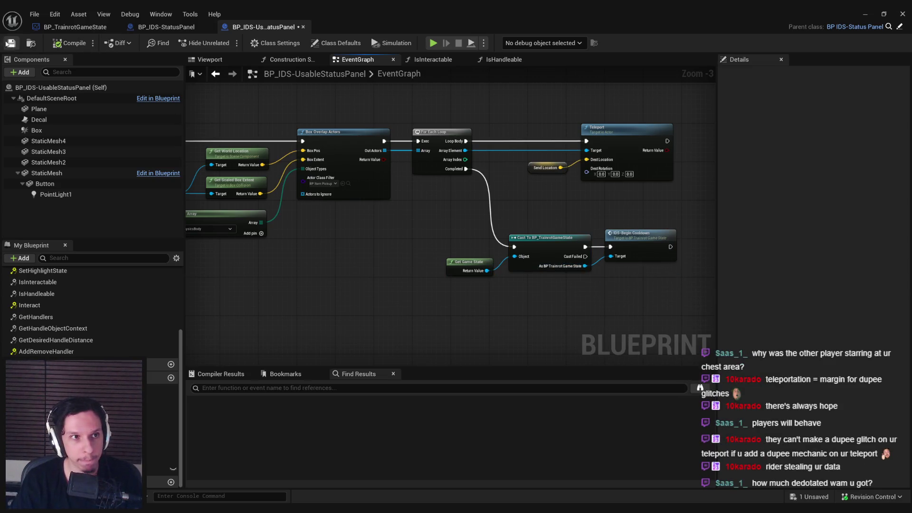
left_click(10, 44)
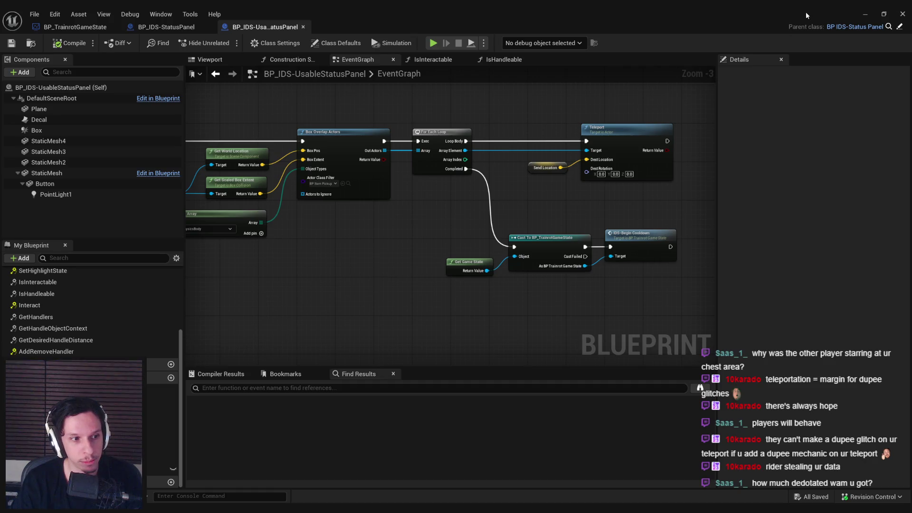
left_click(864, 14)
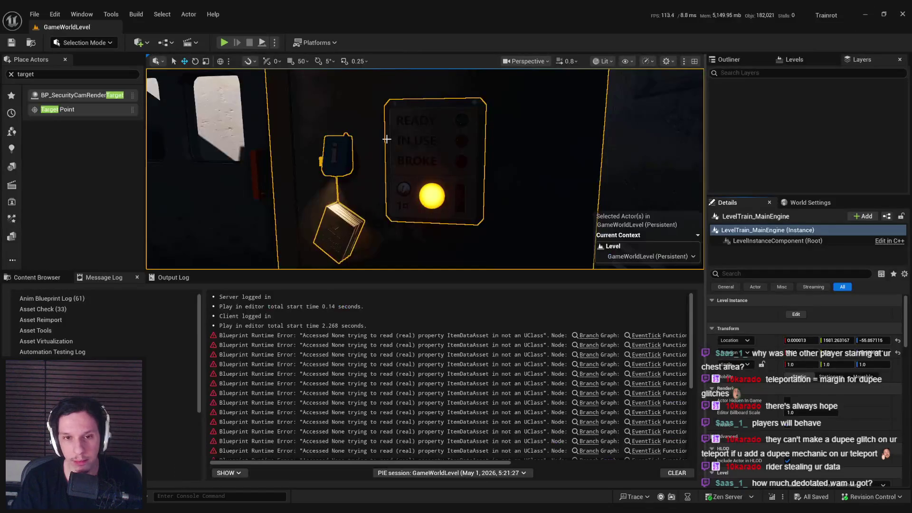
- Play-test the status panel with a second client joined, then stop the session
key("alt+p")
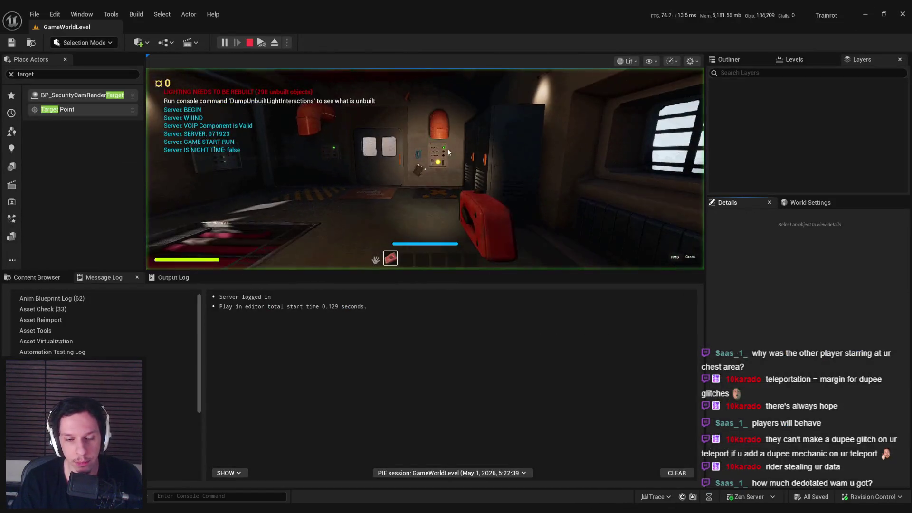
key("super")
key("super")
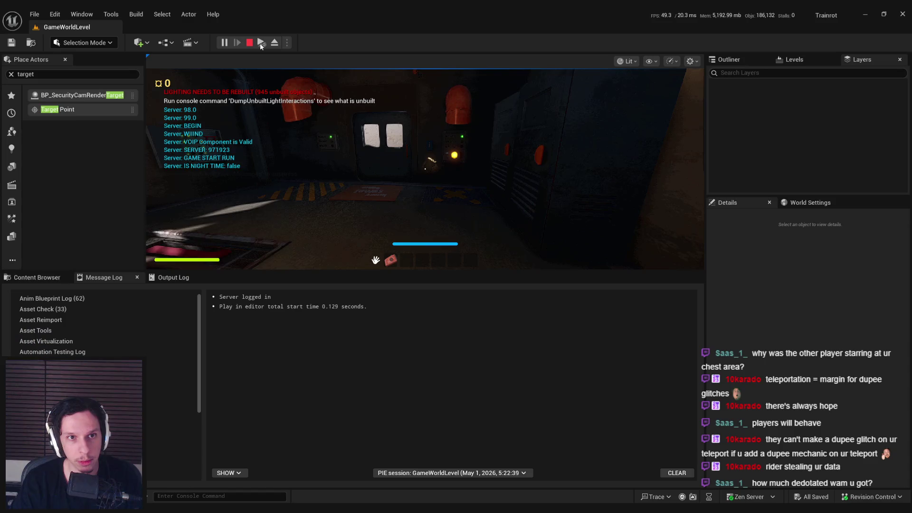
left_click(434, 190)
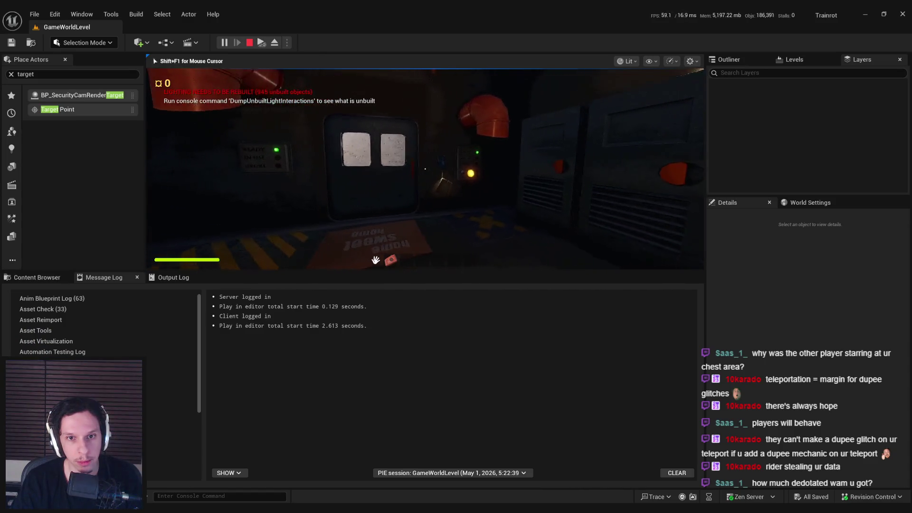
key("super")
key("super")
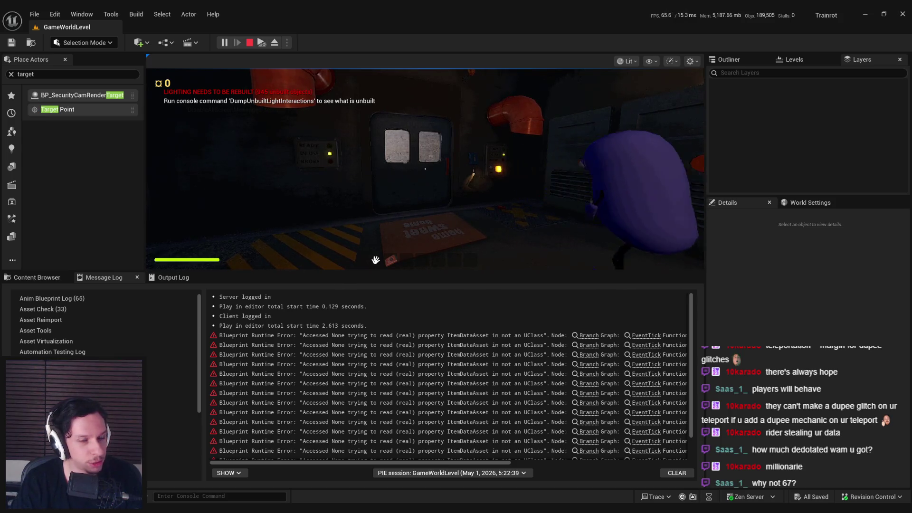
key("Escape")
- Return to the BP_IDS-UsableStatusPanel event graph showing the disabled default events
scroll(323, 193, "up", 3)
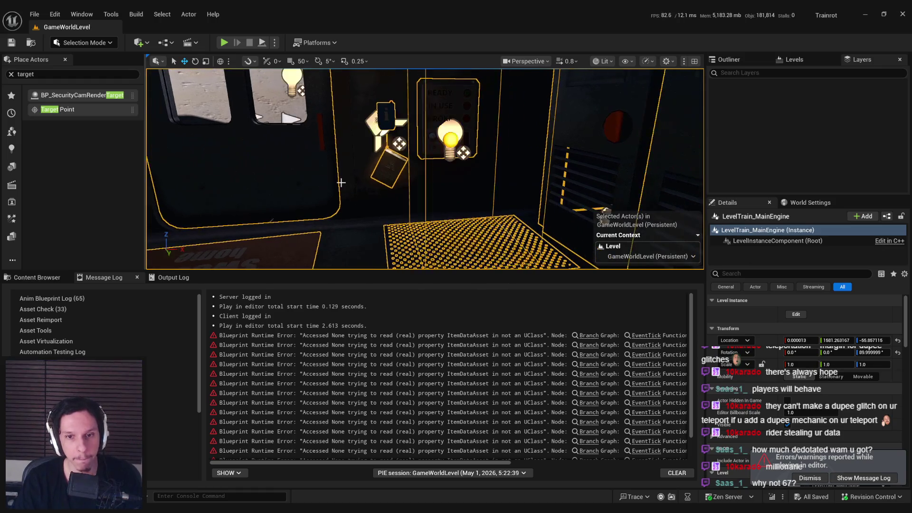
scroll(323, 192, "down", 4)
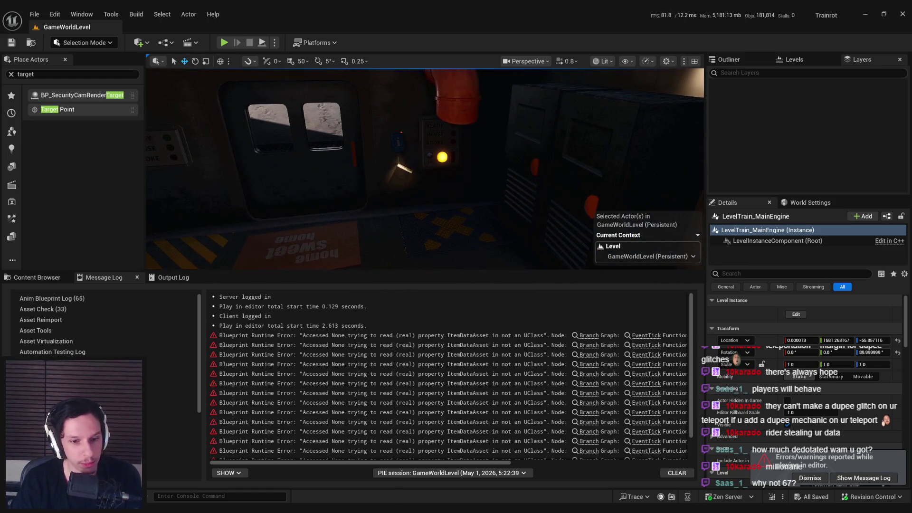
key("alt+Tab")
mouse_move(442, 204)
left_mouse_down()
mouse_move(530, 242)
mouse_move(418, 125)
mouse_move(689, 143)
left_mouse_up()
scroll(333, 200, "up", 1)
- Override IDS-StateUpdated_Event, add its parent call passing Status, and compile
mouse_move(332, 199)
left_mouse_down()
mouse_move(339, 238)
mouse_move(362, 266)
left_mouse_up()
scroll(148, 314, "up", 4)
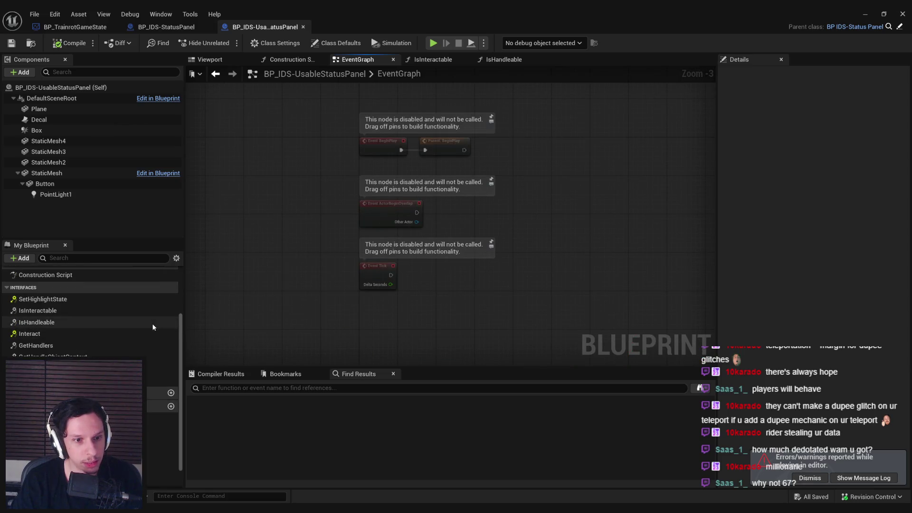
left_click(151, 305)
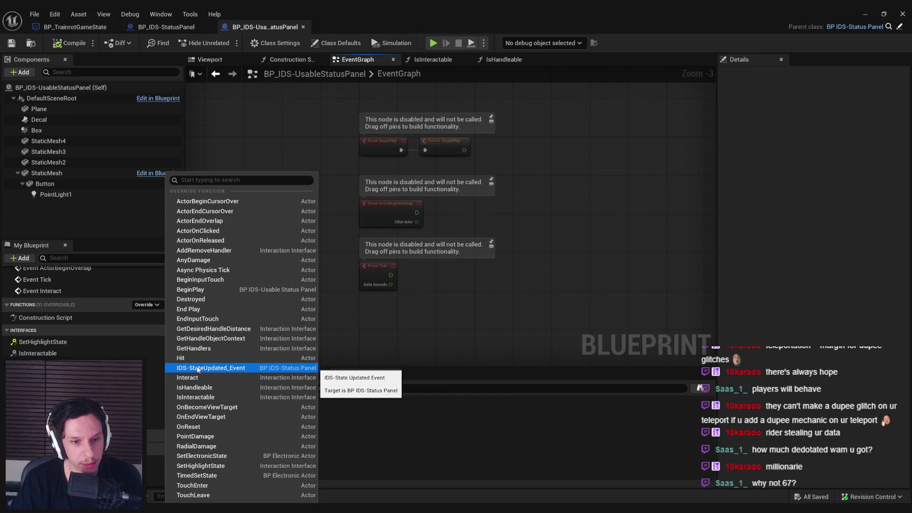
left_click(198, 370)
right_click(452, 221)
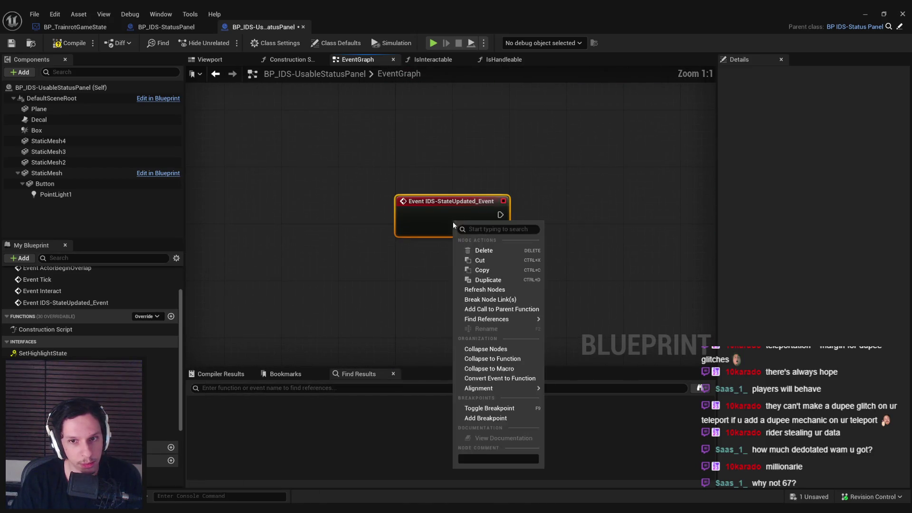
left_click(502, 309)
mouse_move(449, 260)
left_mouse_down()
mouse_move(571, 216)
mouse_move(499, 216)
mouse_move(526, 230)
left_mouse_up()
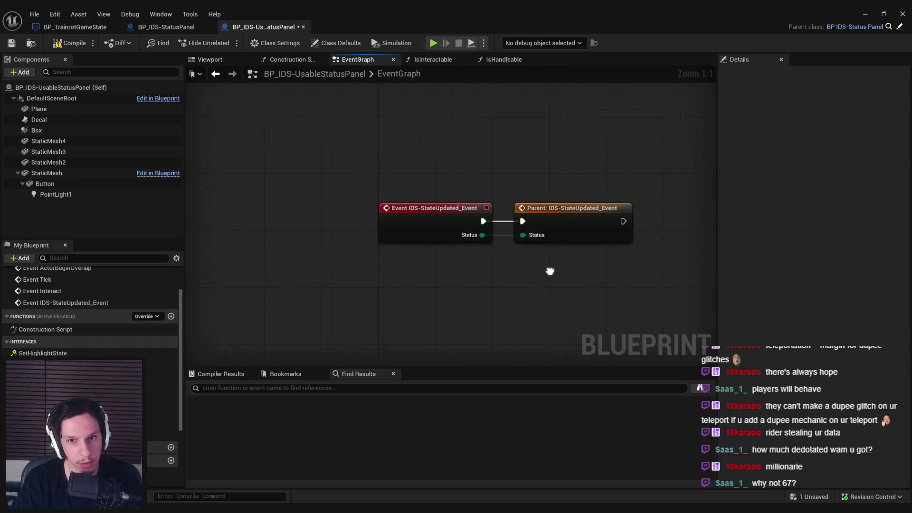
left_click(71, 42)
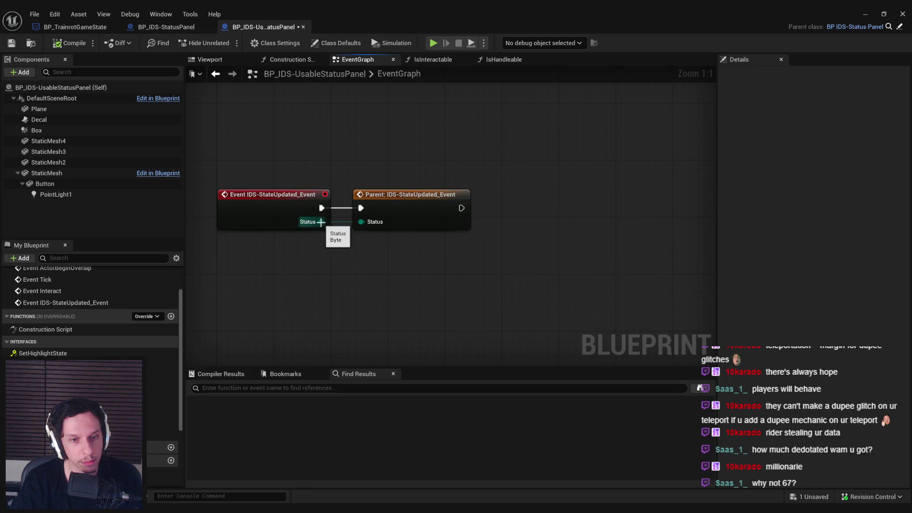
left_click_drag(359, 258, 360, 259)
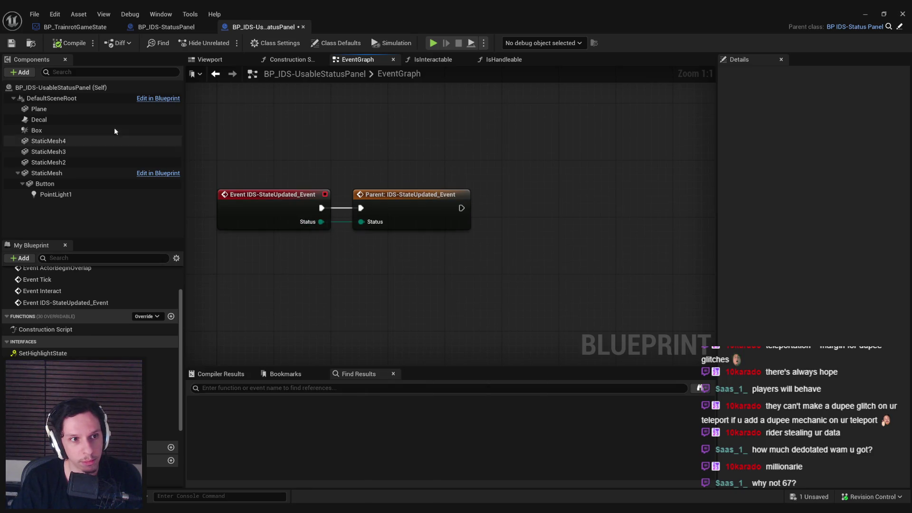
- Feed Status into an == node, add a Button reference, and open M_EmissiveButtonPress
left_click(43, 111)
left_click(48, 183)
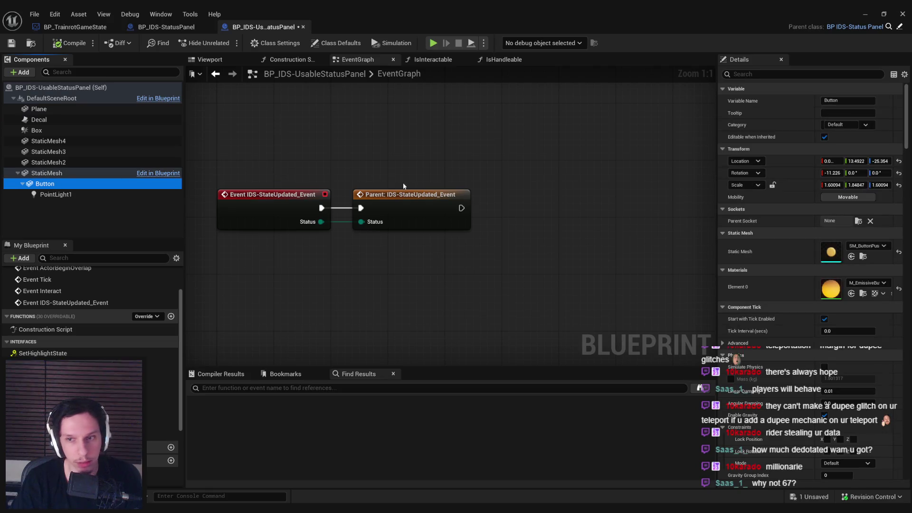
left_click_drag(395, 189, 349, 149)
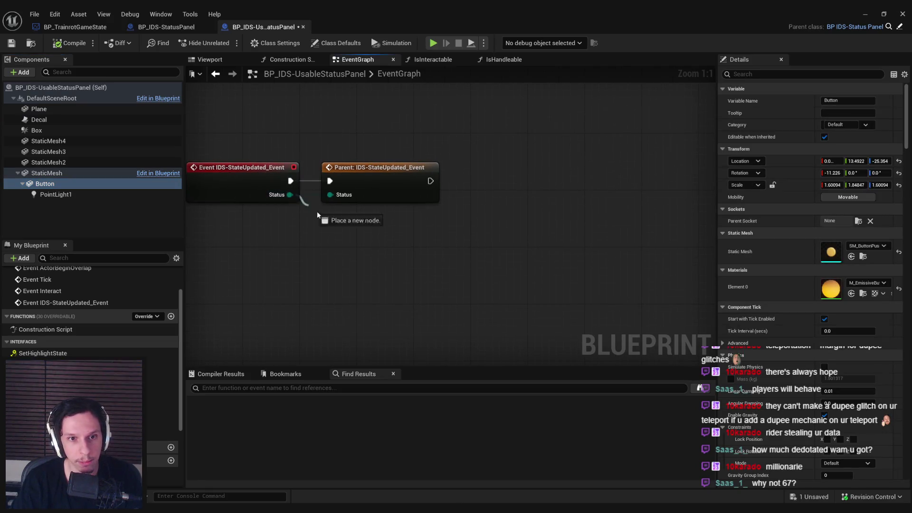
left_click_drag(324, 236, 321, 239)
type("==")
key("Return")
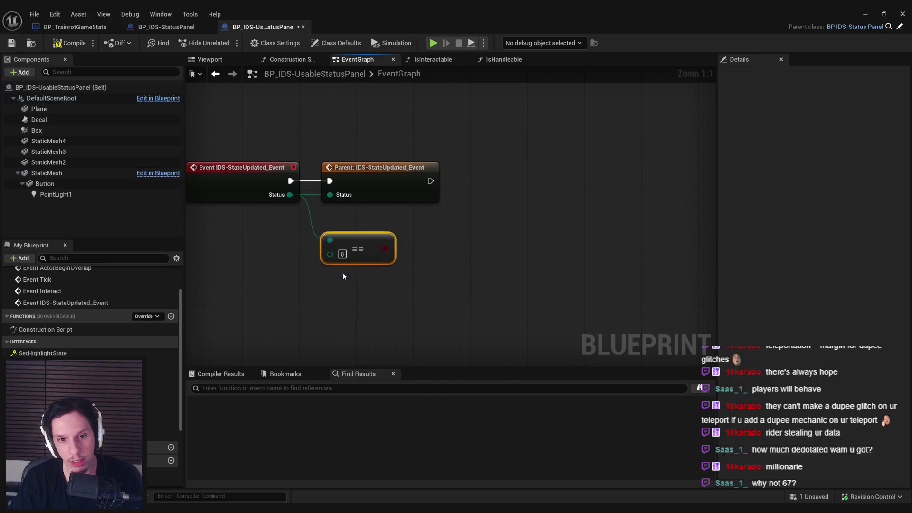
mouse_move(45, 184)
left_mouse_down()
mouse_move(452, 249)
mouse_move(446, 223)
left_mouse_up()
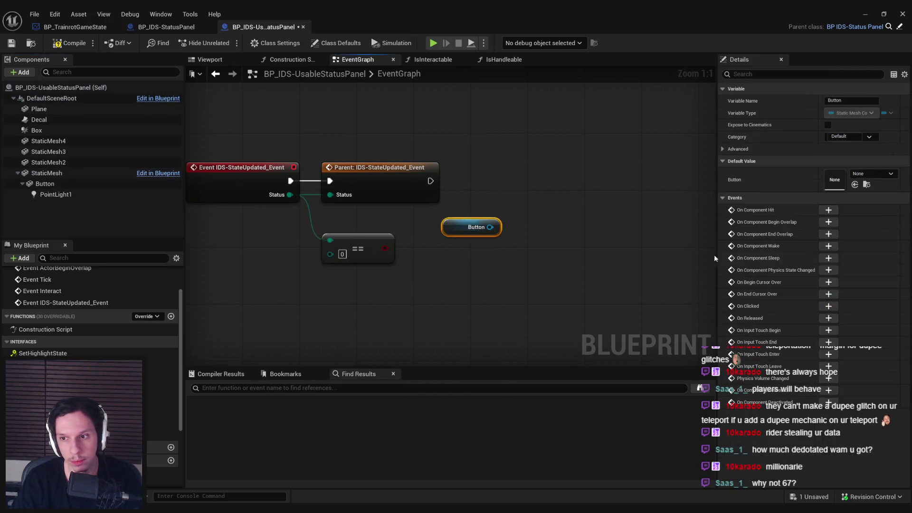
left_click(46, 184)
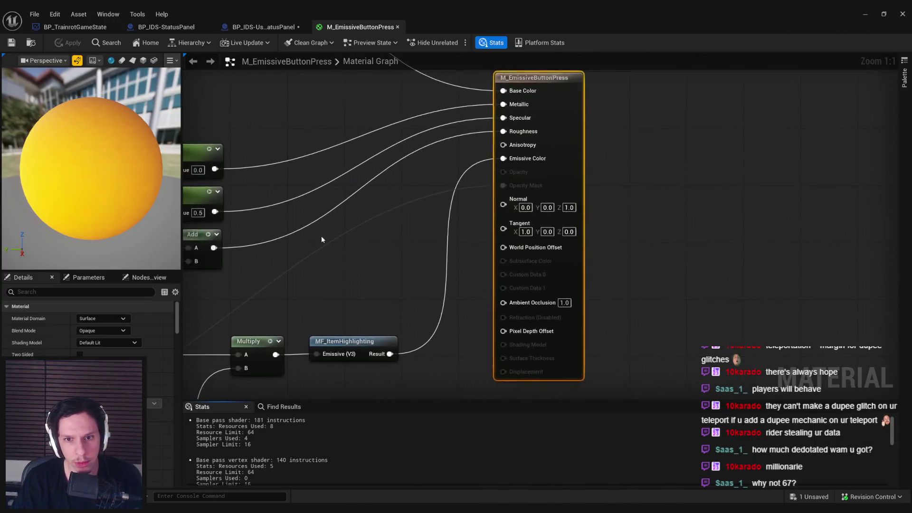
mouse_move(321, 236)
left_mouse_down()
mouse_move(549, 180)
mouse_move(522, 201)
mouse_move(491, 176)
mouse_move(607, 183)
mouse_move(603, 193)
mouse_move(531, 176)
mouse_move(489, 208)
mouse_move(466, 254)
mouse_move(473, 218)
mouse_move(612, 216)
mouse_move(617, 393)
mouse_move(523, 234)
mouse_move(597, 189)
left_mouse_up()
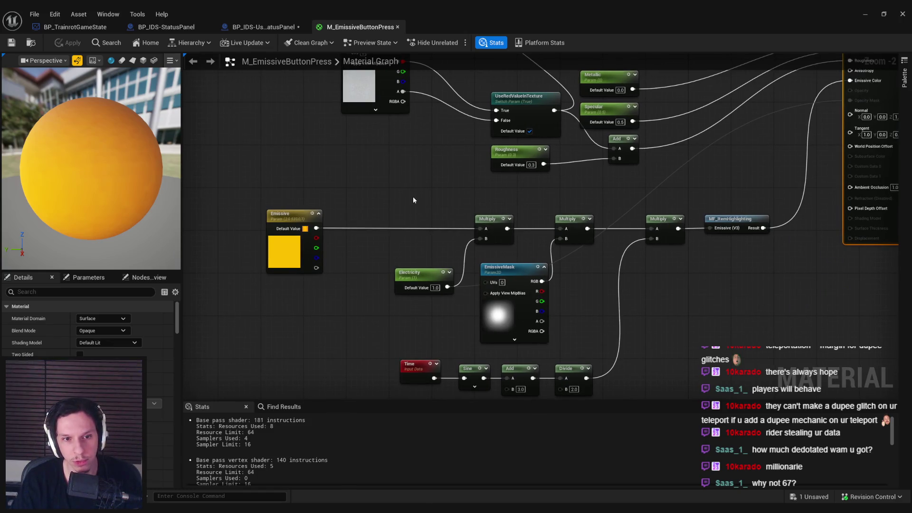
- Add a Set Vector Parameter Value on Materials node for Button with Parameter Name Emissive
left_click(272, 253)
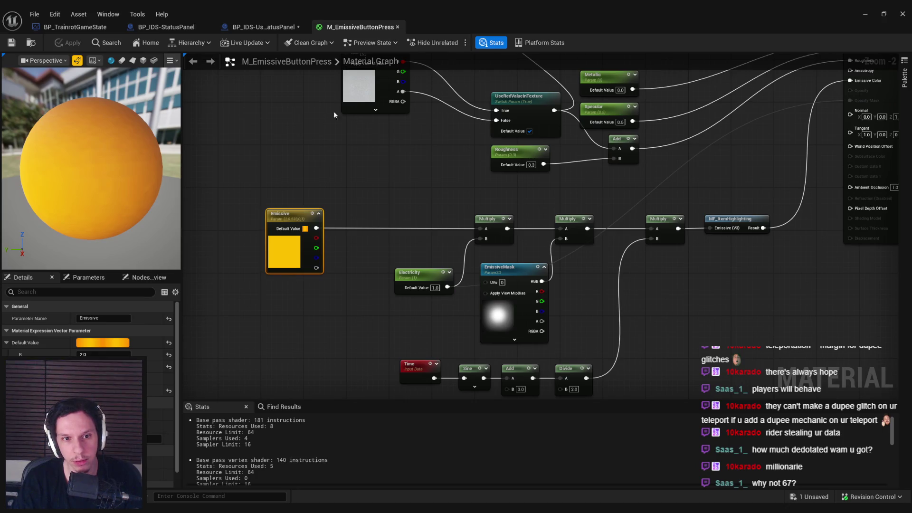
left_click(271, 28)
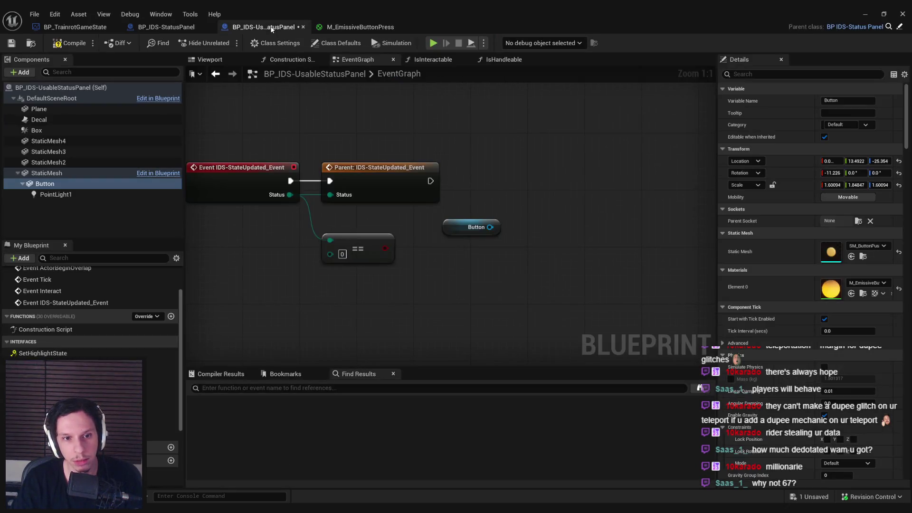
left_click_drag(555, 220, 555, 221)
type("set ")
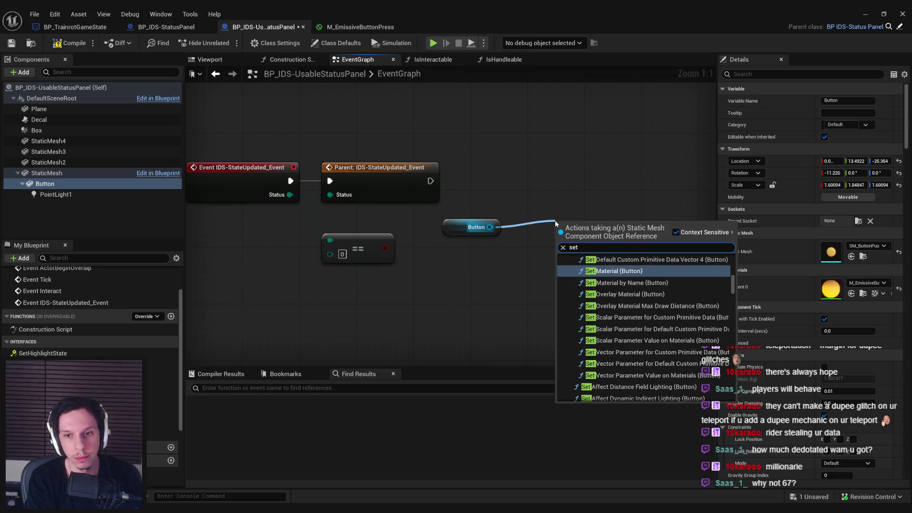
type("paramet")
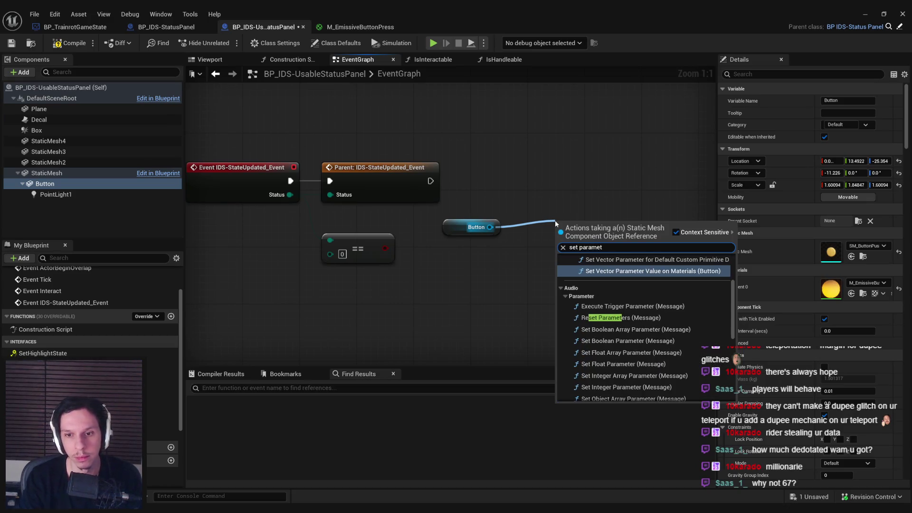
key("BackSpace")
key("BackSpace")
key("BackSpace")
key("BackSpace")
key("BackSpace")
key("BackSpace")
key("BackSpace")
type("vector par")
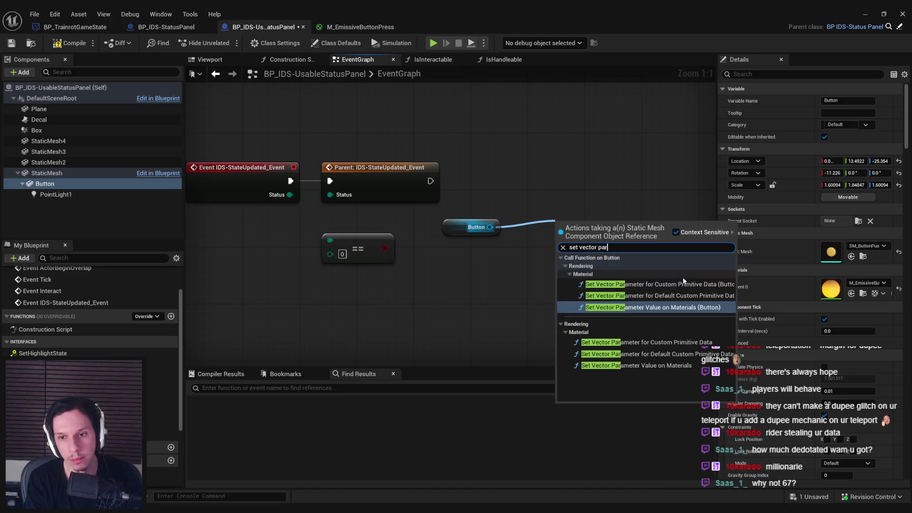
left_click(663, 367)
left_click_drag(603, 221, 589, 173)
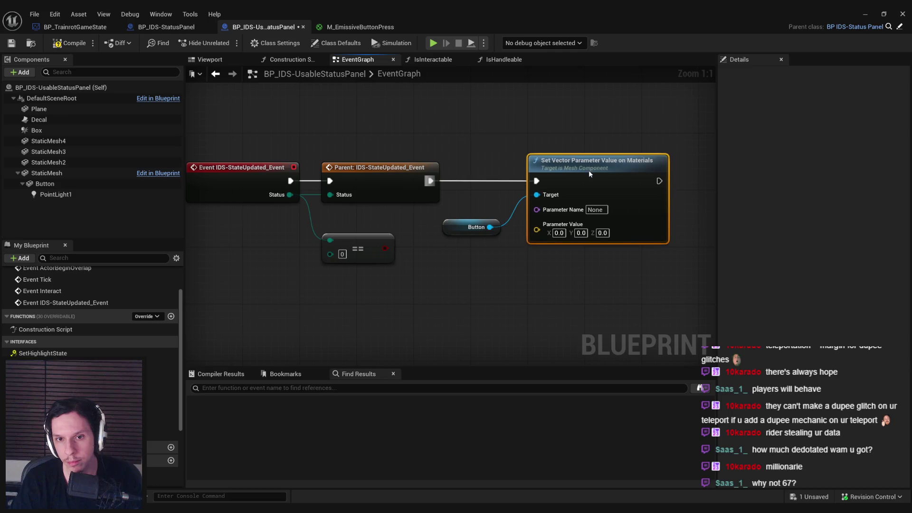
left_click(360, 26)
left_click(263, 27)
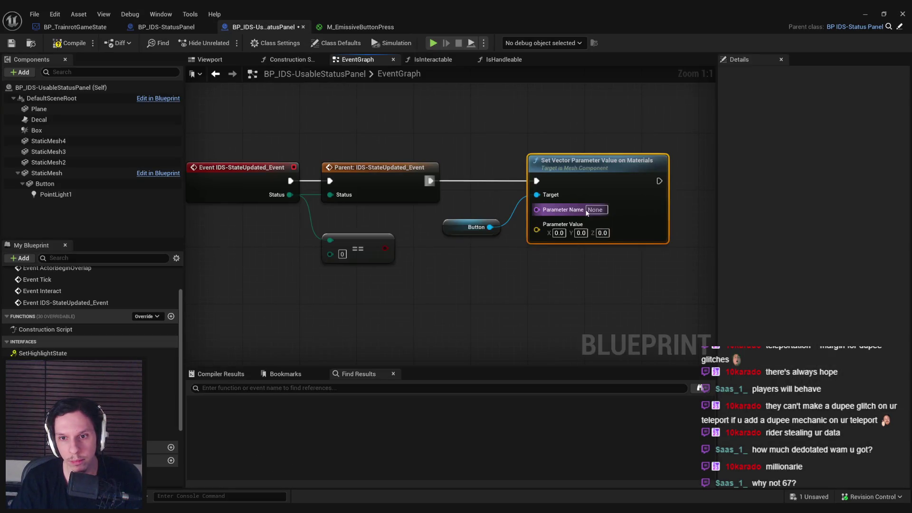
type("Emissive")
key("Return")
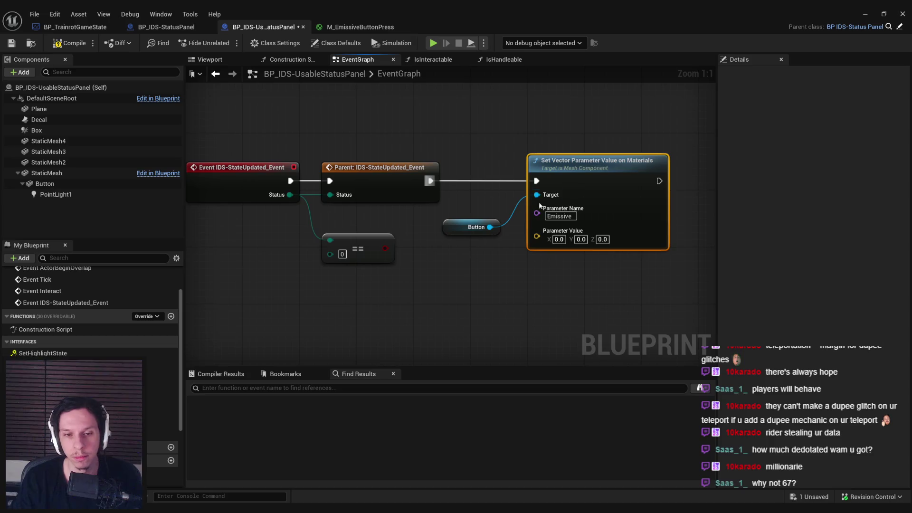
- Add a Select node driven by the == comparison result
left_click_drag(384, 248, 434, 273)
type("select")
scroll(600, 443, "down", 5)
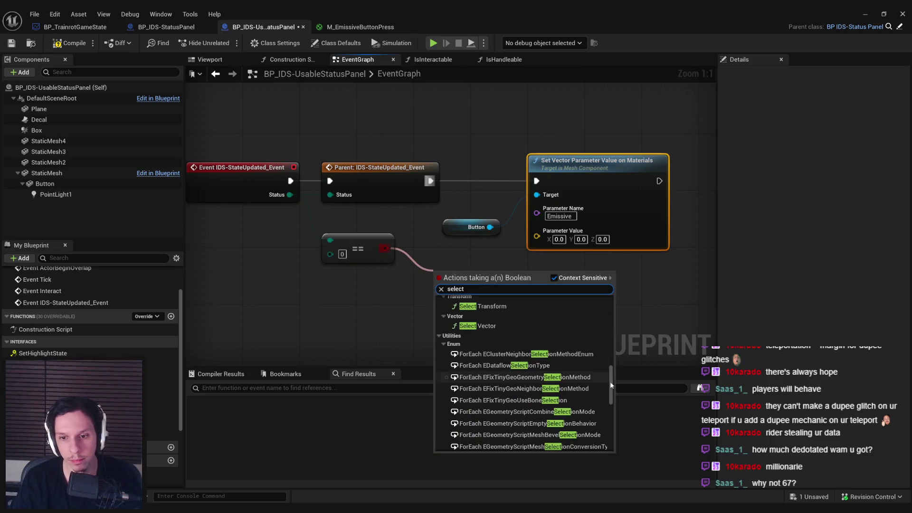
left_click(501, 431)
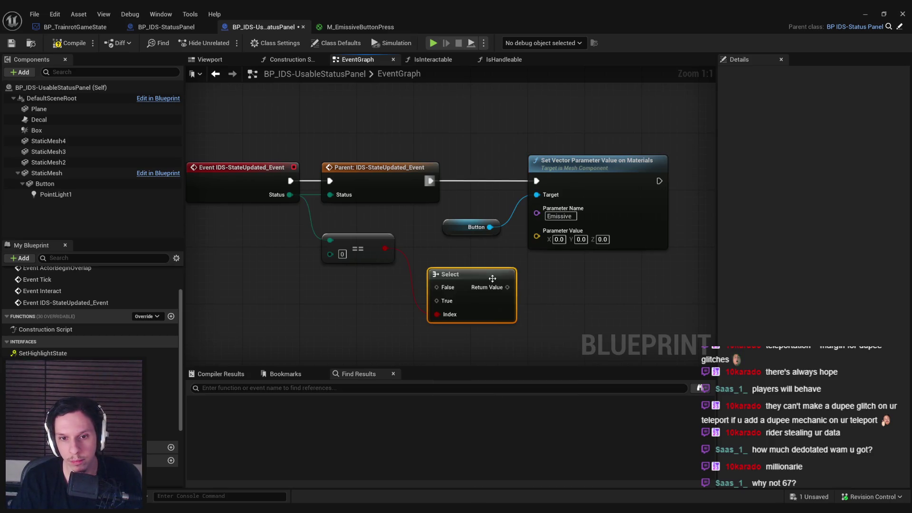
left_click(367, 260)
key("q")
left_click_drag(546, 355, 491, 327)
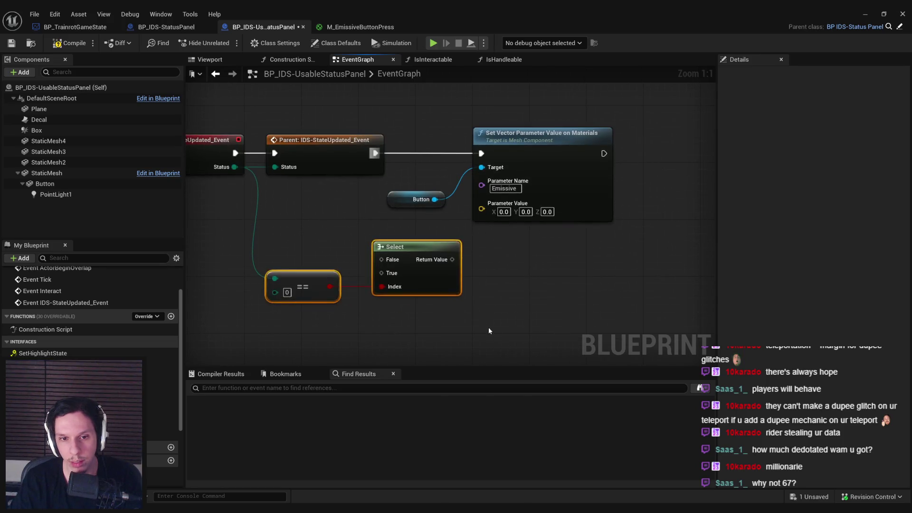
left_click(486, 261)
- Convert the Select output to a vector for Parameter Value and arrange the nodes after the parent call
left_click_drag(457, 288, 451, 289)
type("color")
key("Return")
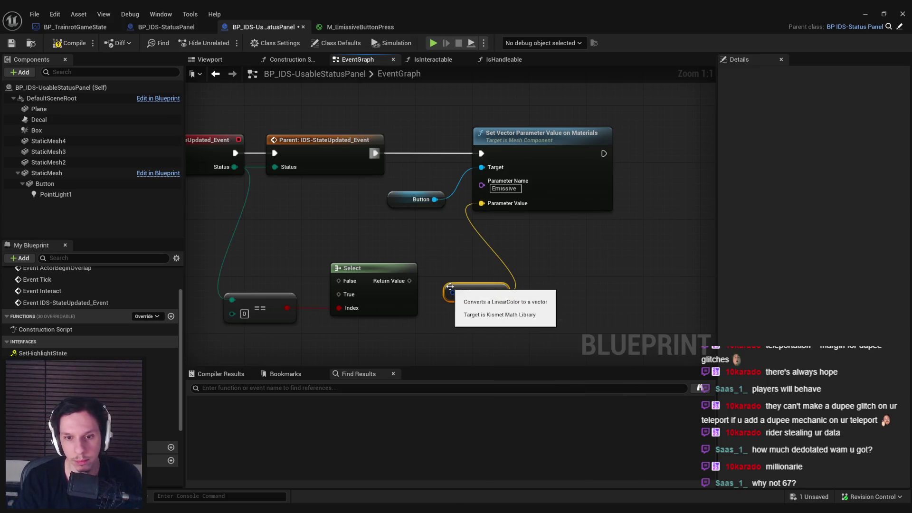
left_click_drag(411, 282, 412, 281)
left_click_drag(526, 317, 257, 247)
mouse_move(443, 279)
left_mouse_down()
mouse_move(387, 228)
mouse_move(396, 229)
left_mouse_up()
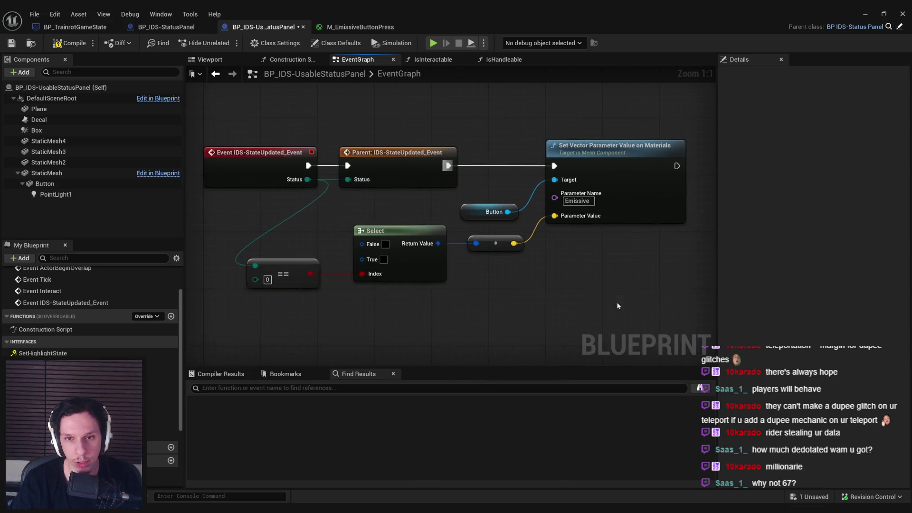
mouse_move(460, 194)
left_mouse_down()
mouse_move(566, 194)
mouse_move(647, 179)
left_mouse_up()
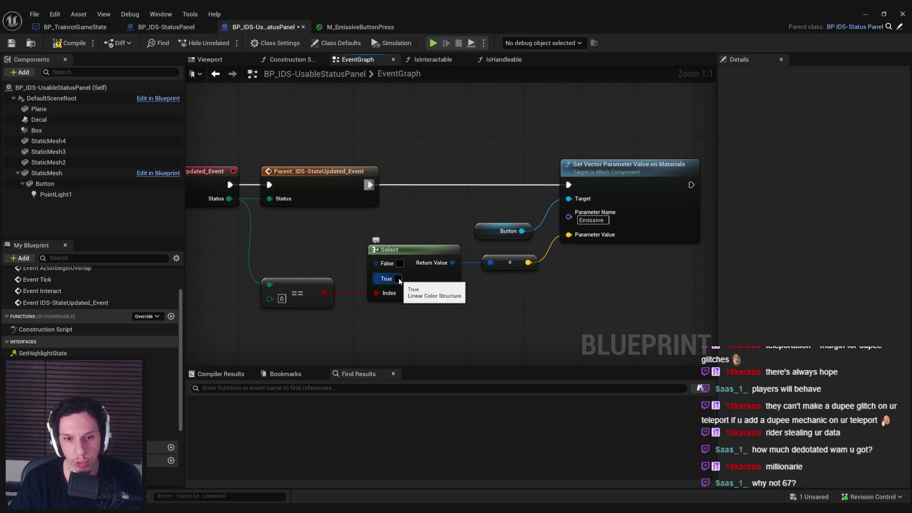
- Set the Select's True colour to yellow and save the blueprint
key("ctrl+Tab")
left_click(108, 343)
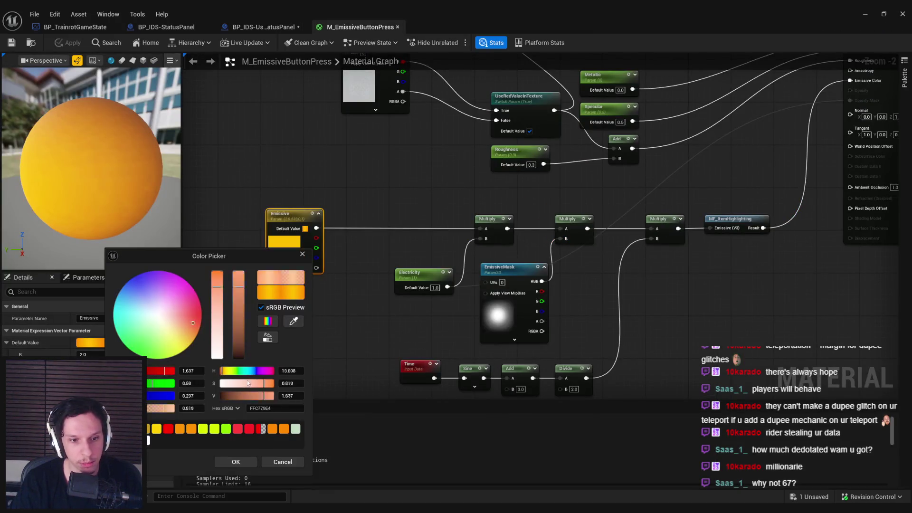
left_click(287, 460)
left_click(267, 30)
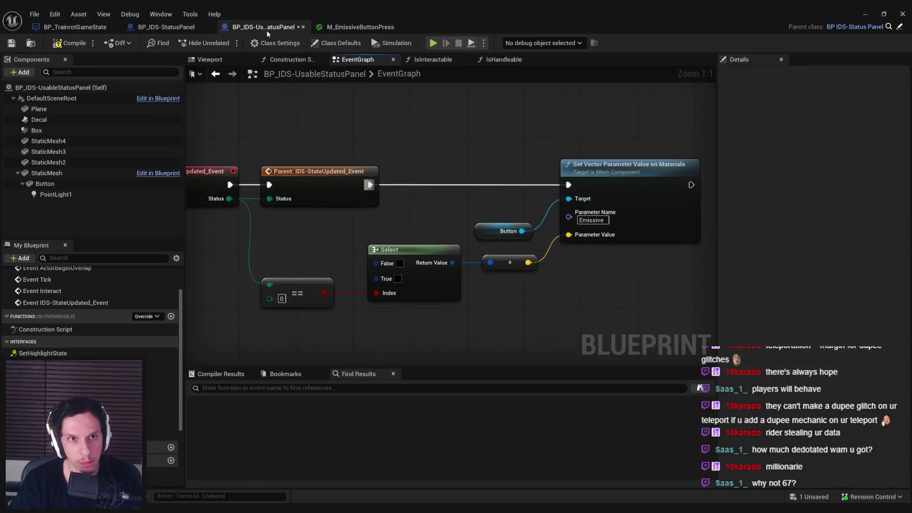
left_click(398, 279)
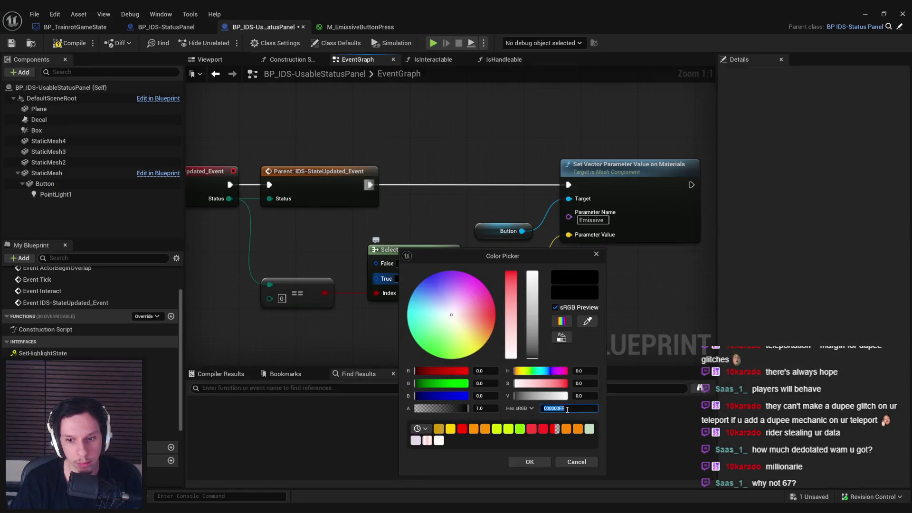
type("FFC100FF")
key("Return")
left_click(531, 462)
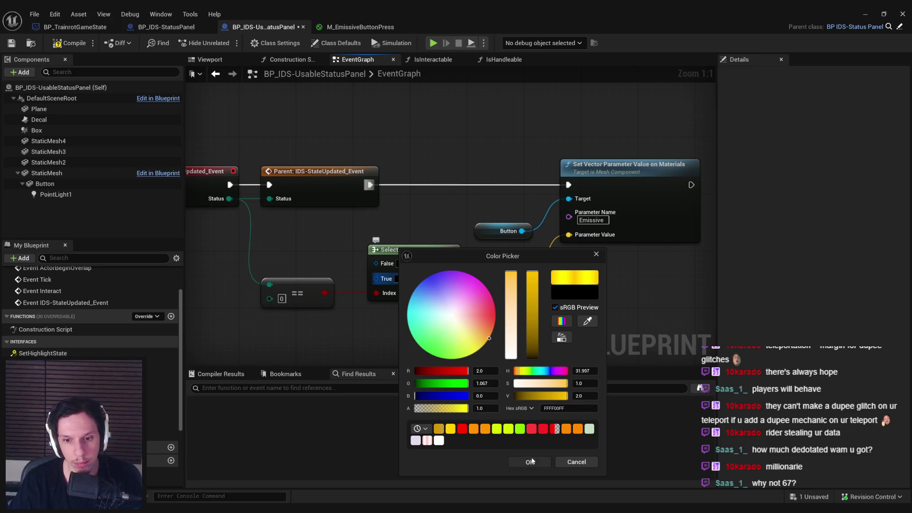
left_click(14, 44)
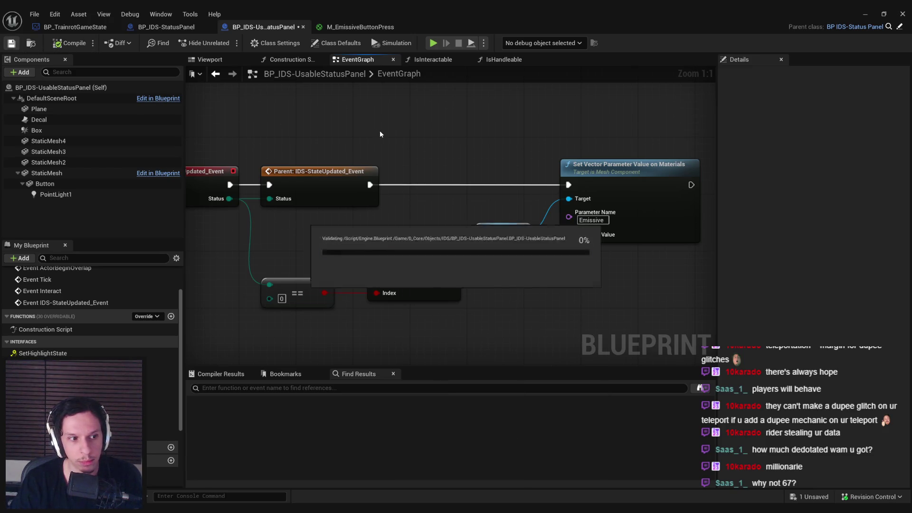
- Add a PointLight1 reference and a Set Visibility node, chained after Set Vector Parameter
scroll(654, 197, "down", 1)
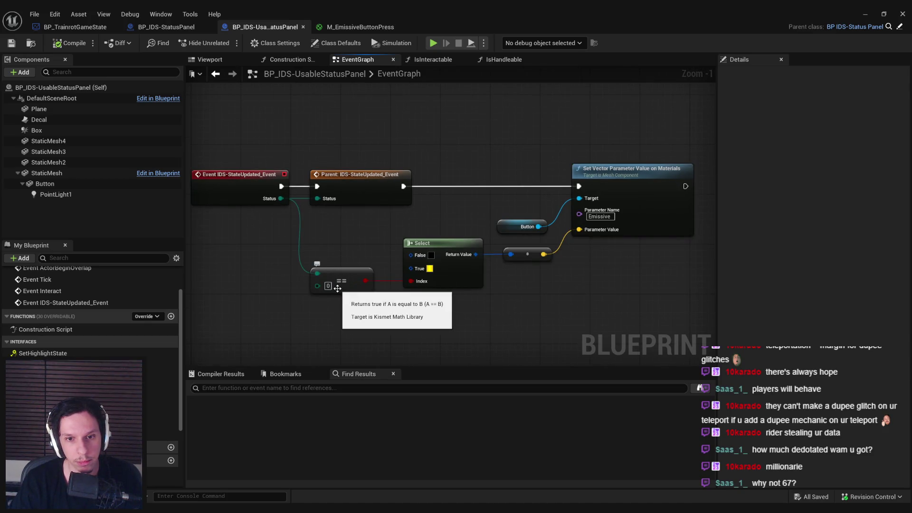
mouse_move(40, 192)
left_mouse_down()
mouse_move(401, 280)
mouse_move(511, 272)
mouse_move(480, 178)
left_mouse_up()
type("set vis")
key("Return")
mouse_move(551, 271)
left_mouse_down()
mouse_move(553, 159)
mouse_move(569, 160)
left_mouse_up()
left_click_drag(413, 281, 450, 249)
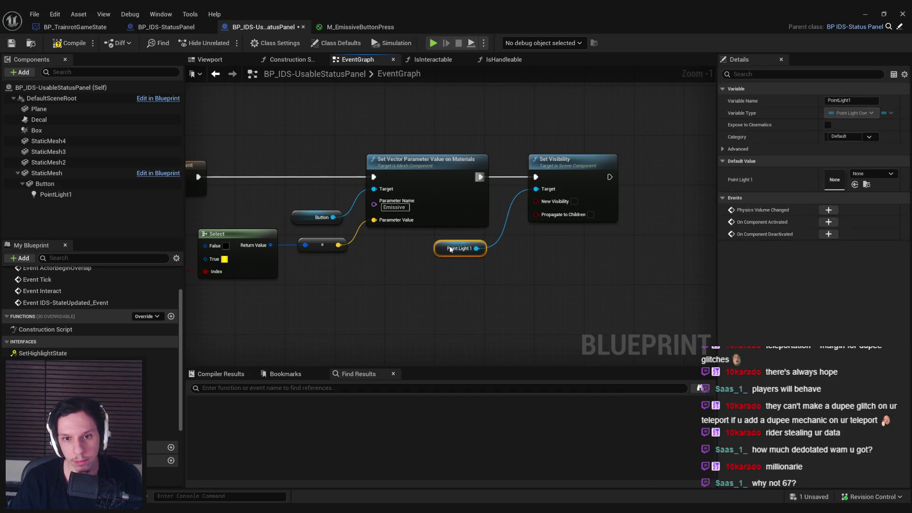
- Route the == comparison result through reroute nodes into New Visibility, then compile and save the blueprint
left_click(242, 260)
mouse_move(266, 260)
left_mouse_down()
mouse_move(631, 204)
mouse_move(642, 188)
left_mouse_up()
double_click(469, 218)
left_click_drag(469, 219, 405, 264)
left_click_drag(310, 294, 571, 287)
key("Escape")
double_click(340, 287)
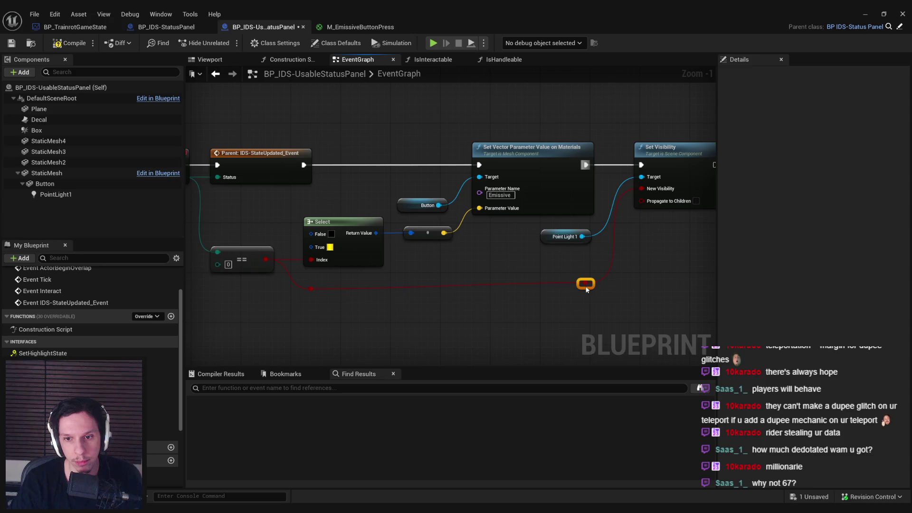
left_click(597, 313)
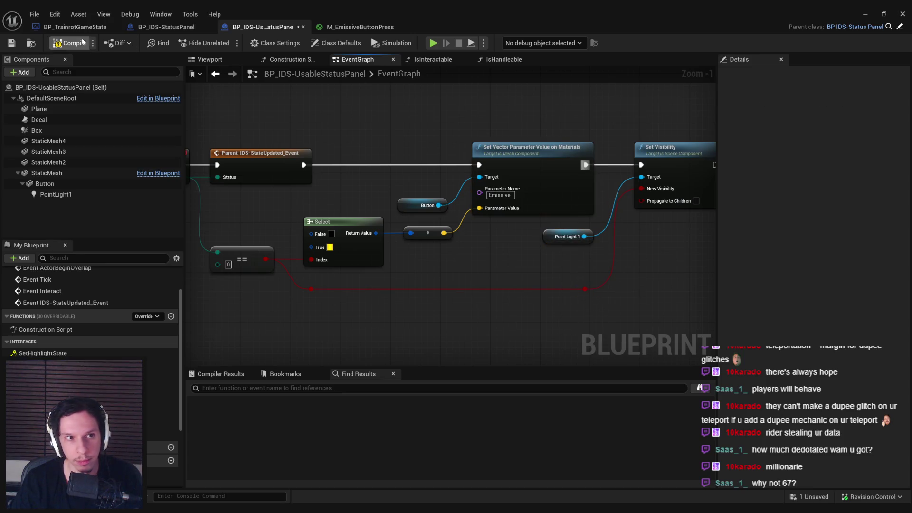
left_click(11, 43)
left_click(865, 13)
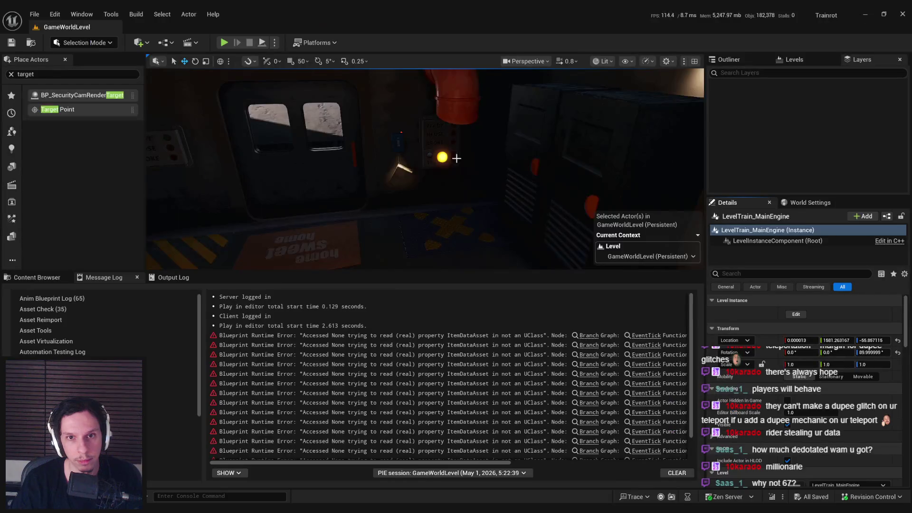
- Playtest fullscreen at the teleporter panel, then exit and bring back the BP_IDS-UsableStatusPanel editor
left_click(224, 43)
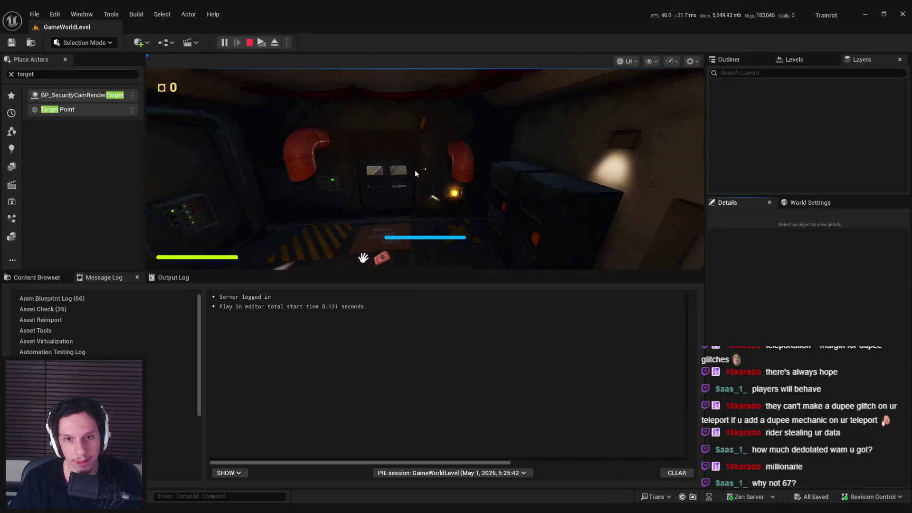
key("F11")
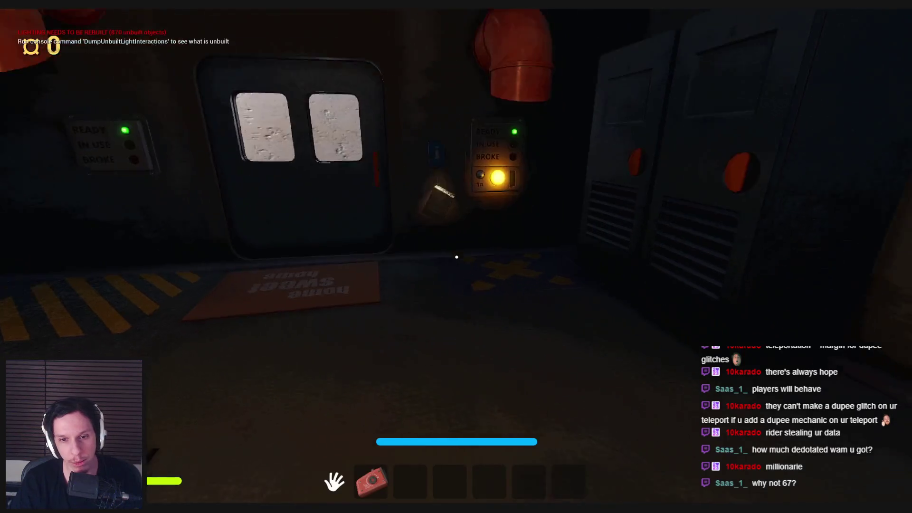
key("q")
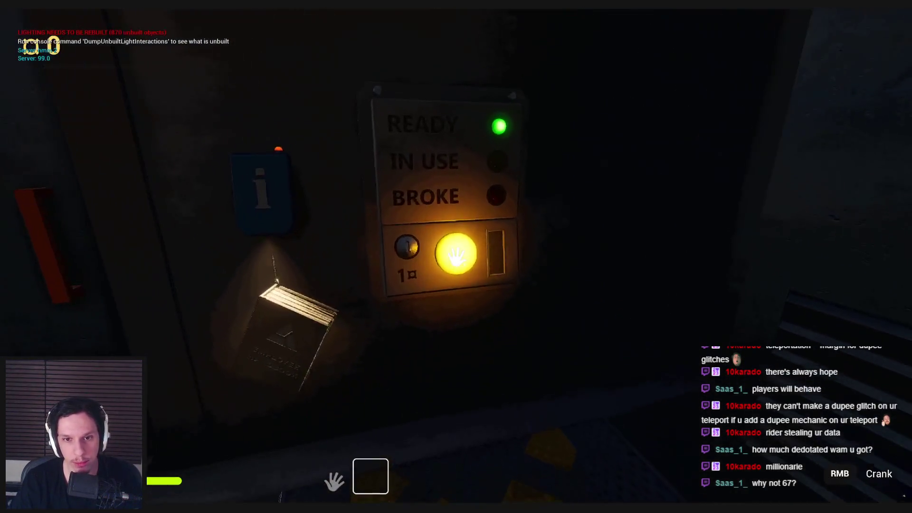
key("s")
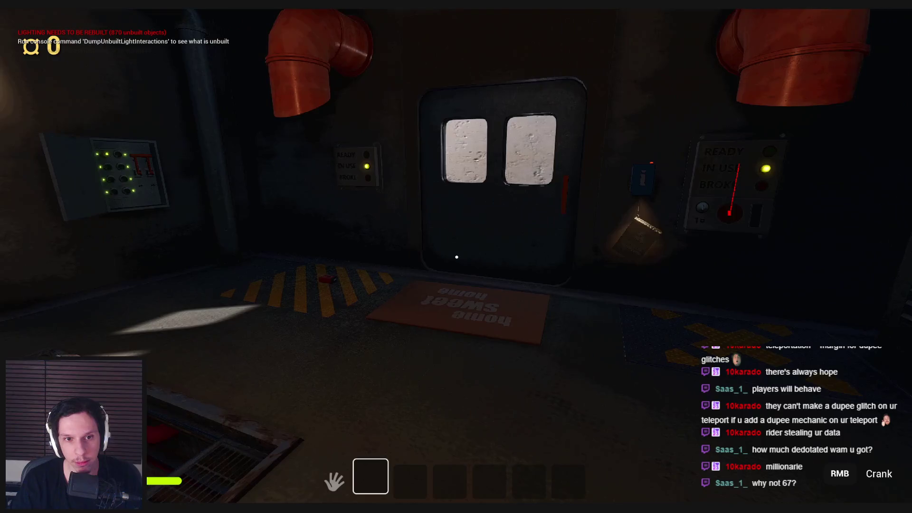
key("w")
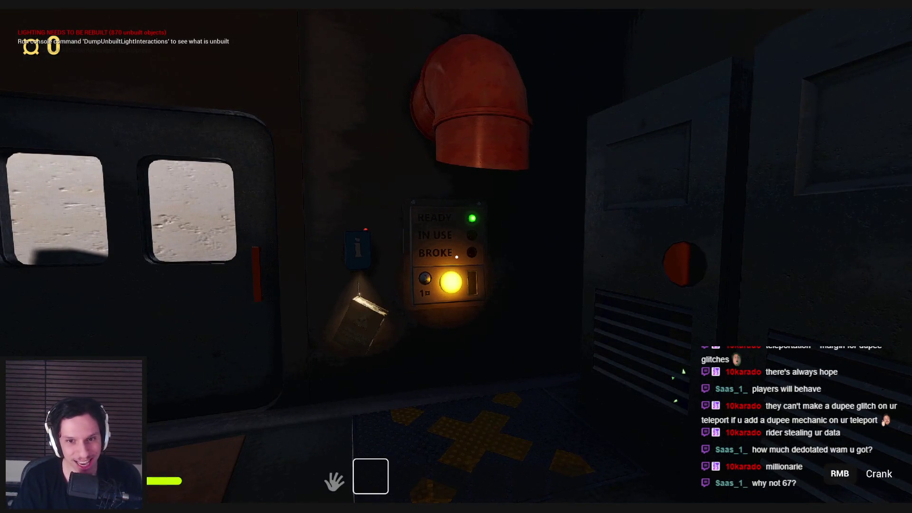
key("shift+F1")
key("alt+Tab")
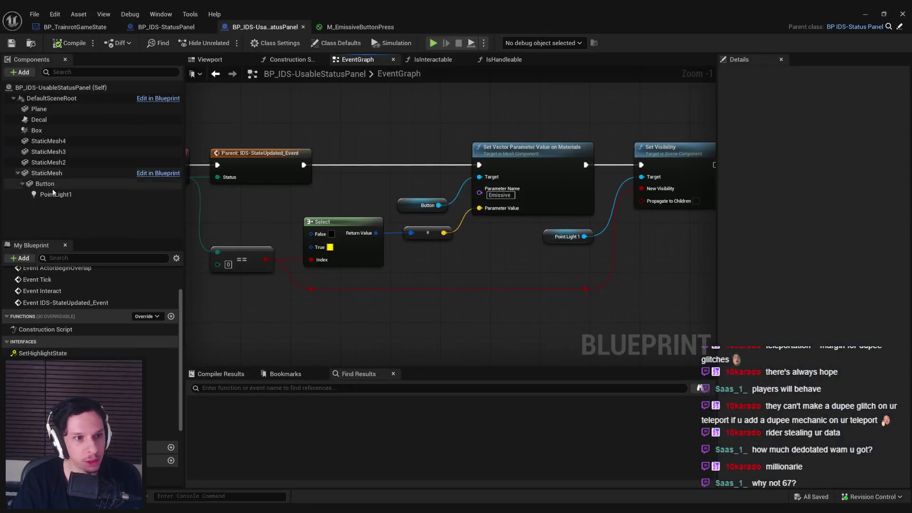
- Make PointLight1 visible by default in Details, save the blueprint, and return to the game
left_click(56, 194)
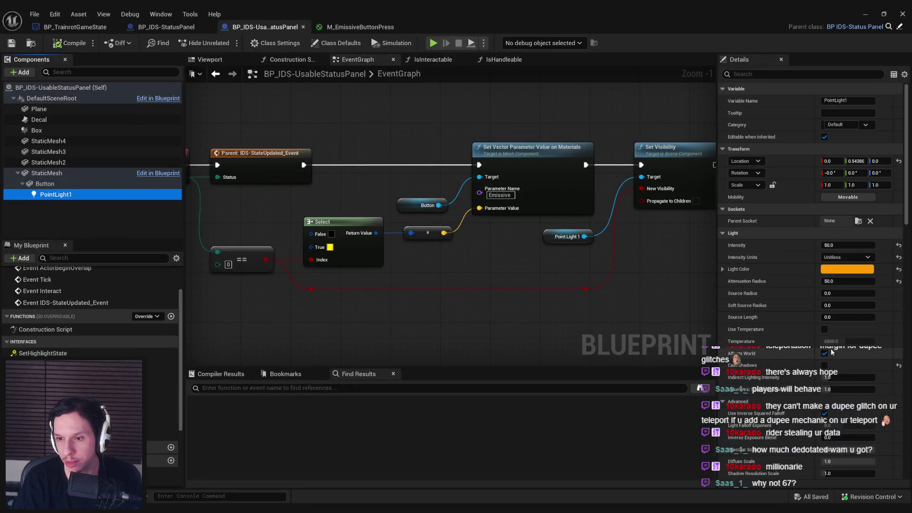
left_click_drag(909, 210, 910, 358)
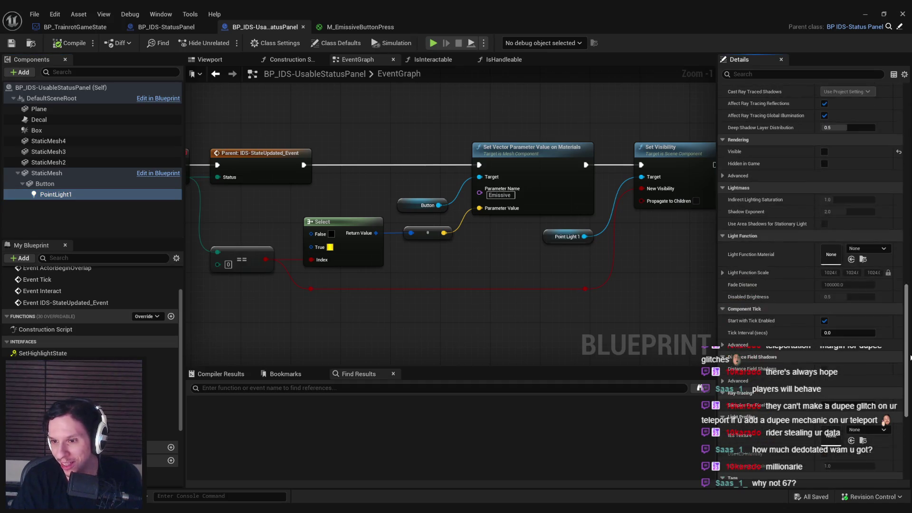
left_click(825, 152)
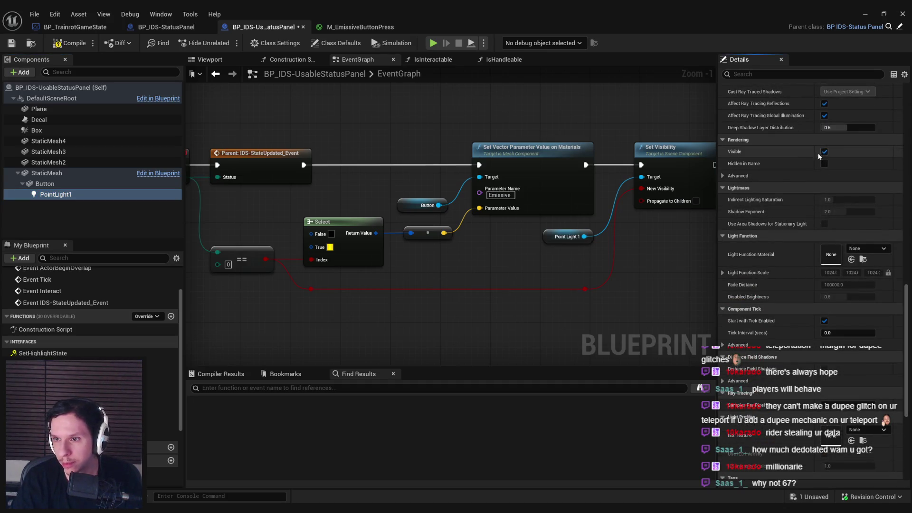
left_click(10, 45)
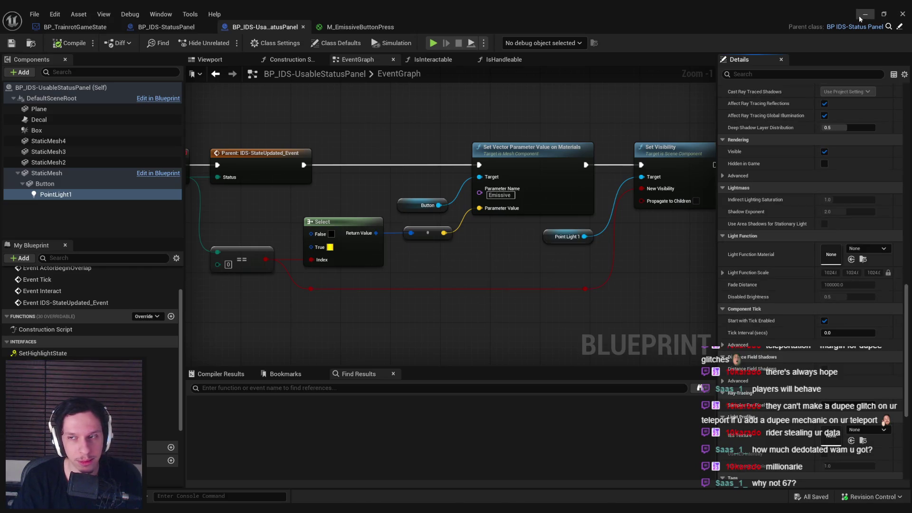
left_click(862, 19)
- Drop the red device and press the glowing teleporter panel button to teleport
key("w")
left_click(456, 257)
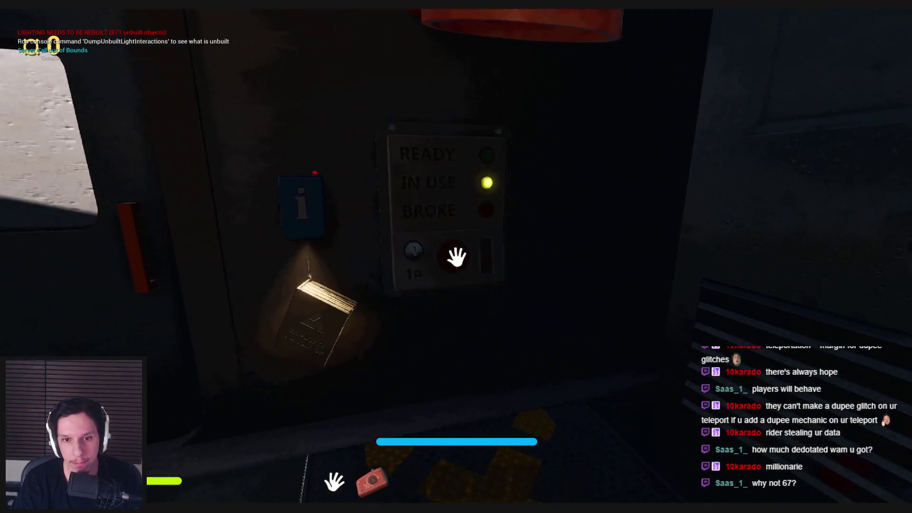
key("s")
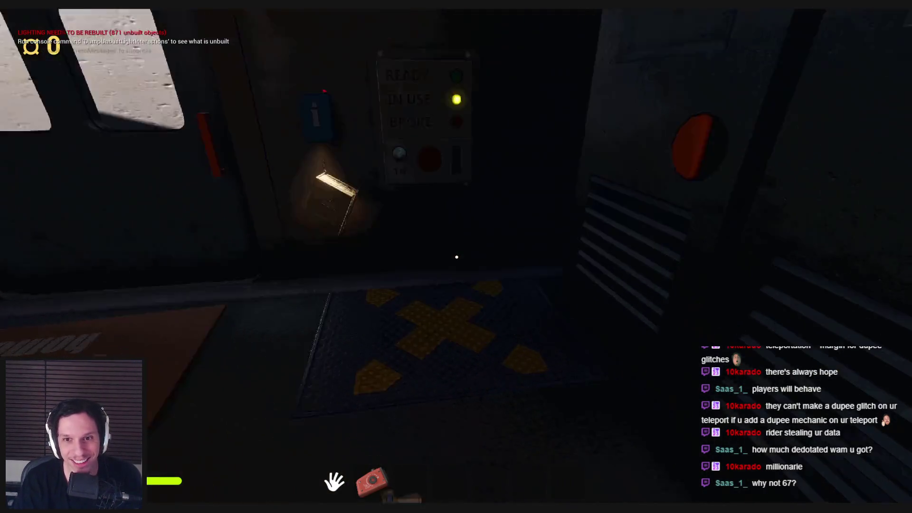
key("q")
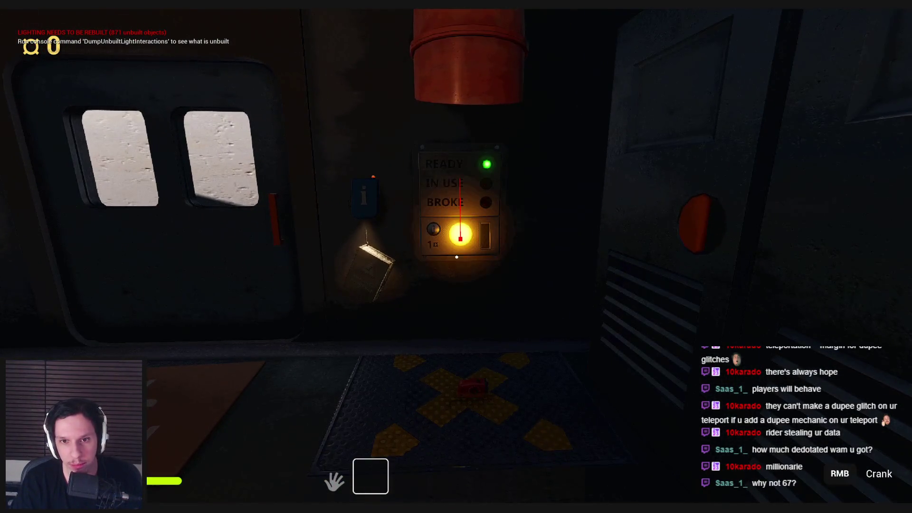
left_click(457, 257)
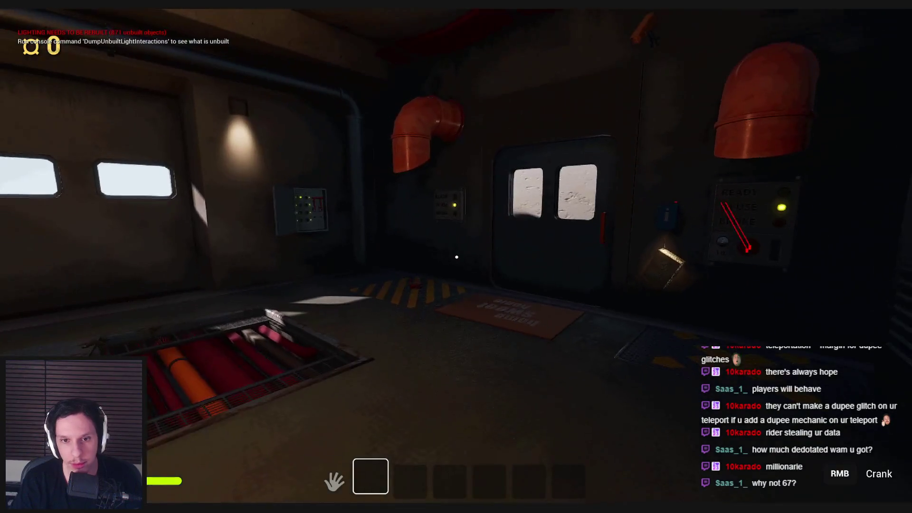
- Walk to the next room's door control panel and inspect its button glow from several distances
key("shift+w")
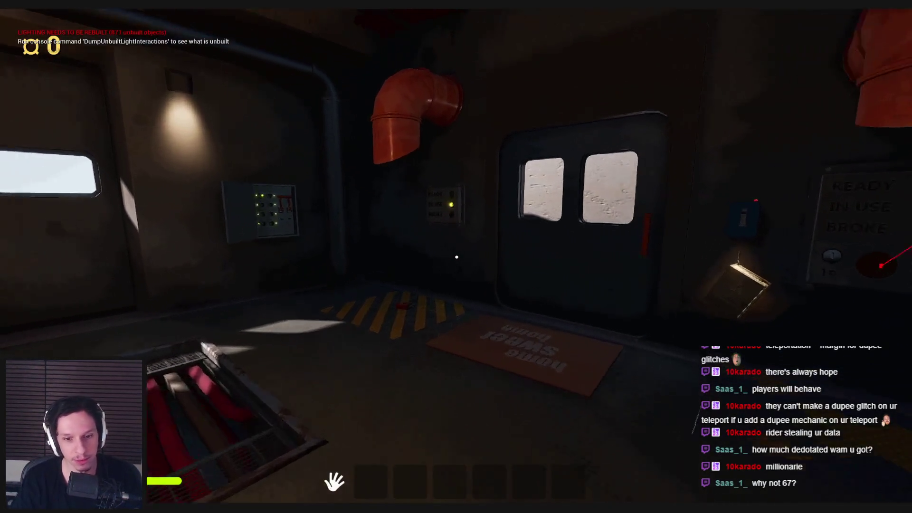
key("shift+w")
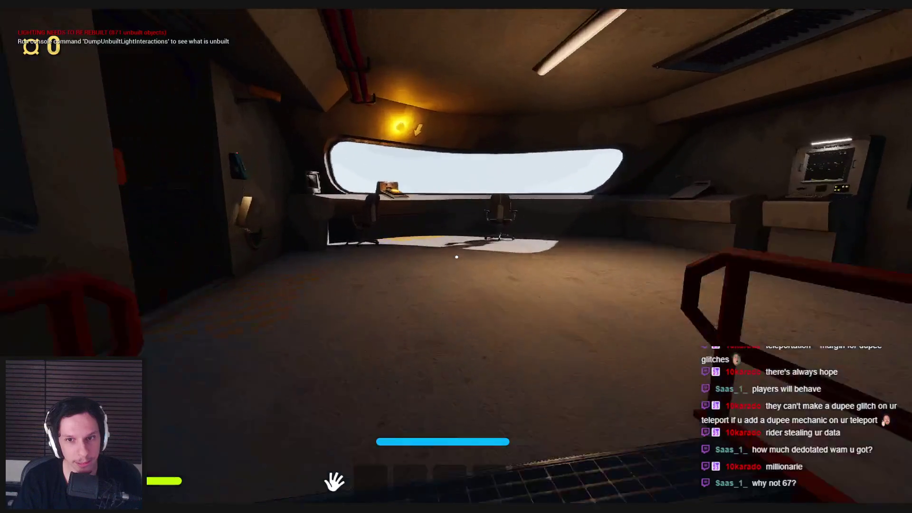
key("shift+w")
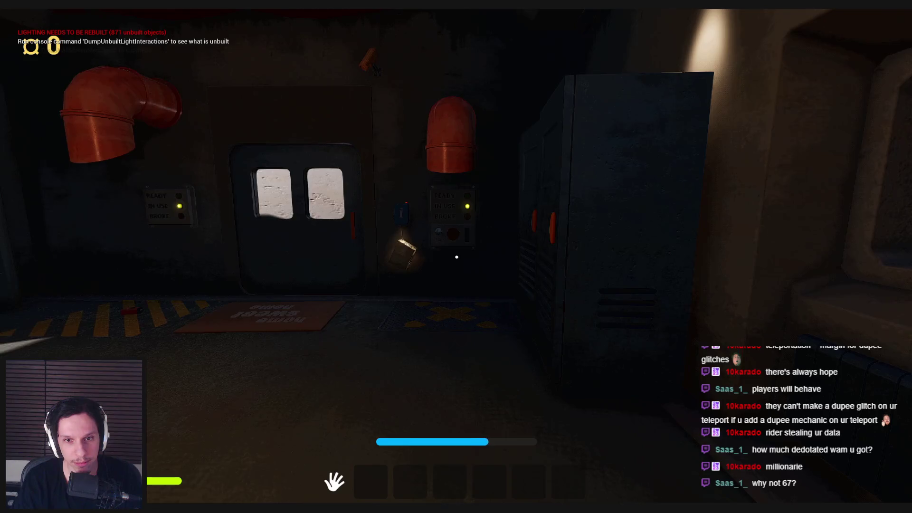
key("w")
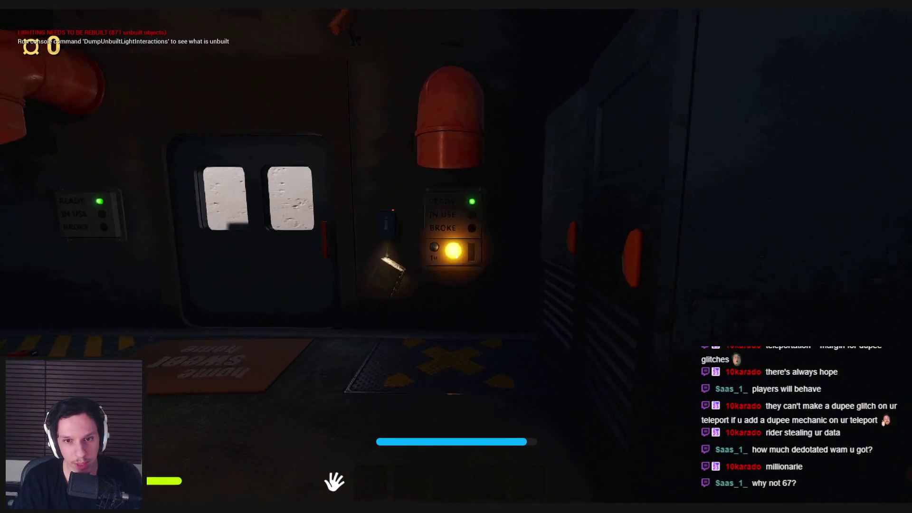
key("s")
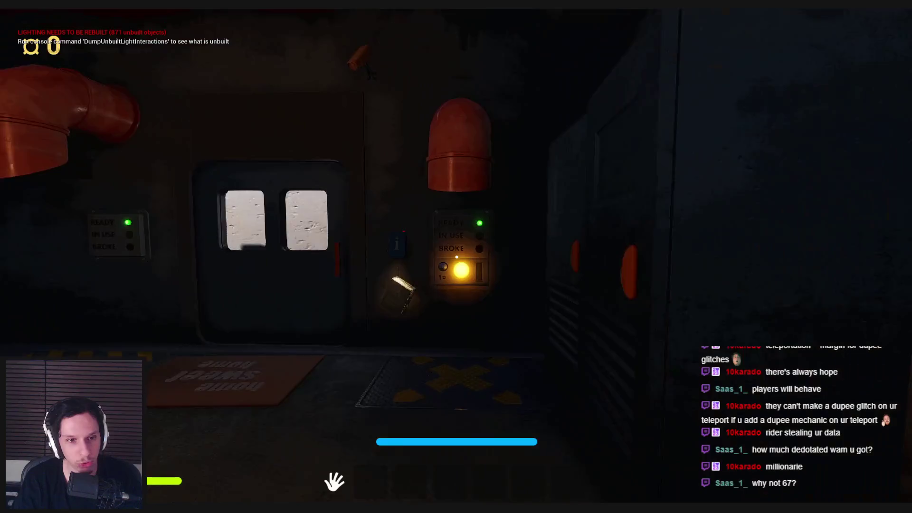
key("shift+s")
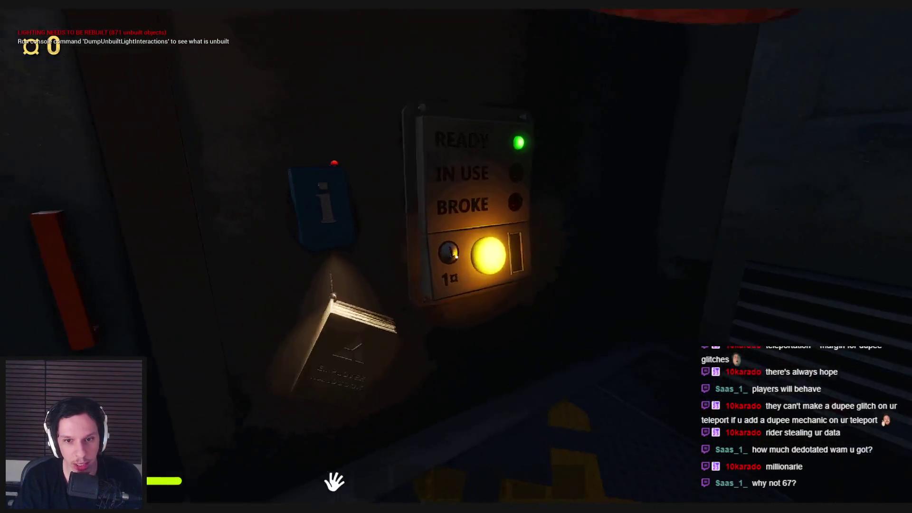
key("w")
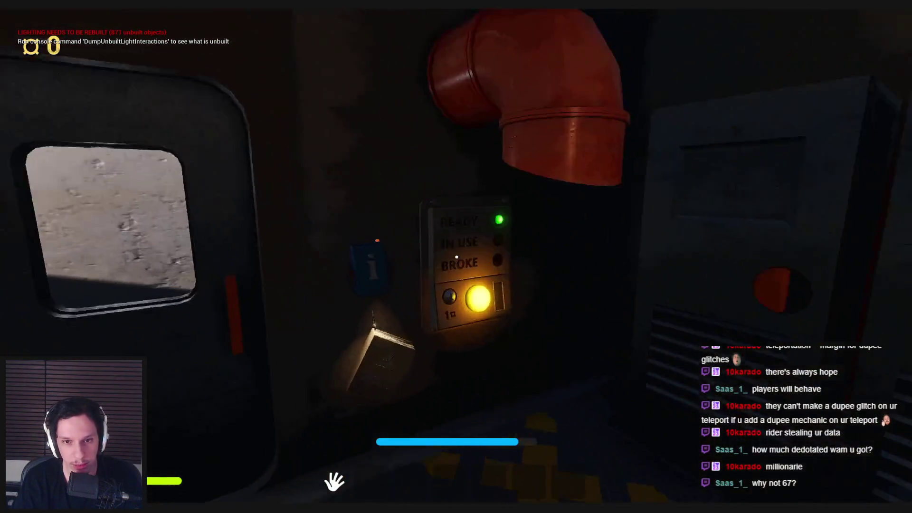
key("s")
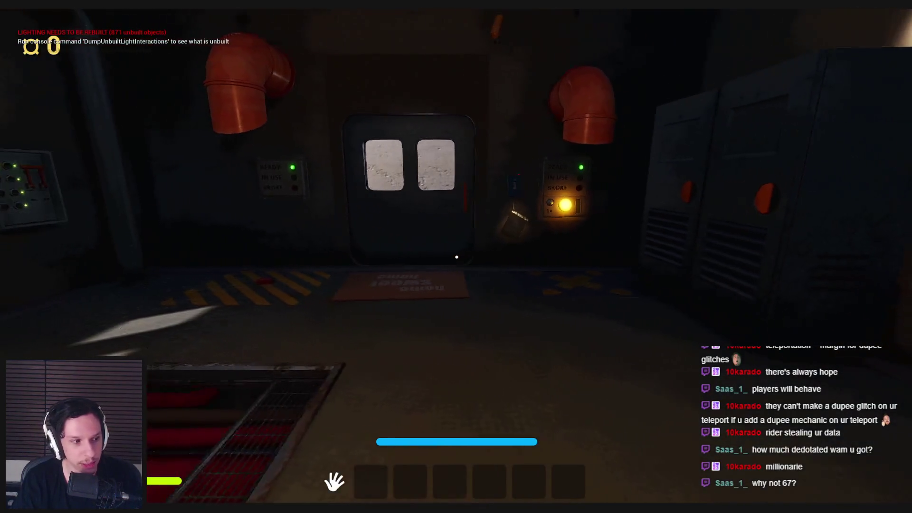
key("w")
key("s")
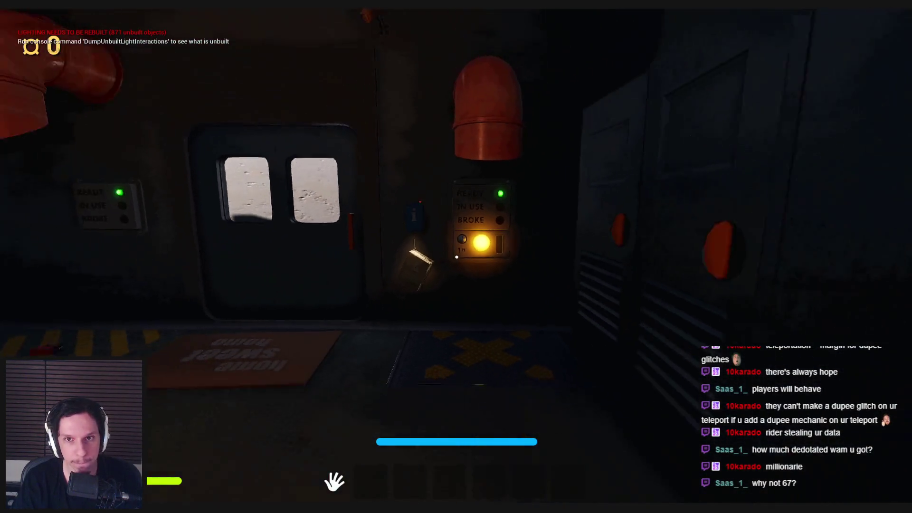
key("w")
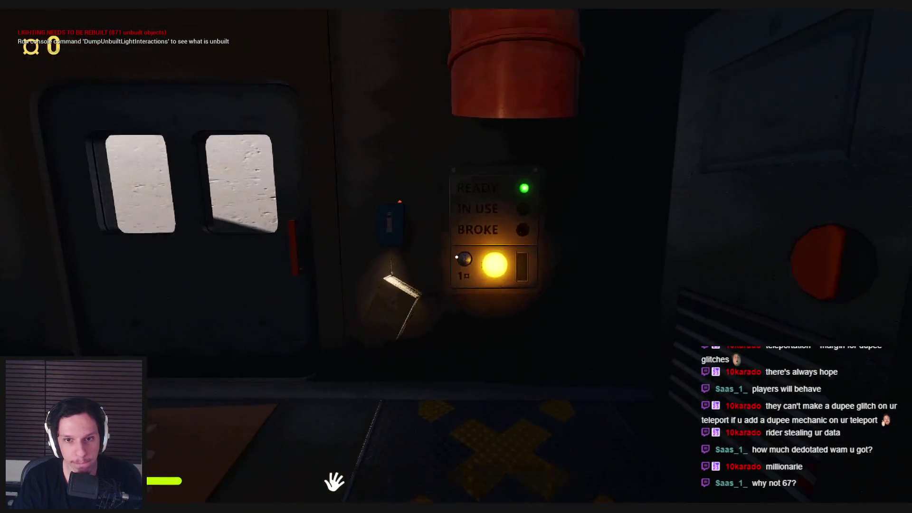
key("s")
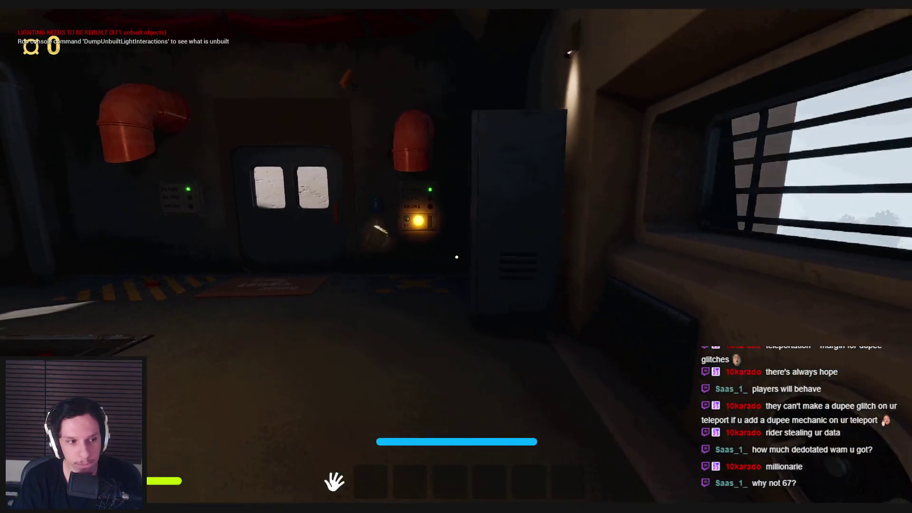
key("w")
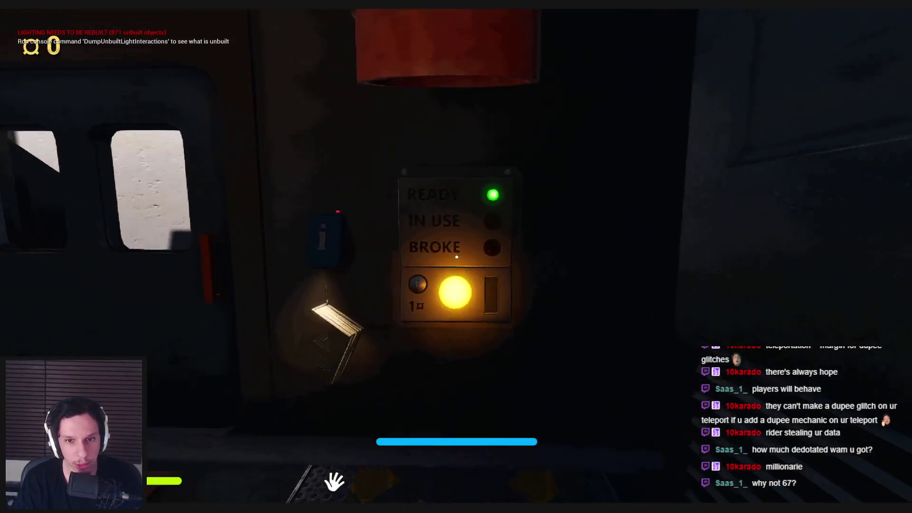
key("s")
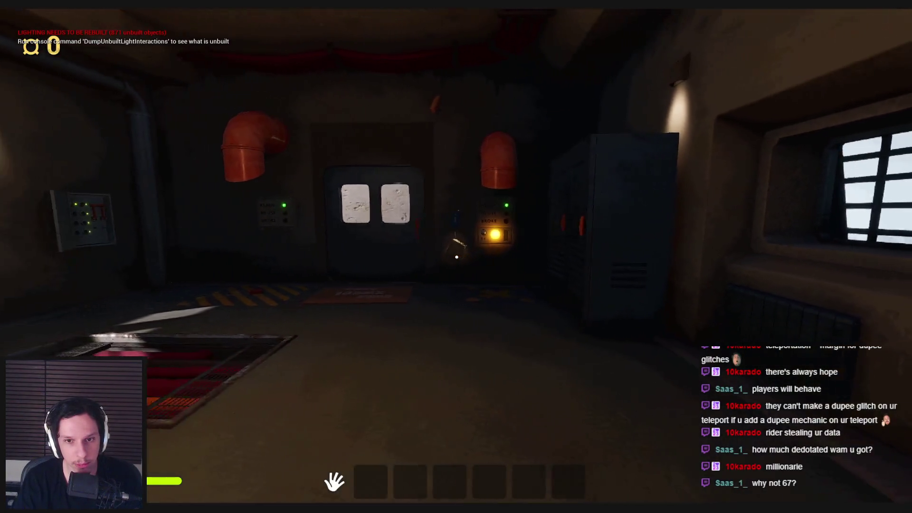
key("w")
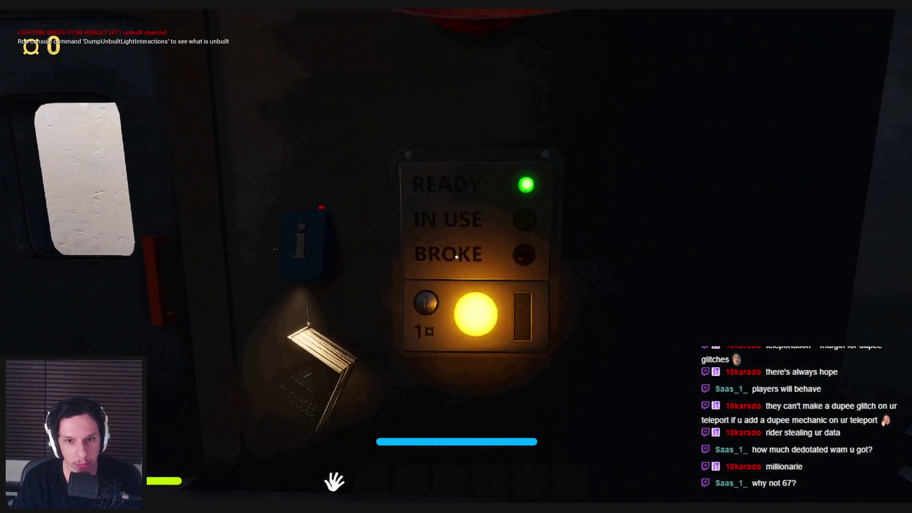
key("s")
key("s")
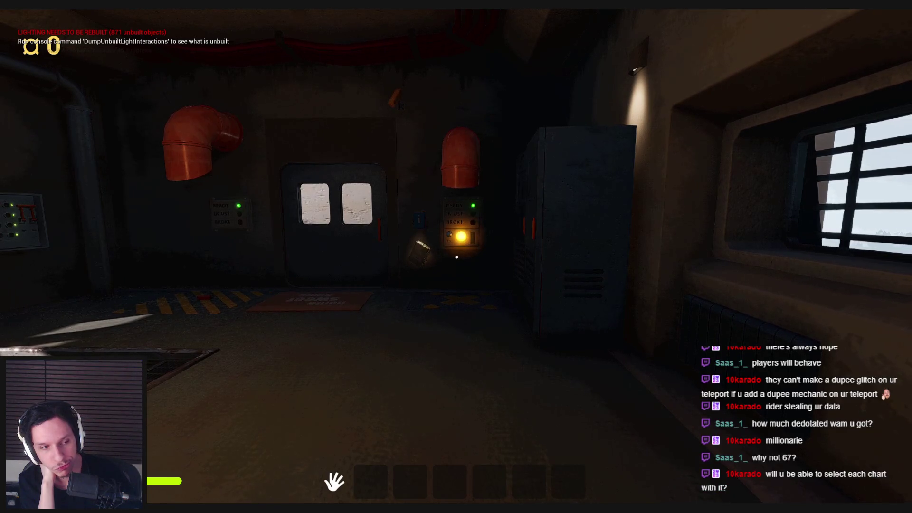
- Inspect the READY/IN USE/BROKE panel's yellow glowing button up close and from afar, then end the playtest
key("s")
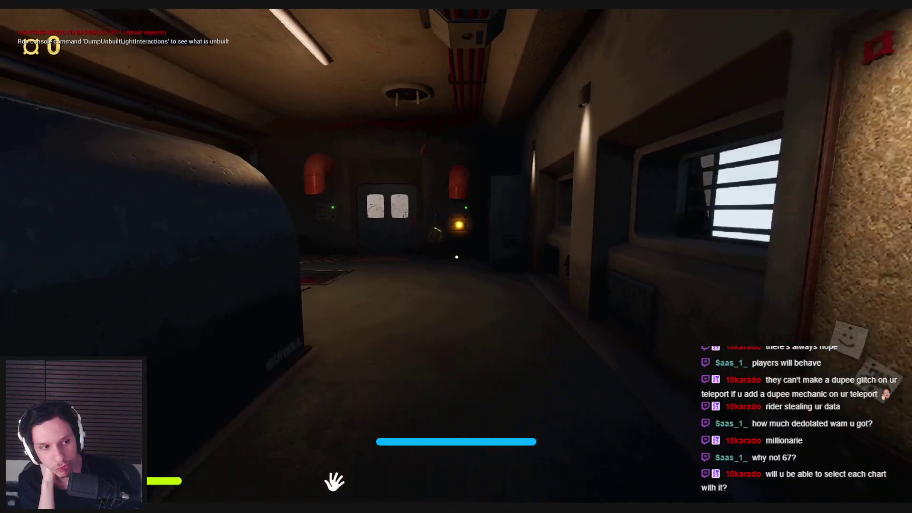
key("w")
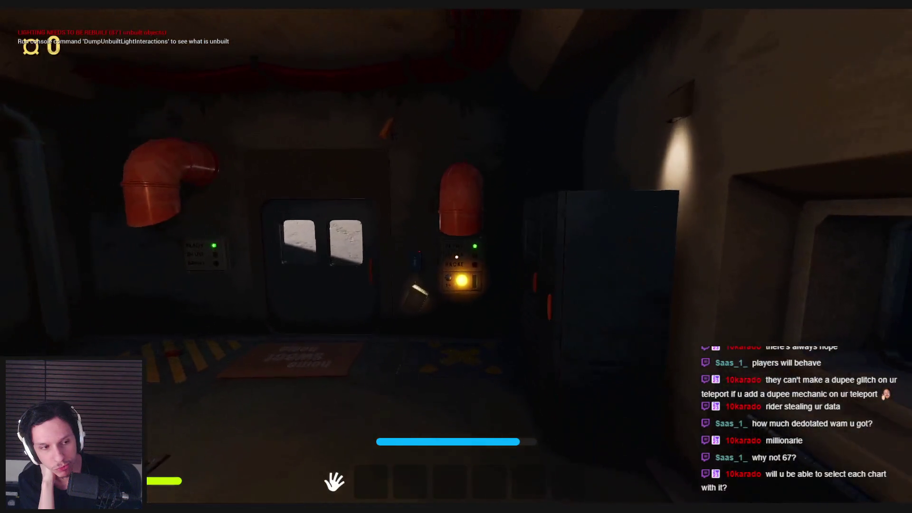
key("s")
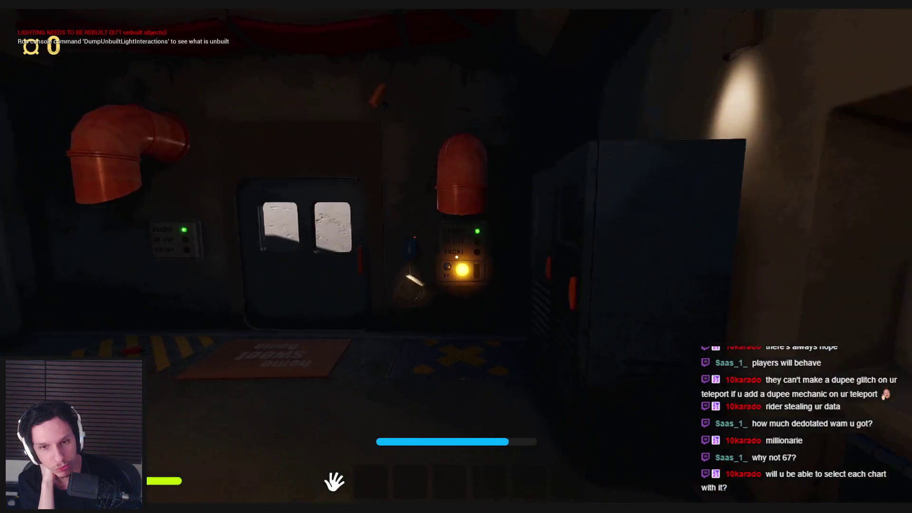
key("w")
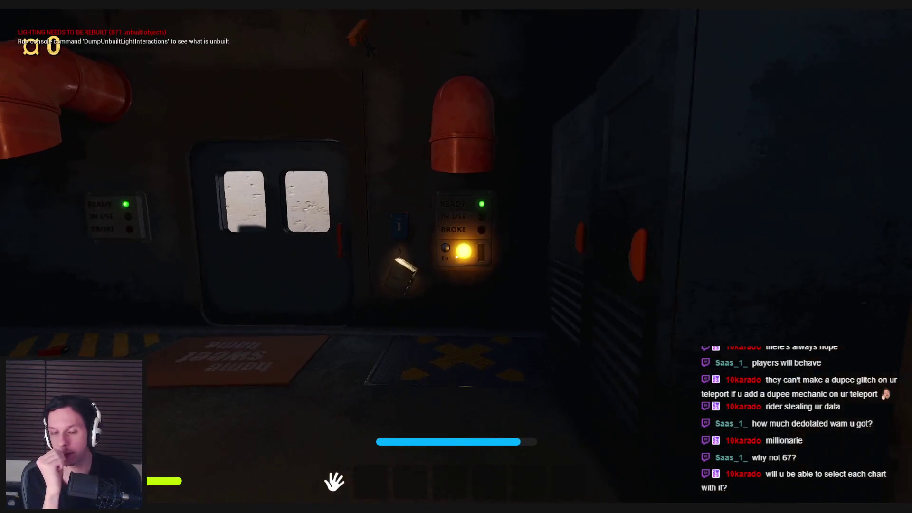
key("s")
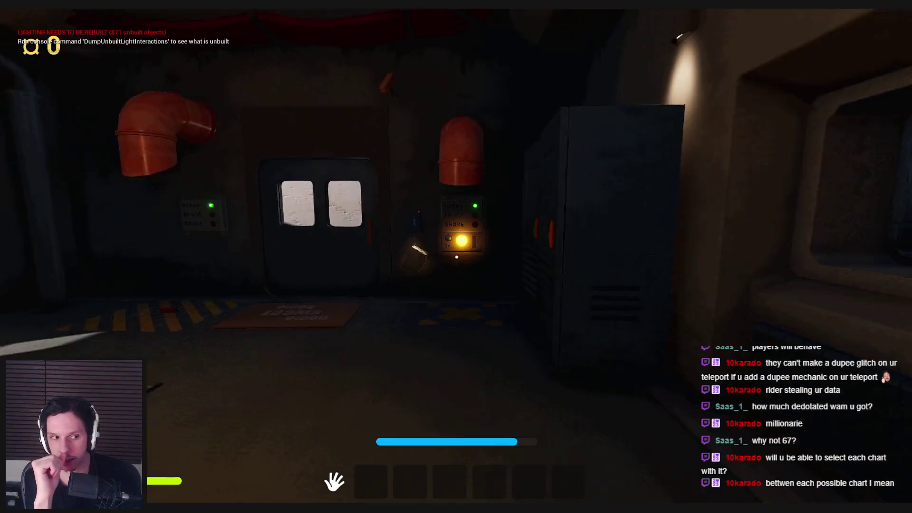
key("w")
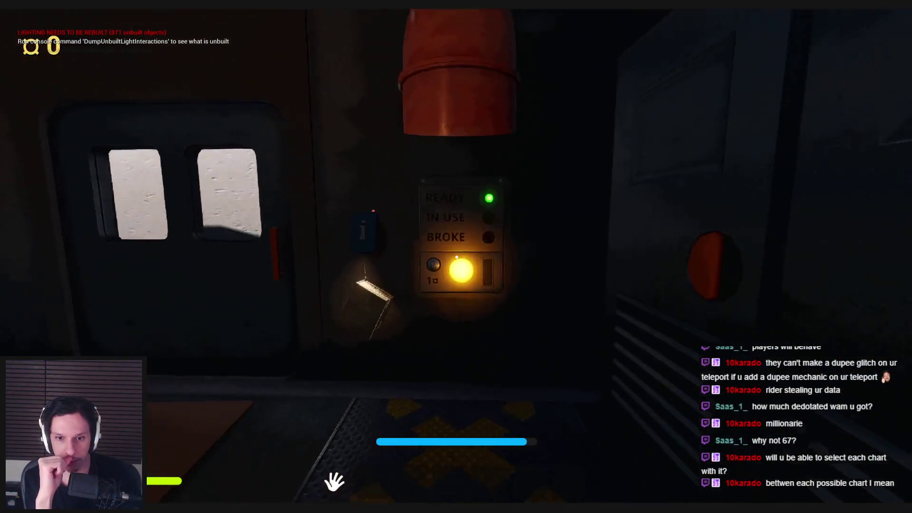
key("s")
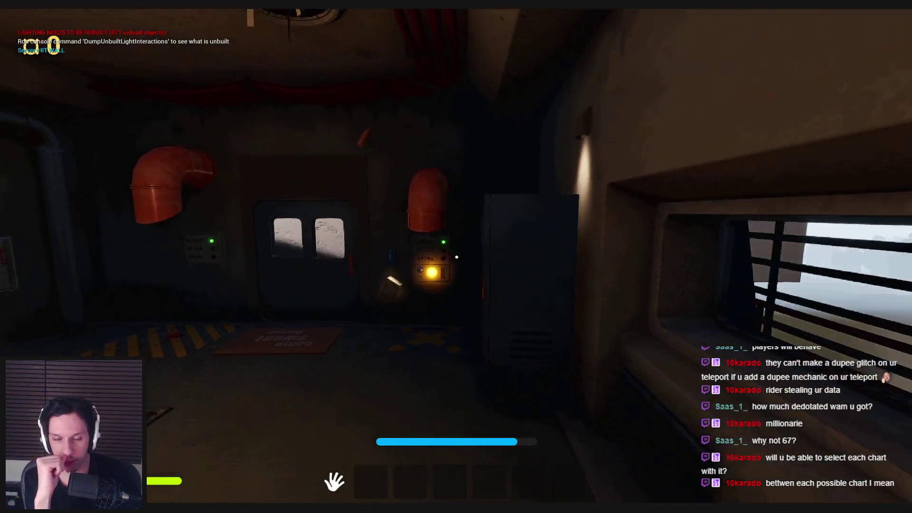
key("w")
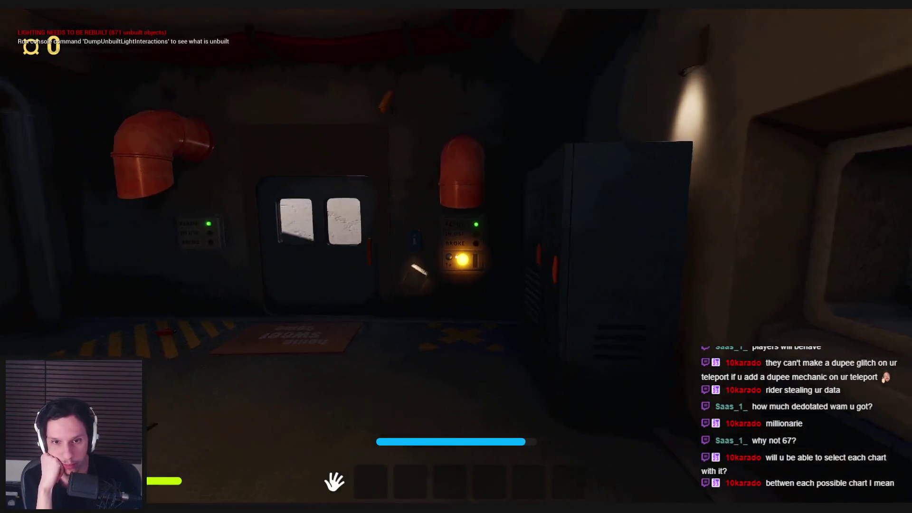
key("s")
key("w")
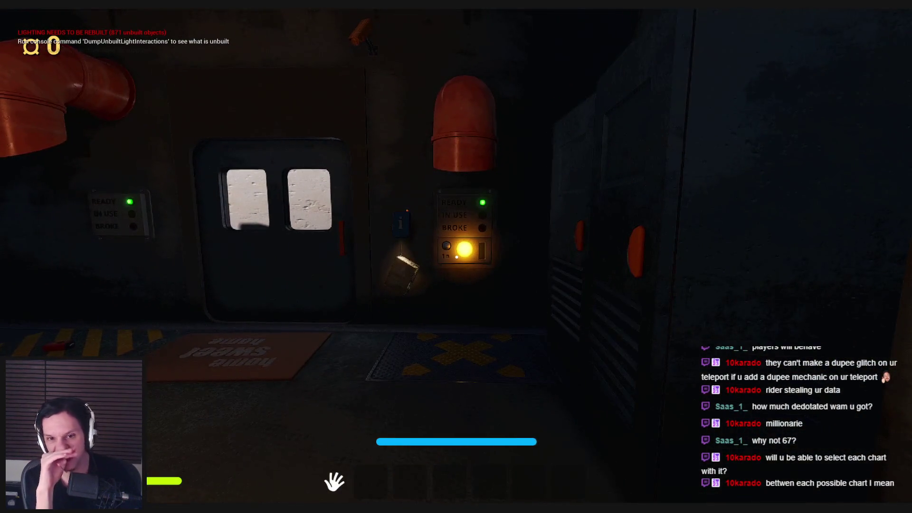
key("s")
key("s")
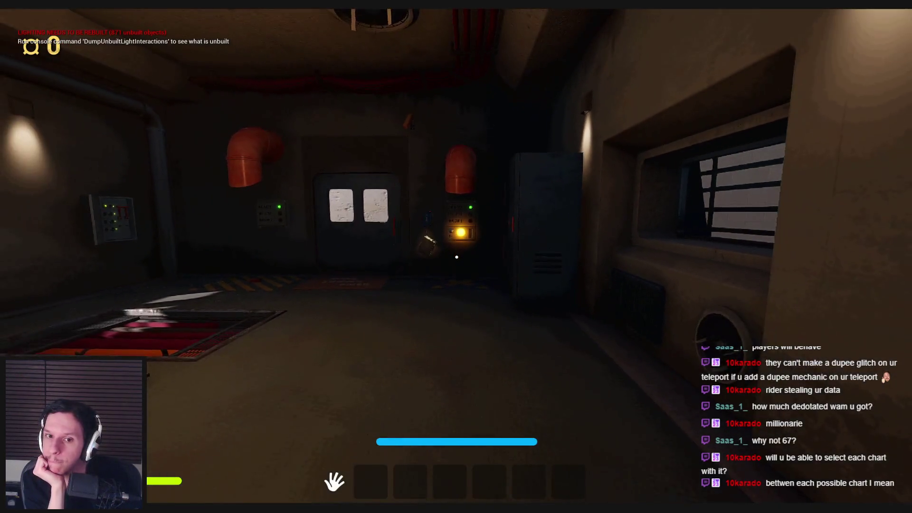
key("w")
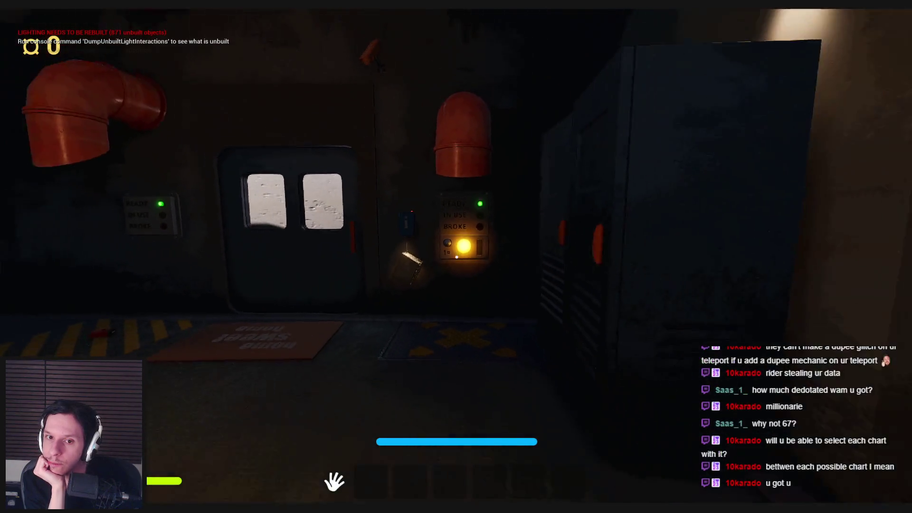
key("s")
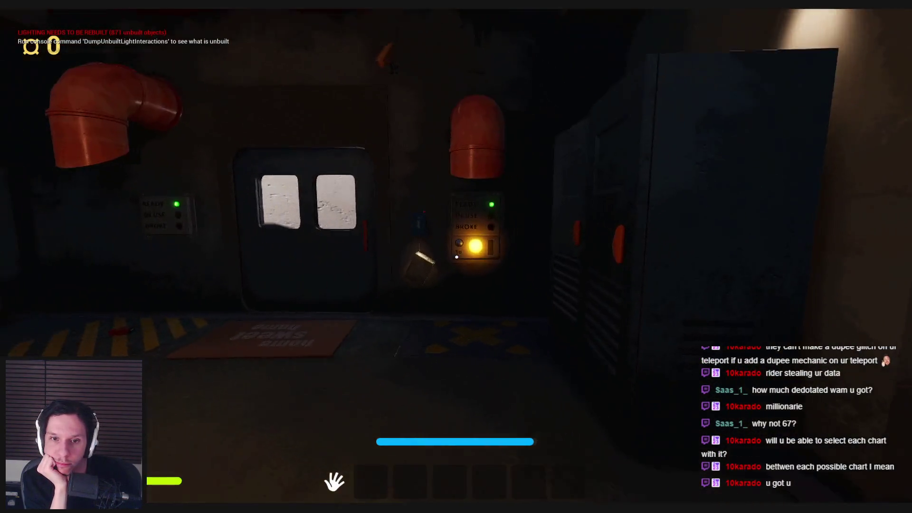
key("s")
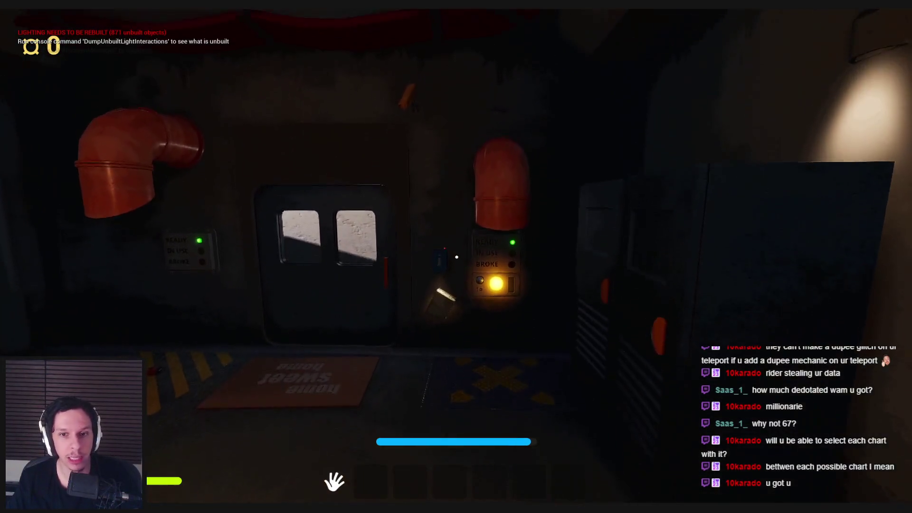
key("s")
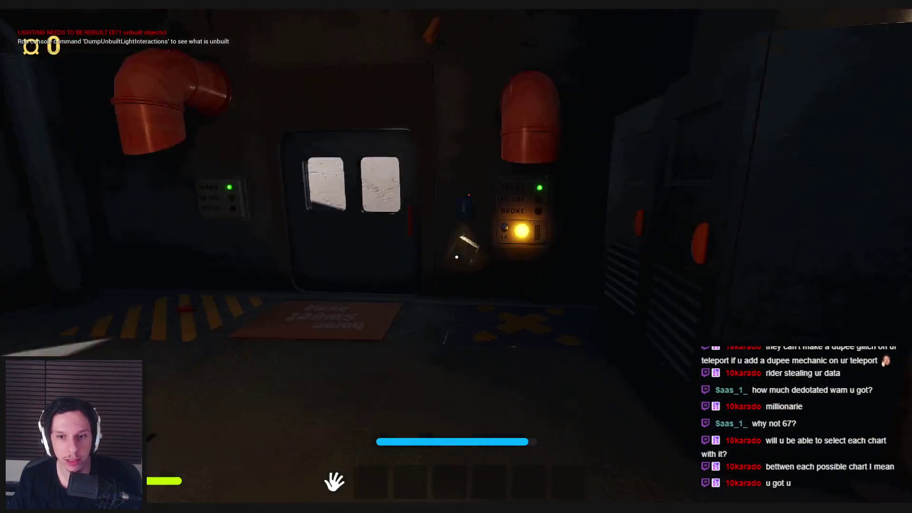
key("w")
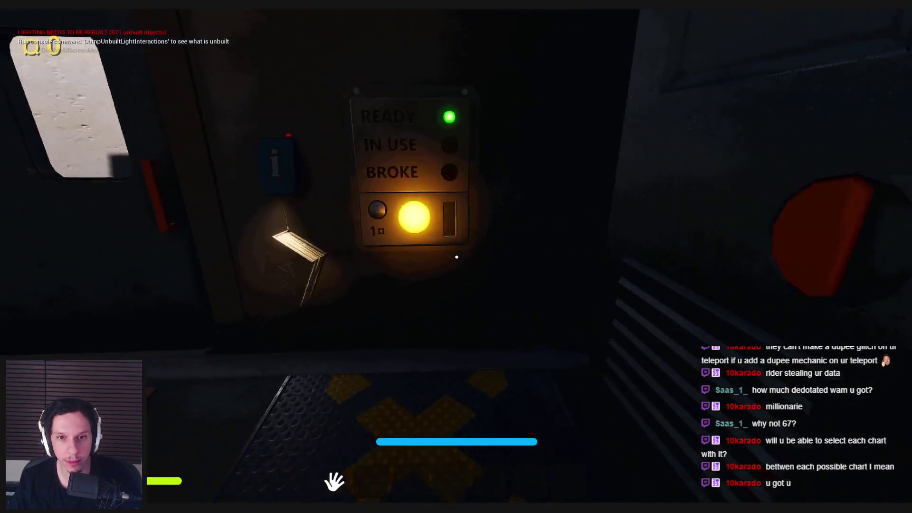
key("s")
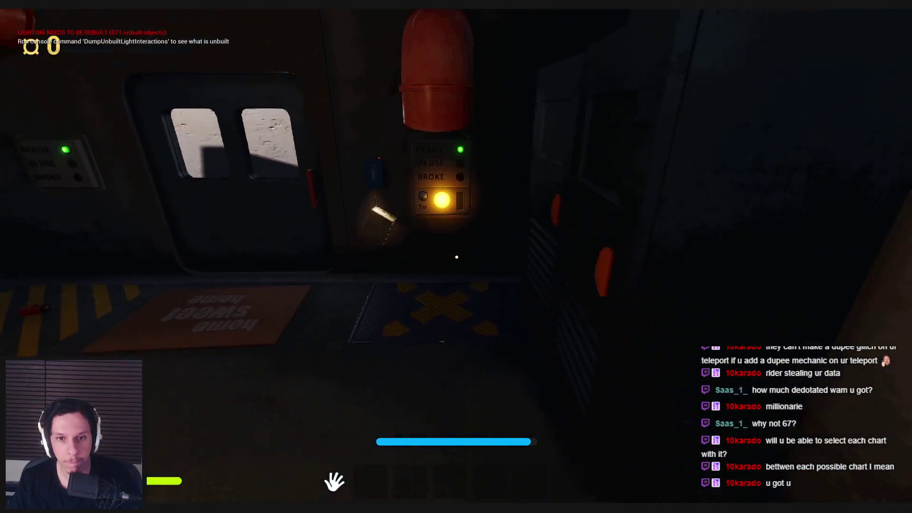
key("w")
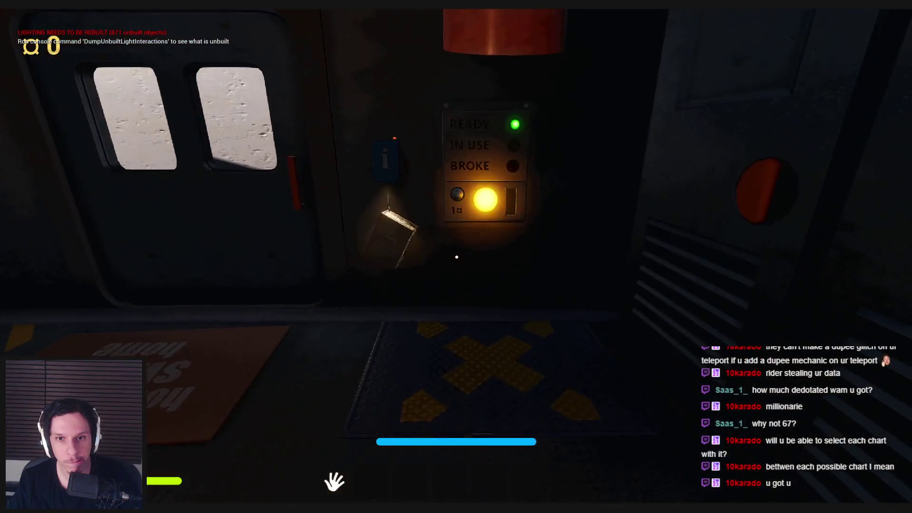
key("w")
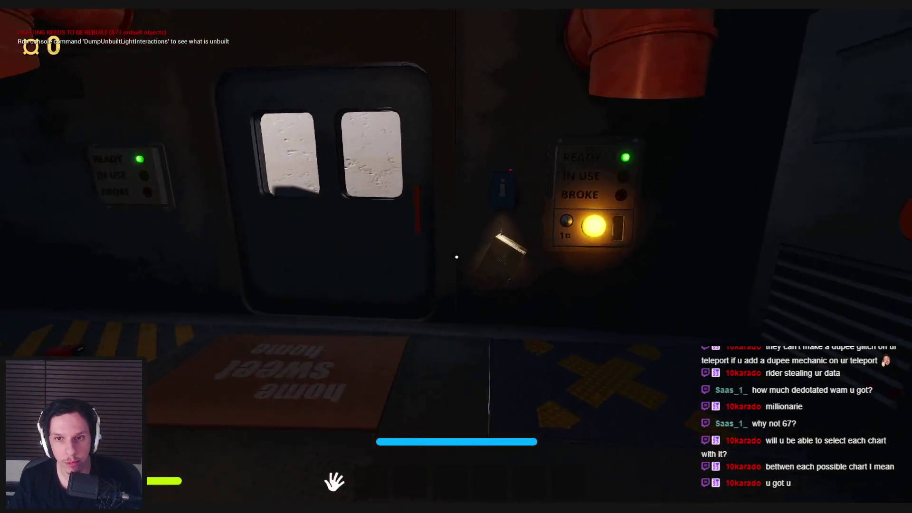
key("s")
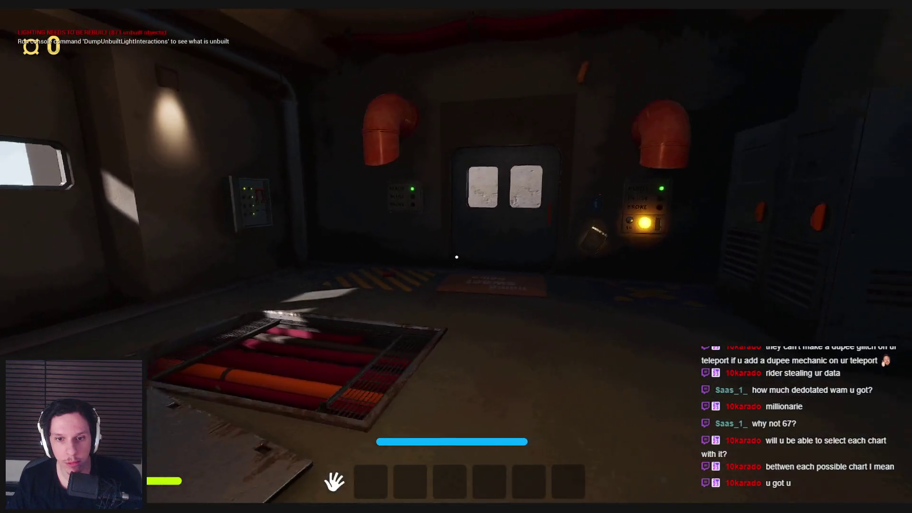
key("w")
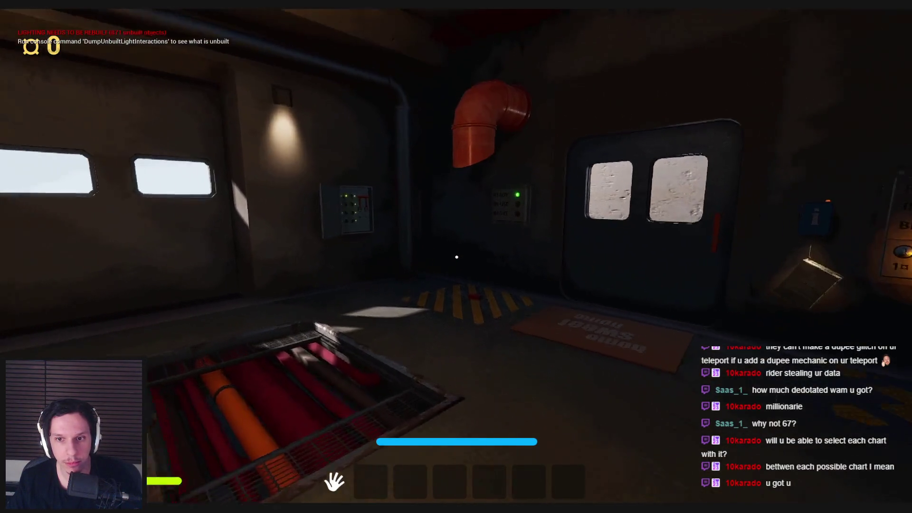
key("s")
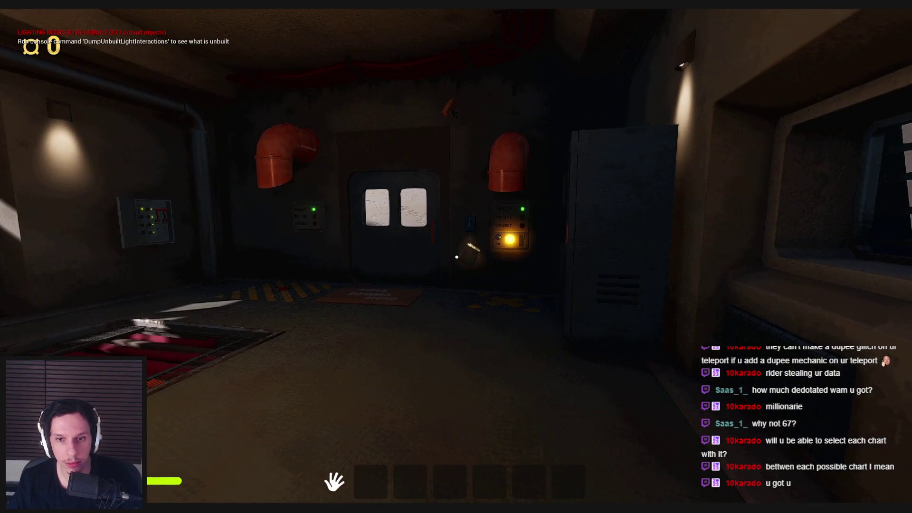
key("Escape")
key("alt+Tab")
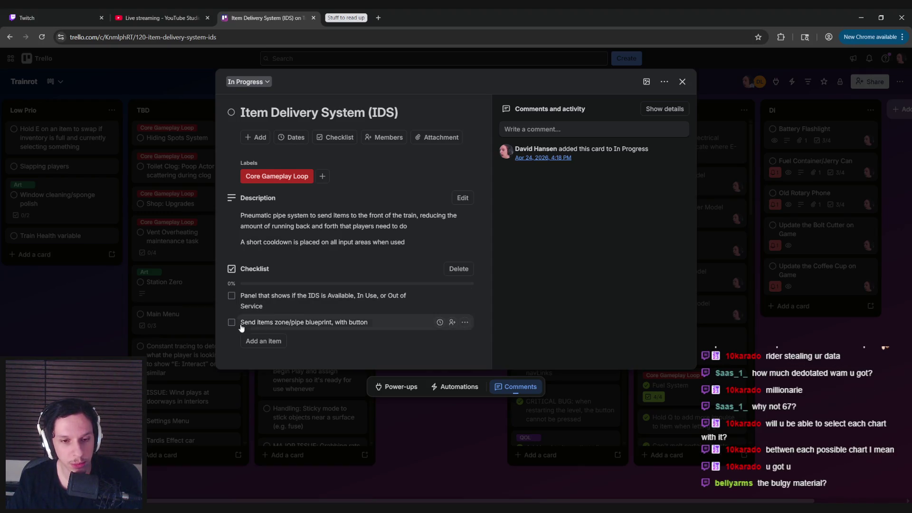
- Return to Unreal and apply the M_EmissiveButtonPress edits to the original material
mouse_move(304, 507)
left_click(345, 463)
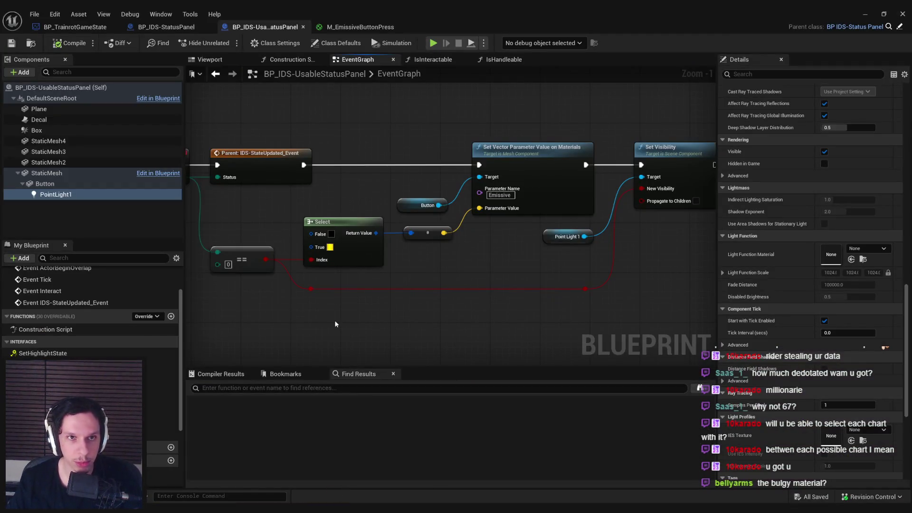
key("alt+Tab")
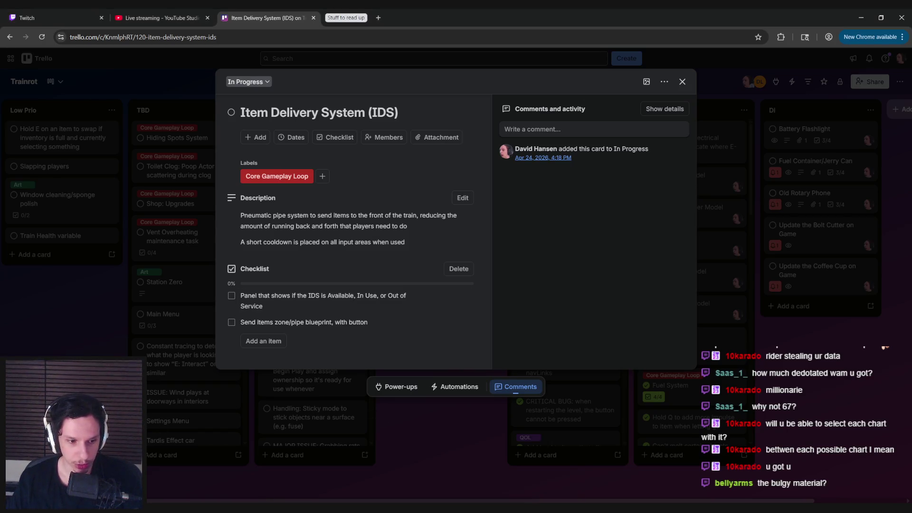
key("alt+Tab")
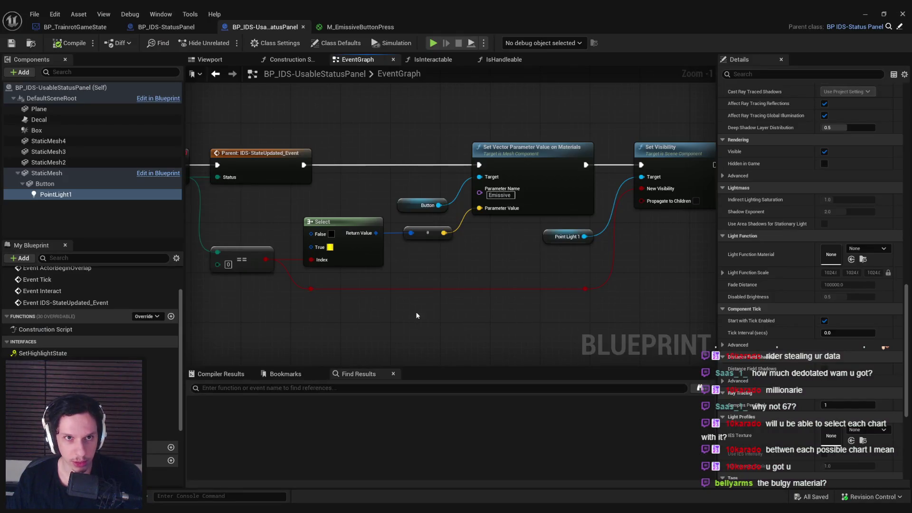
left_click(368, 27)
left_click(397, 27)
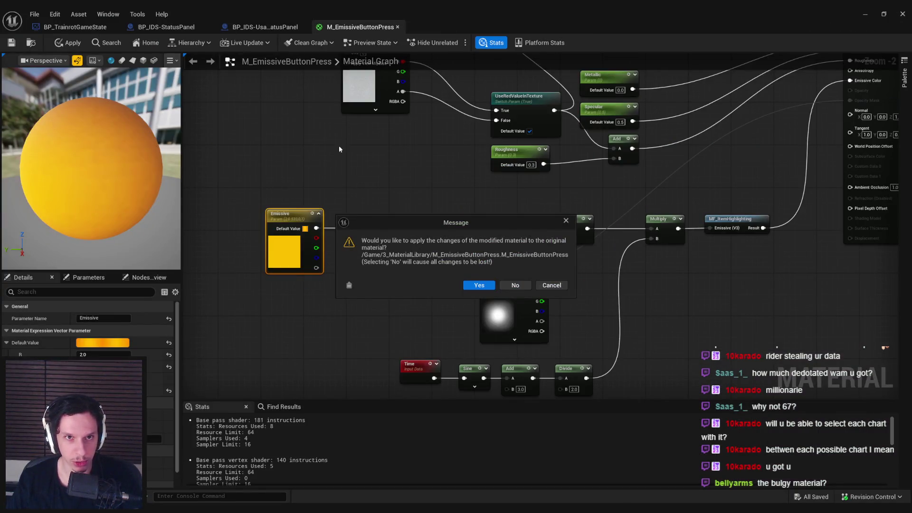
left_click(478, 285)
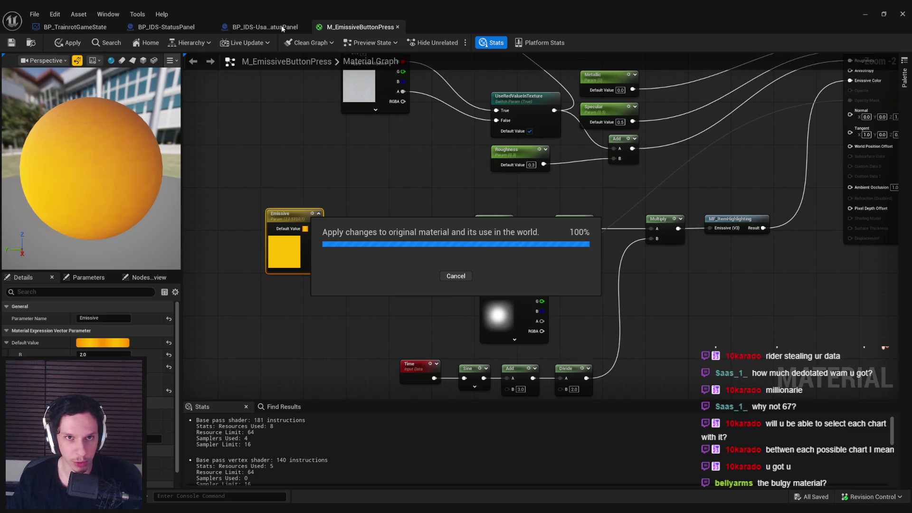